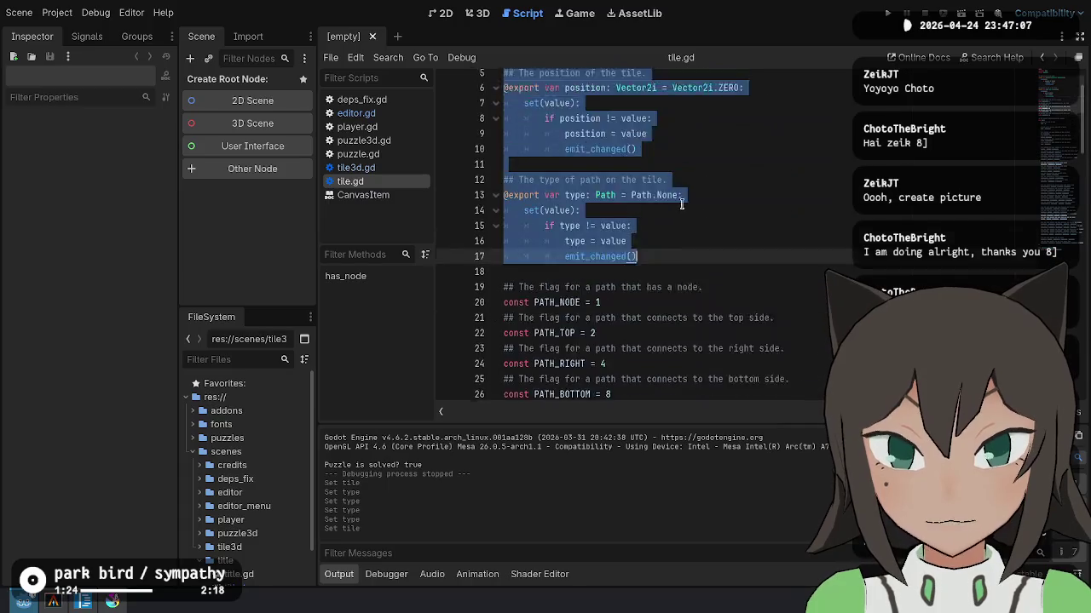
Step: Review the tile.gd header and its position setter in the script editor
{"action": "mouse_move", "coordinate": [504, 80]}
{"action": "left_mouse_down"}
{"action": "mouse_move", "coordinate": [692, 213]}
{"action": "mouse_move", "coordinate": [682, 112]}
{"action": "mouse_move", "coordinate": [461, 83]}
{"action": "left_mouse_up"}
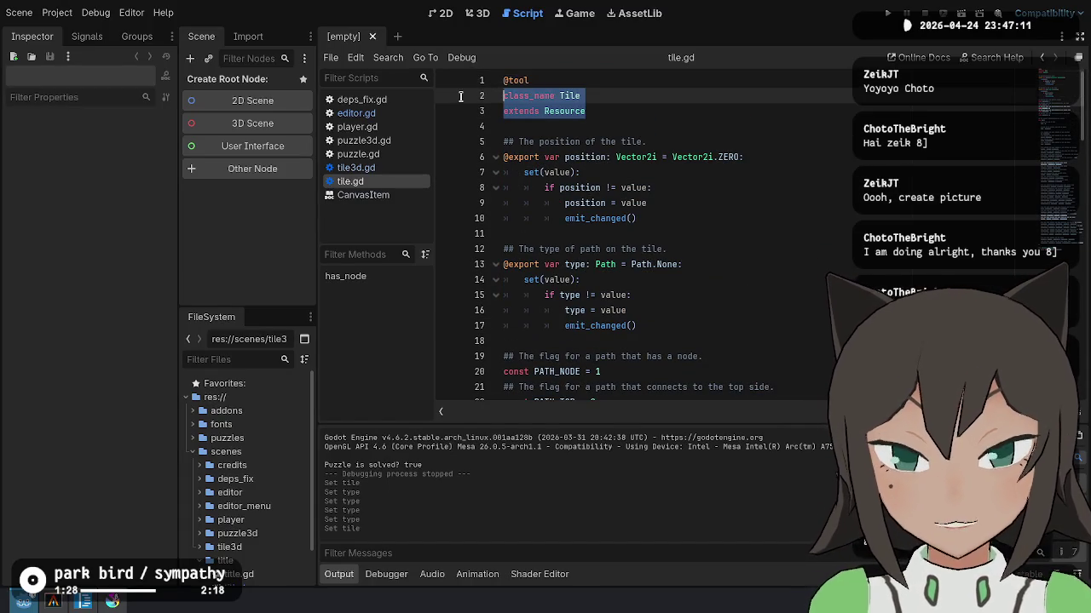
{"action": "left_click", "coordinate": [648, 90]}
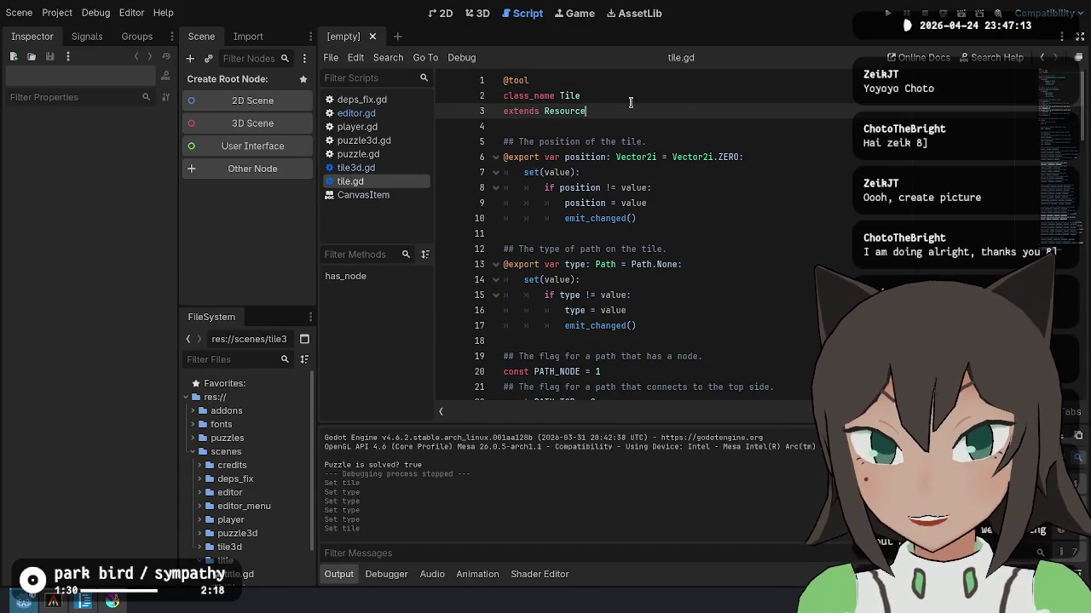
{"action": "left_click", "coordinate": [681, 127]}
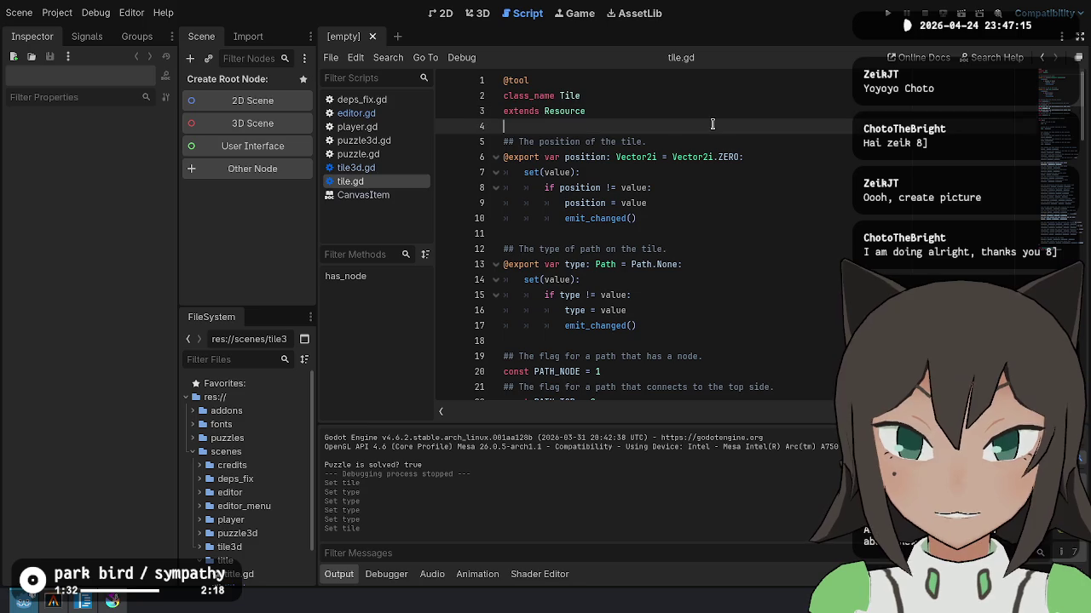
{"action": "left_click", "coordinate": [588, 95]}
{"action": "left_click", "coordinate": [656, 187]}
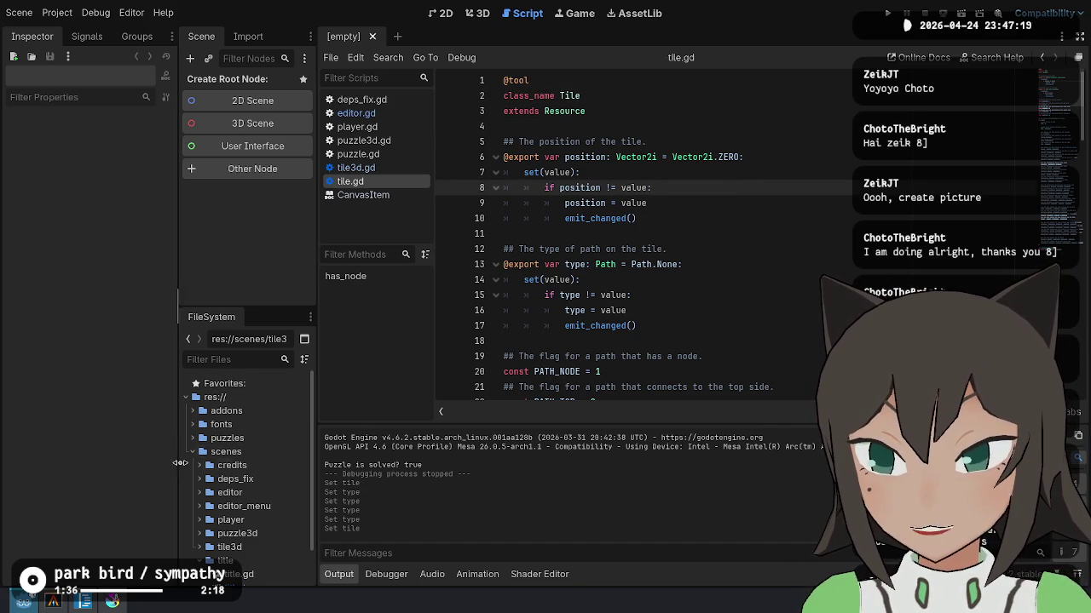
Step: Collapse the scenes folder and expand puzzles to reveal puzzle.gd, test.tres and tile.gd
{"action": "left_click", "coordinate": [192, 452]}
{"action": "left_click", "coordinate": [193, 438]}
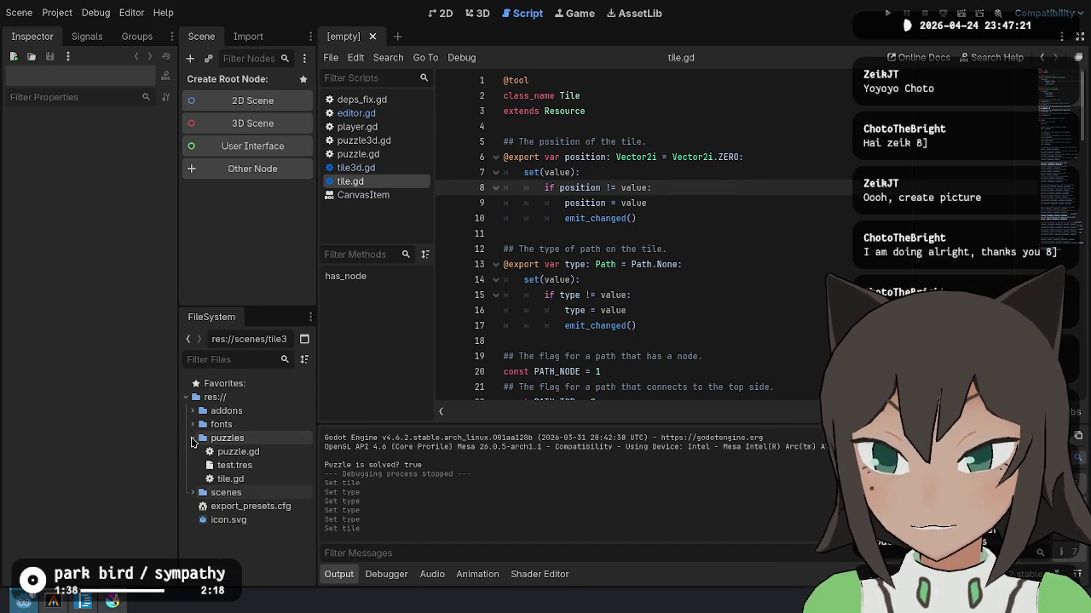
{"action": "left_click", "coordinate": [241, 397]}
Step: Start a new script from the project root folder, then switch over to the ideas.md notes
{"action": "right_click", "coordinate": [242, 401]}
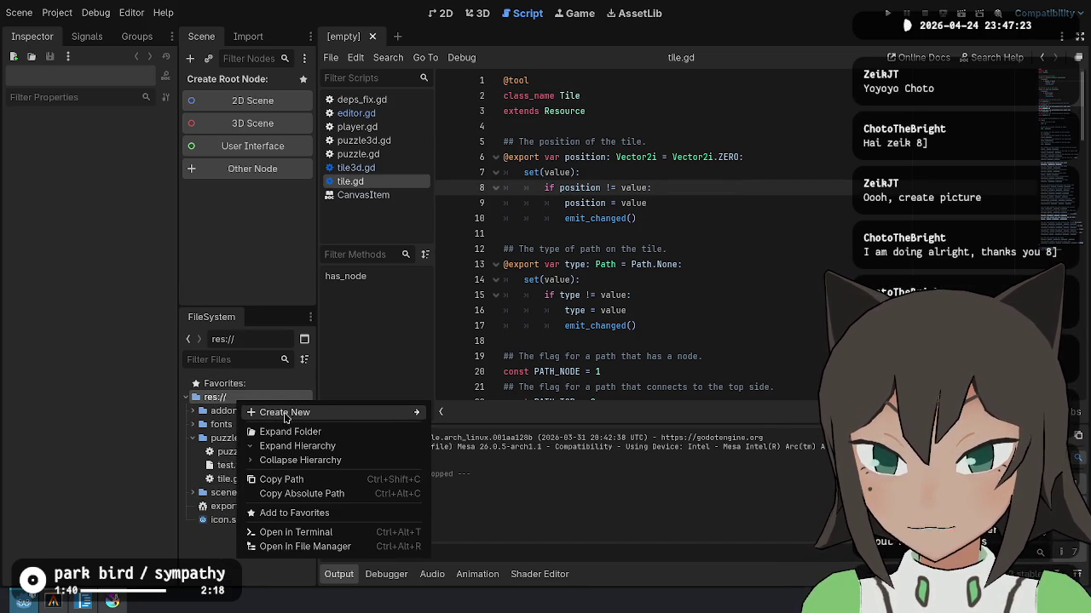
{"action": "mouse_move", "coordinate": [285, 412]}
{"action": "left_click", "coordinate": [470, 443]}
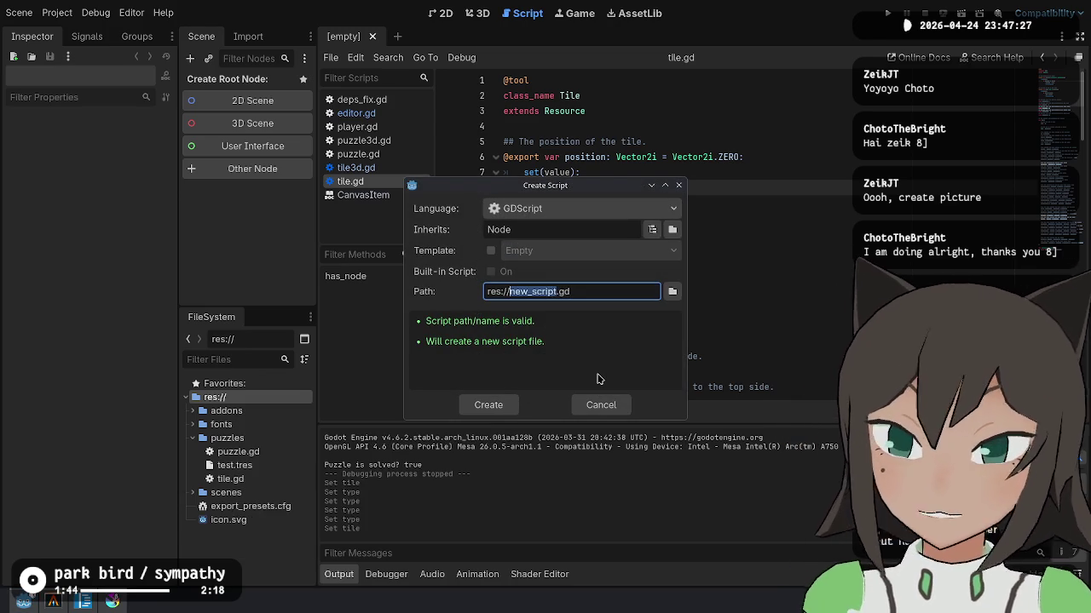
{"action": "left_click", "coordinate": [75, 606]}
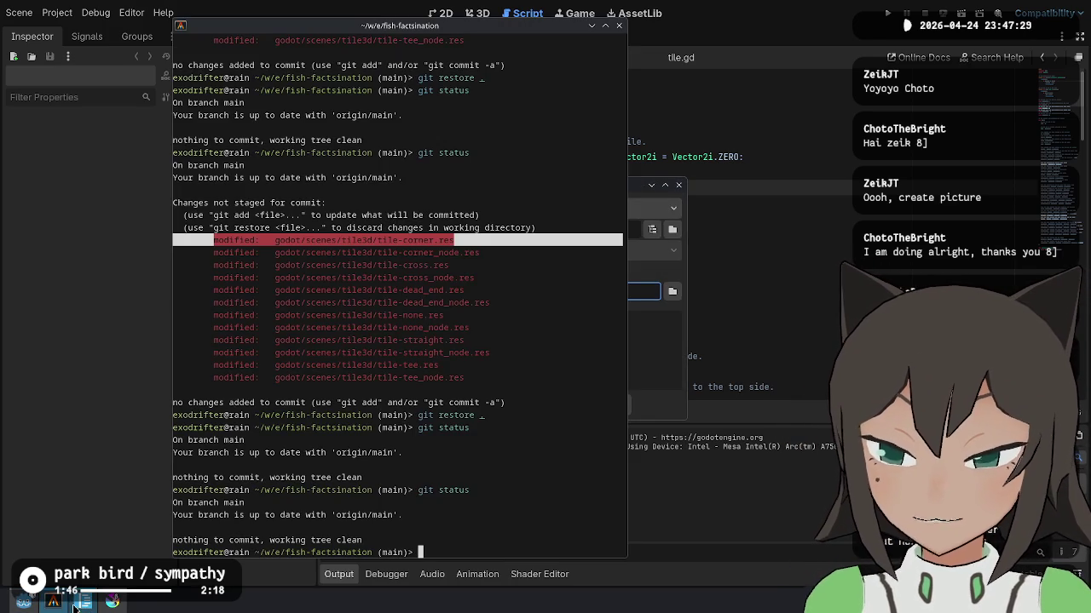
{"action": "left_click", "coordinate": [84, 602]}
Step: Read through the Places list in ideas.md, from Jellyfish Tank down to Shark Tunnel
{"action": "left_click", "coordinate": [535, 254]}
{"action": "scroll", "coordinate": [589, 254], "scroll_direction": "down", "scroll_amount": 3}
{"action": "scroll", "coordinate": [590, 254], "scroll_direction": "down", "scroll_amount": 2}
{"action": "left_click", "coordinate": [590, 392]}
{"action": "left_click", "coordinate": [670, 426]}
{"action": "left_click", "coordinate": [659, 339]}
{"action": "left_click", "coordinate": [657, 376]}
{"action": "left_click", "coordinate": [662, 414]}
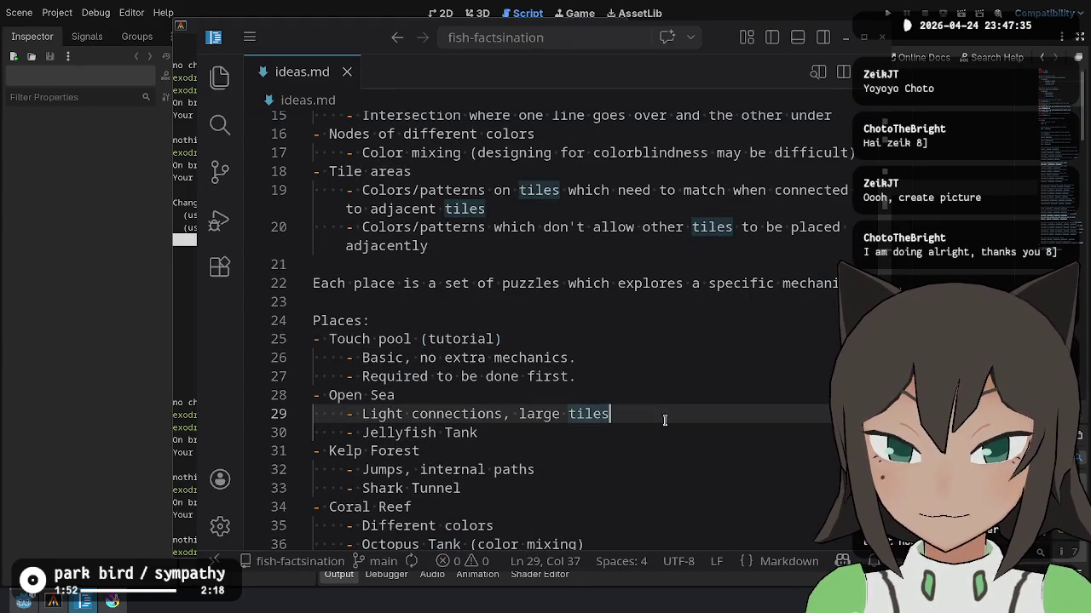
{"action": "left_click", "coordinate": [669, 450]}
{"action": "left_click", "coordinate": [674, 489]}
Step: Back in Godot's Create Script dialog, set the path to res://tile.gd
{"action": "key", "text": "alt+Tab"}
{"action": "key", "text": "alt+Tab"}
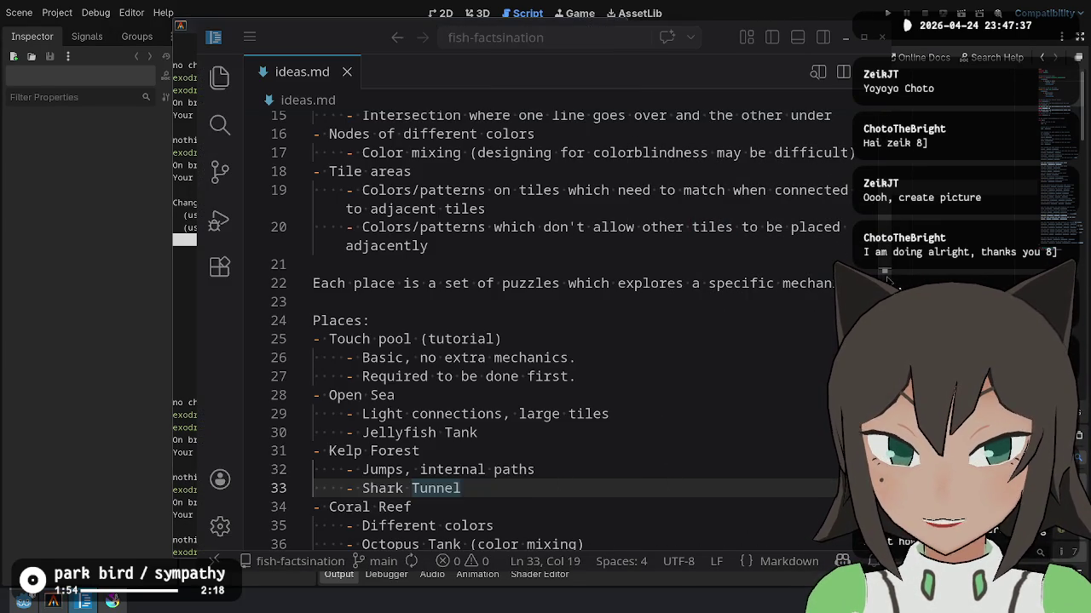
{"action": "key", "text": "alt+Tab"}
{"action": "left_click", "coordinate": [542, 291]}
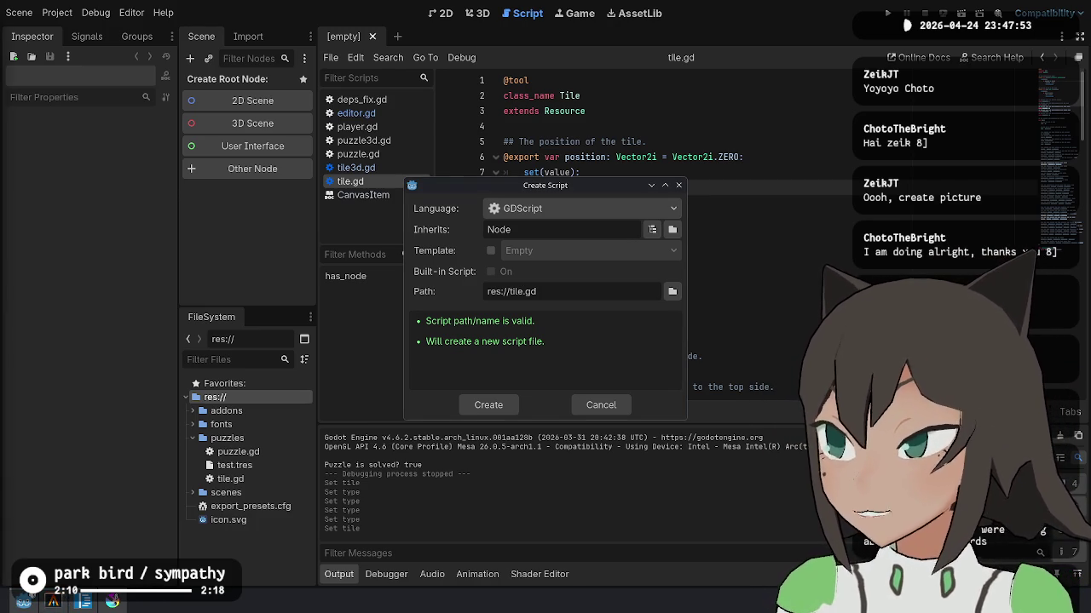
{"action": "key", "text": "alt+Tab"}
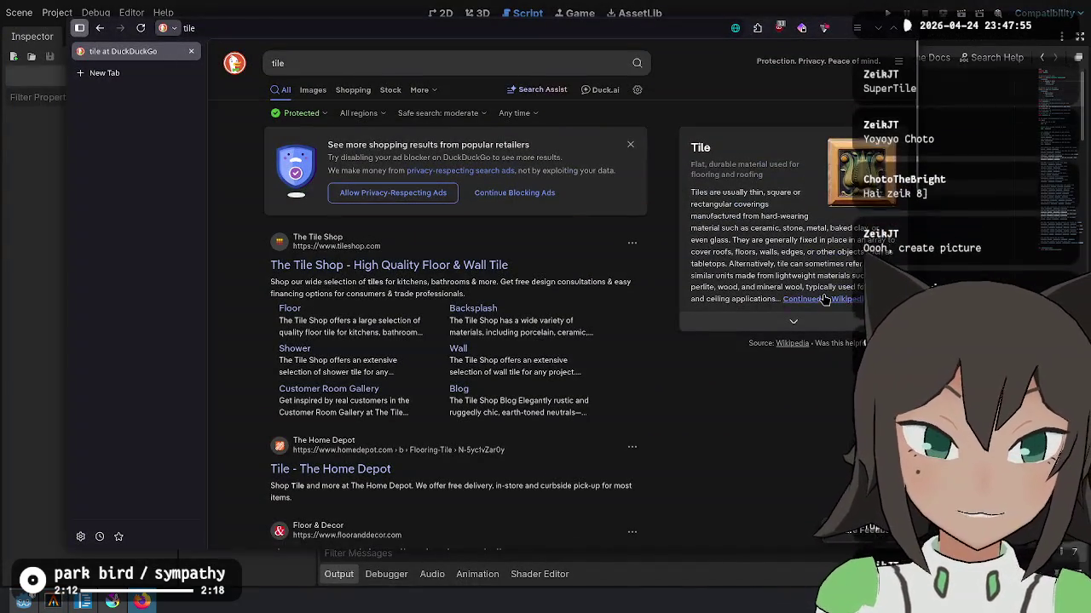
{"action": "left_click", "coordinate": [823, 299]}
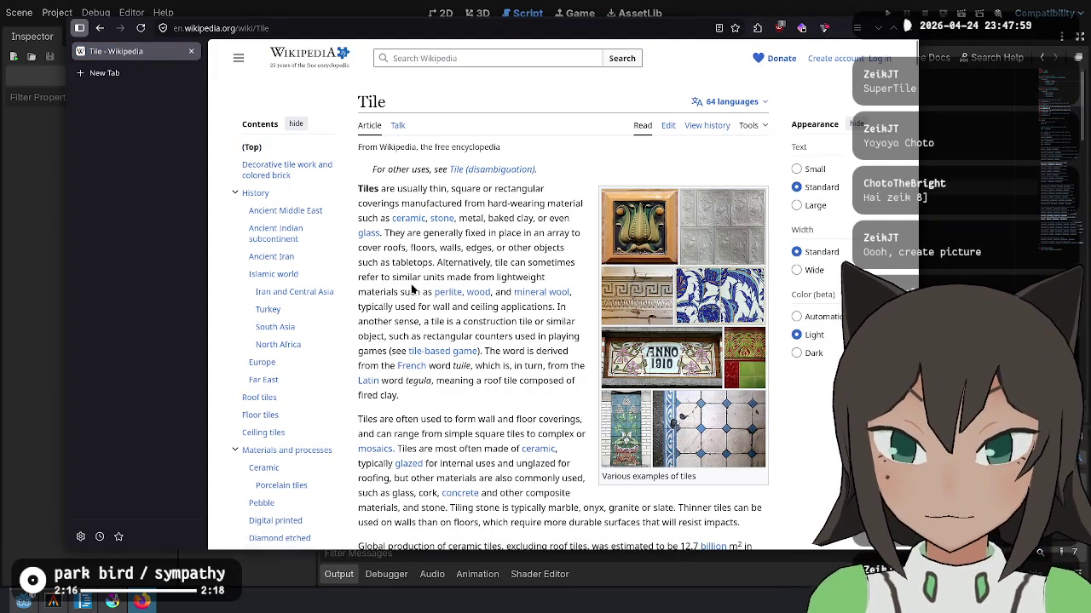
{"action": "mouse_move", "coordinate": [501, 351]}
{"action": "left_mouse_down"}
{"action": "mouse_move", "coordinate": [429, 366]}
{"action": "mouse_move", "coordinate": [471, 368]}
{"action": "left_mouse_up"}
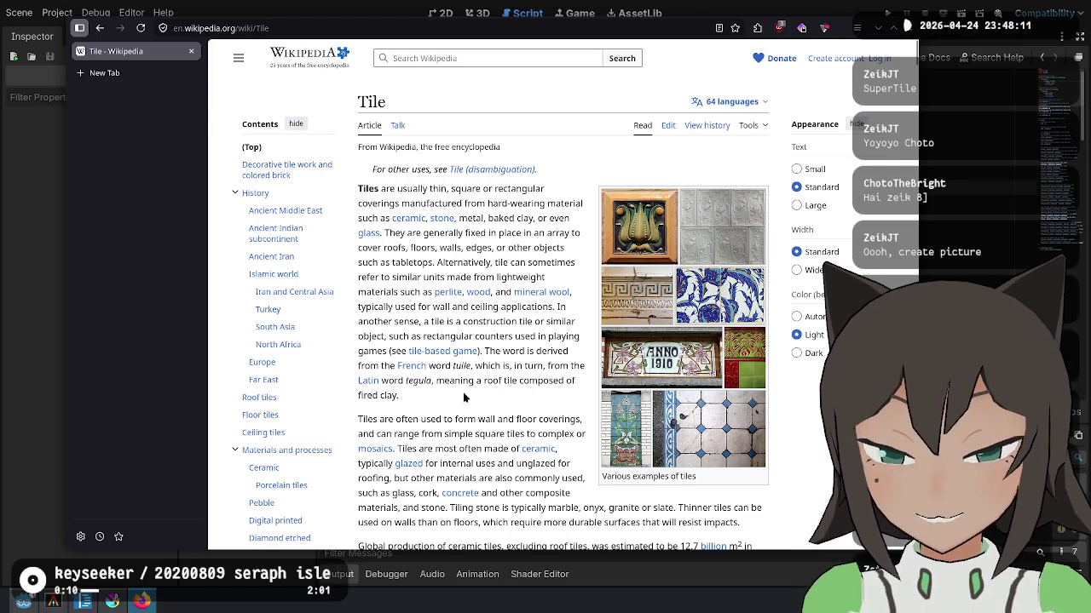
{"action": "scroll", "coordinate": [496, 400], "scroll_direction": "down", "scroll_amount": 2}
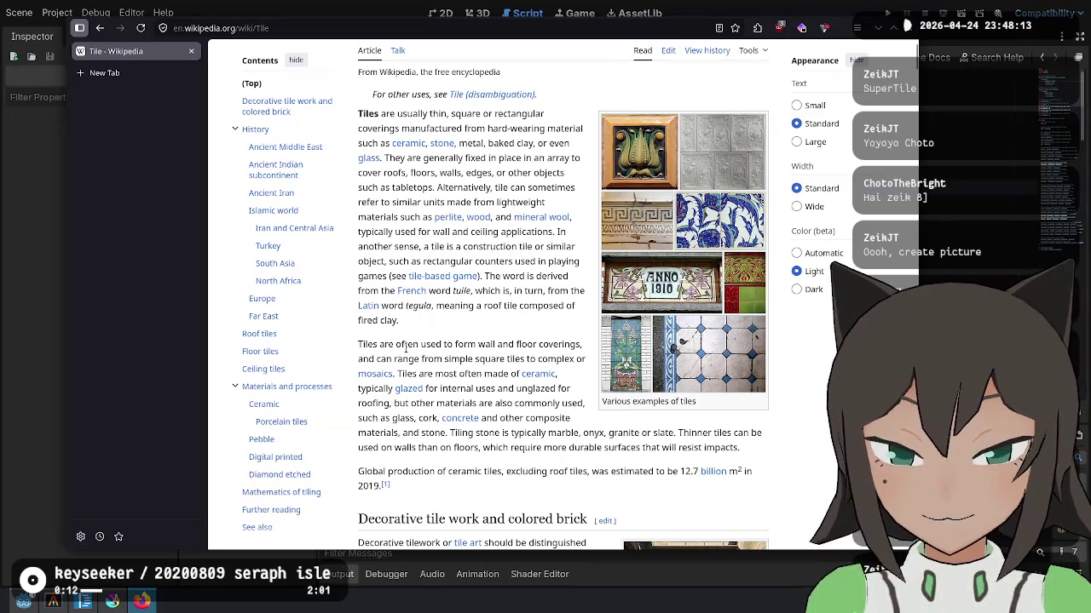
{"action": "scroll", "coordinate": [512, 433], "scroll_direction": "down", "scroll_amount": 4}
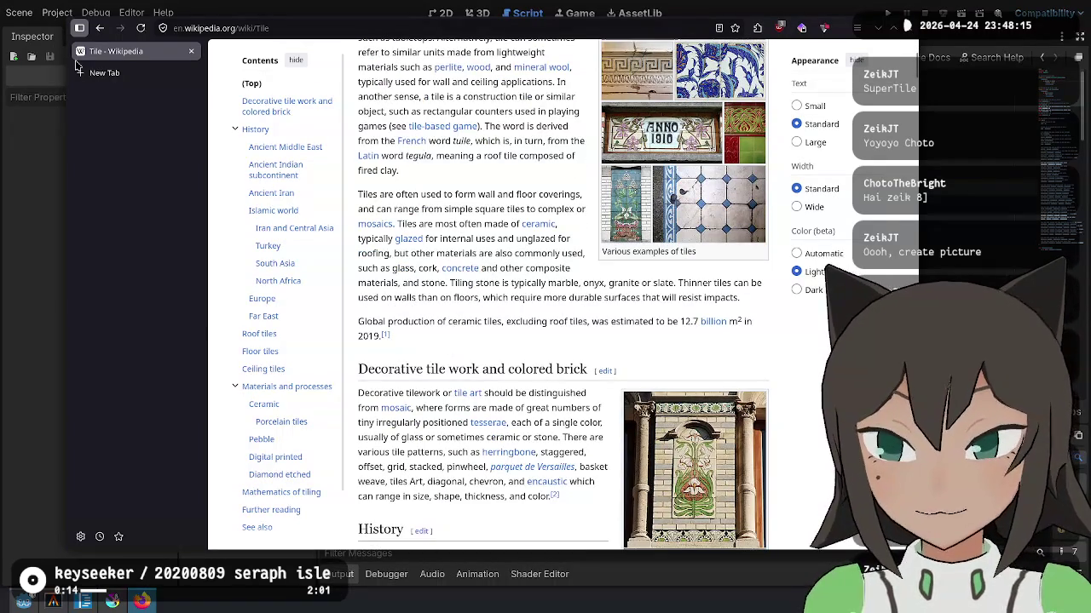
{"action": "left_click", "coordinate": [100, 28]}
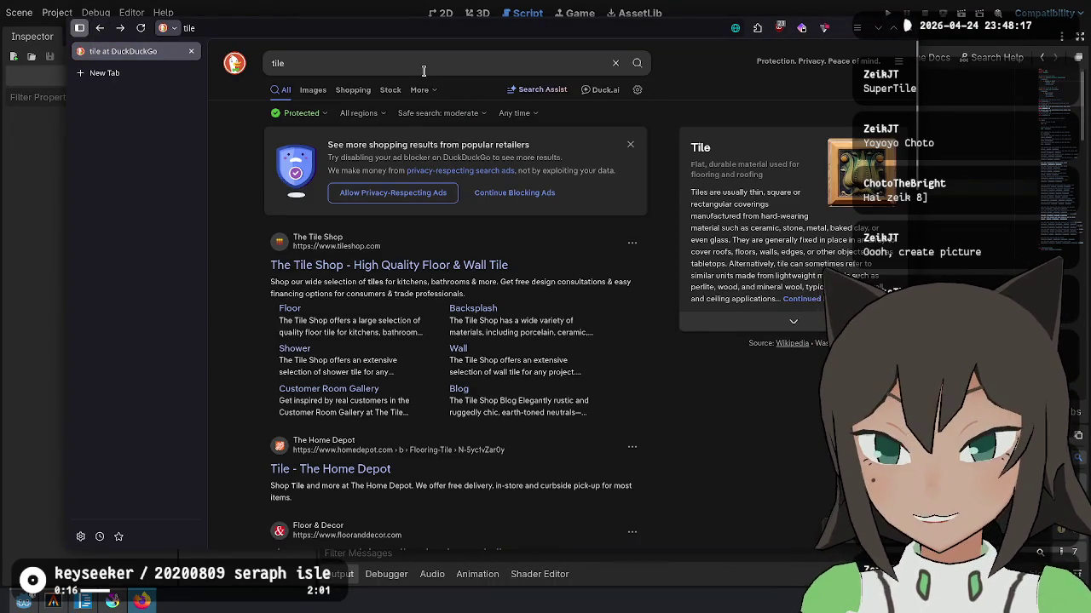
Step: Search DuckDuckGo for 'tile synonyms' and mark the synonym 'slab'
{"action": "left_click", "coordinate": [443, 65]}
{"action": "type", "text": "tile synto"}
{"action": "key", "text": "BackSpace"}
{"action": "key", "text": "BackSpace"}
{"action": "type", "text": "onyms"}
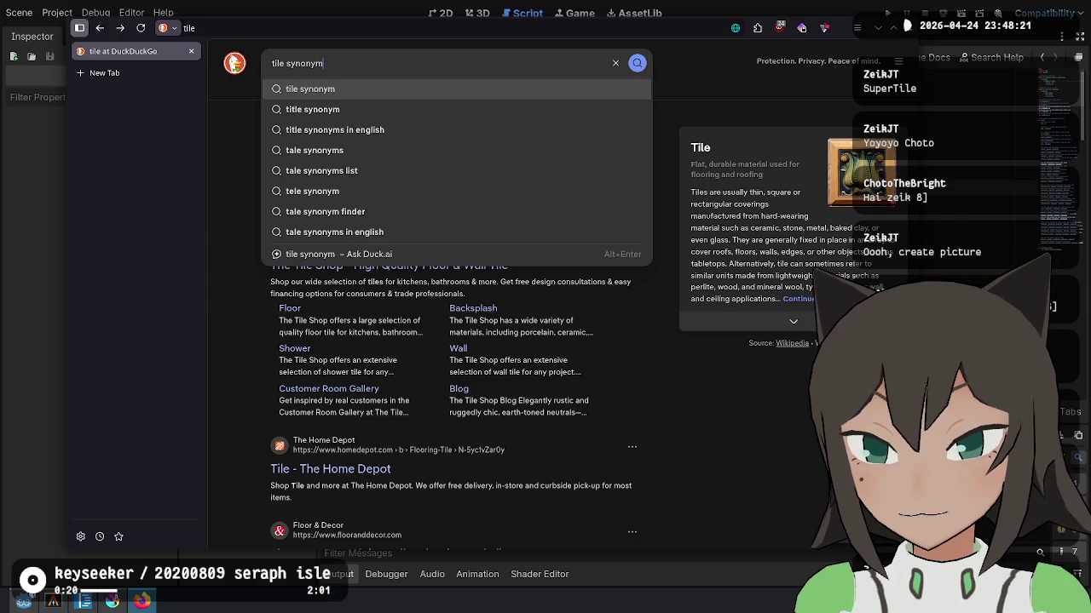
{"action": "key", "text": "Return"}
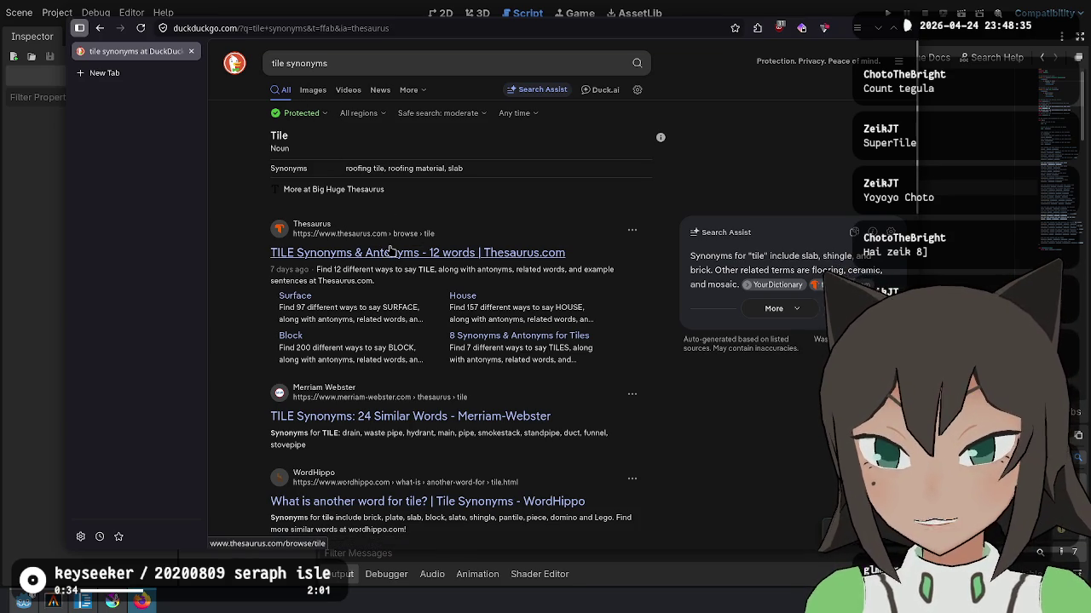
{"action": "double_click", "coordinate": [455, 168]}
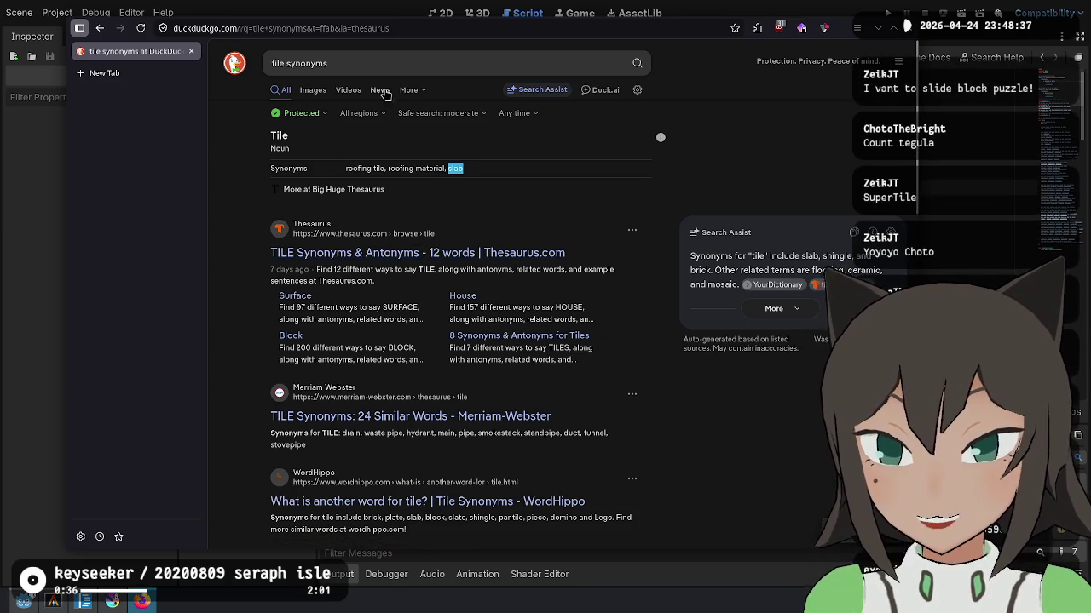
Step: Search for 'wiki slab' in a new browser tab
{"action": "left_click", "coordinate": [408, 72]}
{"action": "key", "text": "Escape"}
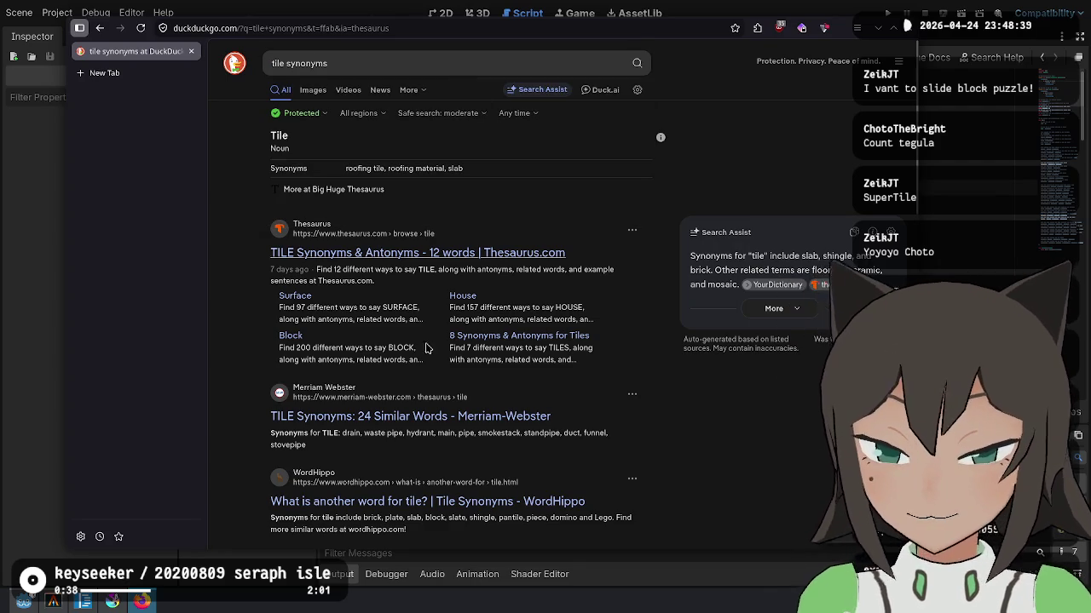
{"action": "key", "text": "ctrl+t"}
{"action": "type", "text": "slab"}
{"action": "key", "text": "Home"}
{"action": "type", "text": "wiki"}
{"action": "key", "text": "Return"}
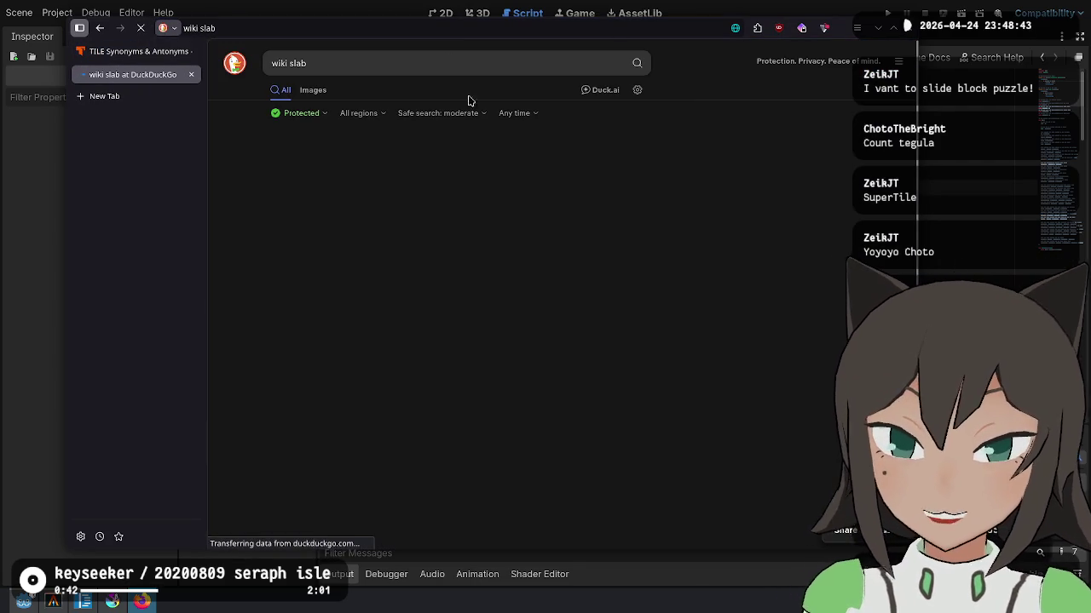
Step: Open Wikipedia's Slab page and follow it to the Stone slab article
{"action": "left_click", "coordinate": [351, 379]}
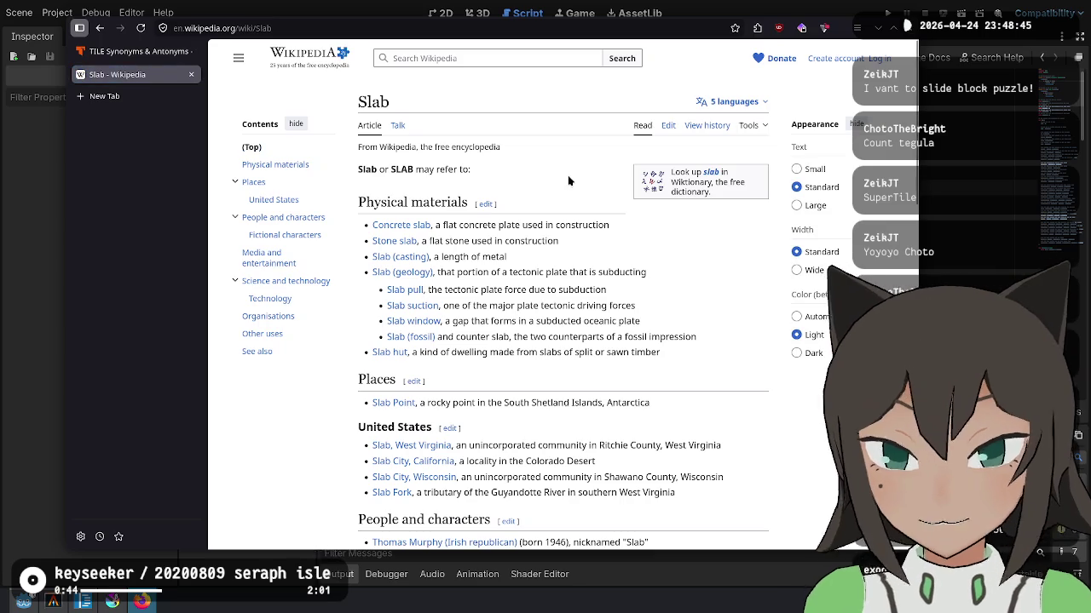
{"action": "left_click_drag", "start_coordinate": [443, 225], "coordinate": [594, 223]}
{"action": "left_click", "coordinate": [549, 256]}
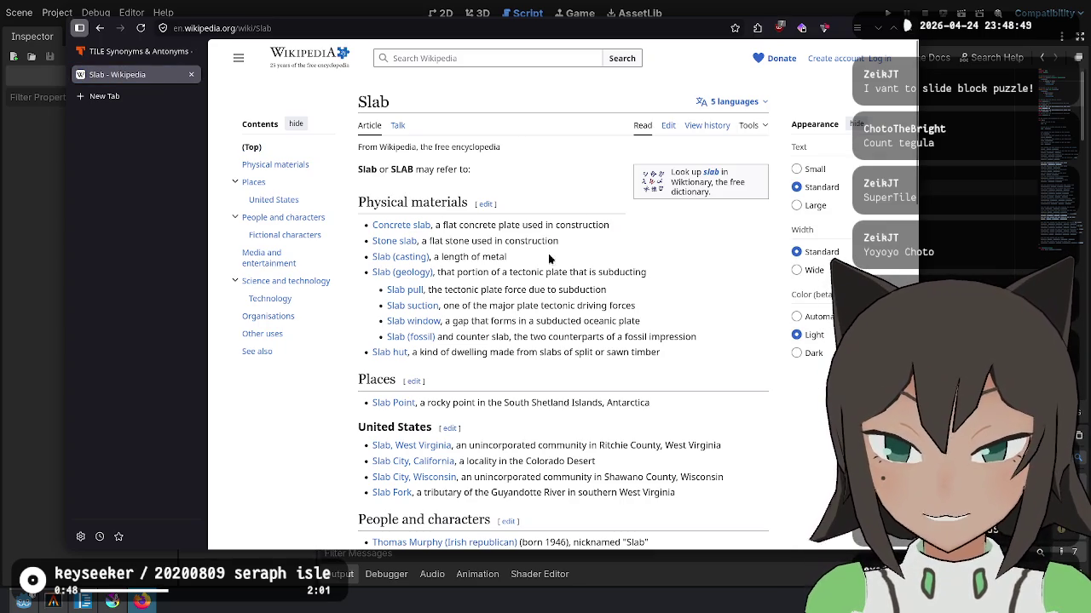
{"action": "left_click_drag", "start_coordinate": [442, 241], "coordinate": [558, 241]}
{"action": "left_click", "coordinate": [417, 256]}
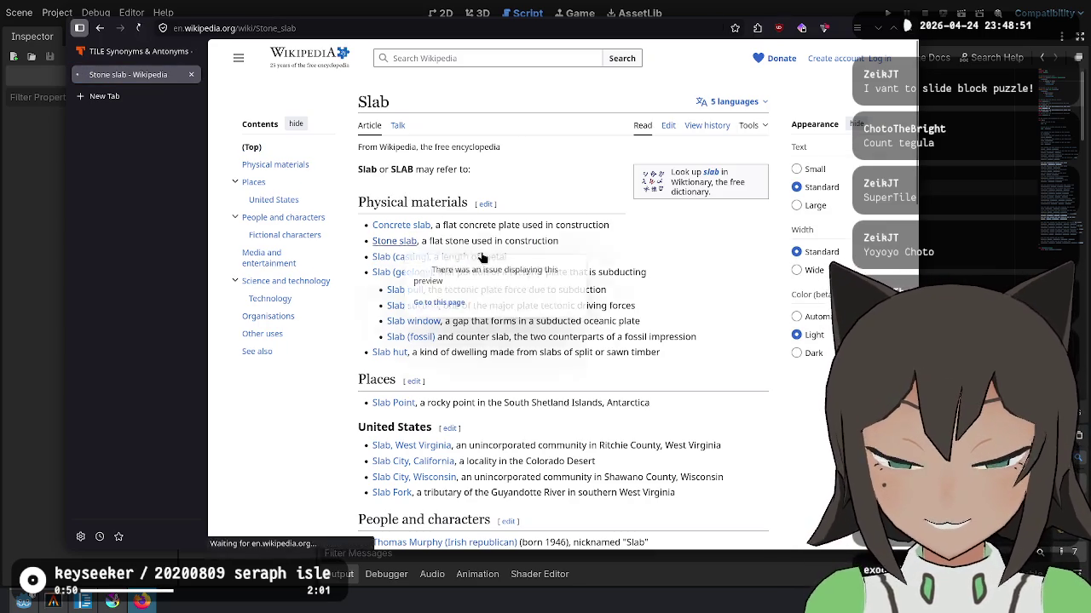
{"action": "left_click", "coordinate": [394, 241]}
Step: Read the stone slab definition about paving floors, then close the Stone slab tab
{"action": "scroll", "coordinate": [481, 226], "scroll_direction": "down", "scroll_amount": 3}
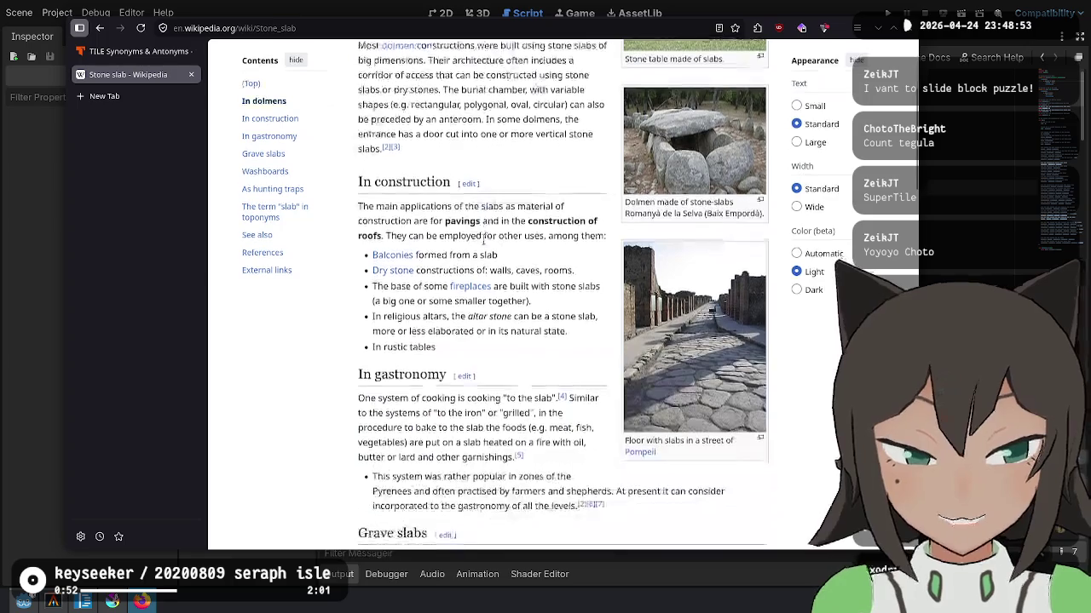
{"action": "scroll", "coordinate": [499, 218], "scroll_direction": "up", "scroll_amount": 1}
{"action": "scroll", "coordinate": [498, 218], "scroll_direction": "up", "scroll_amount": 2}
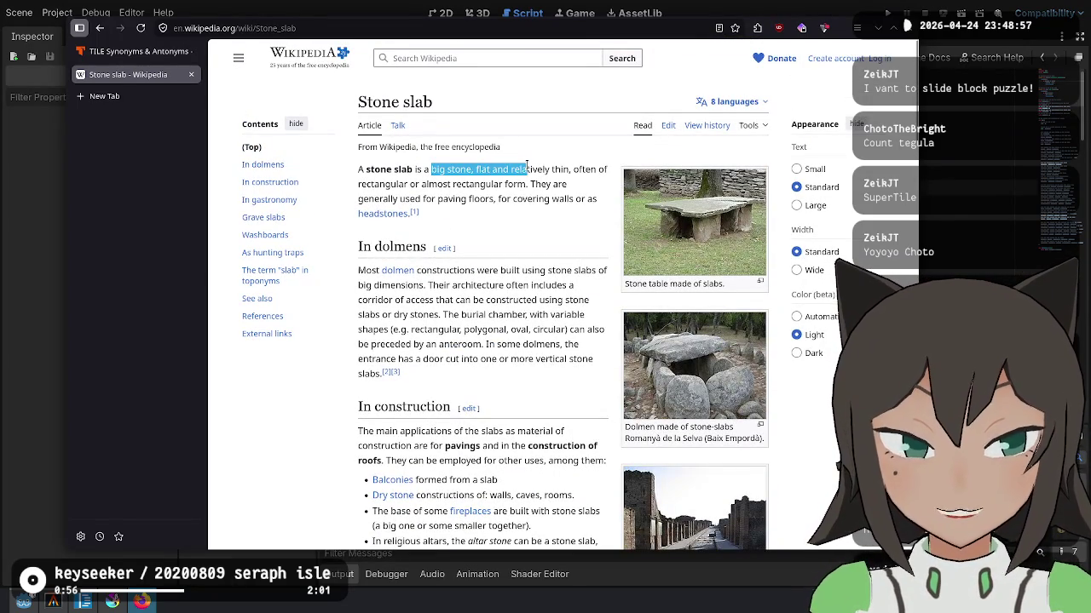
{"action": "left_click_drag", "start_coordinate": [521, 170], "coordinate": [410, 185]}
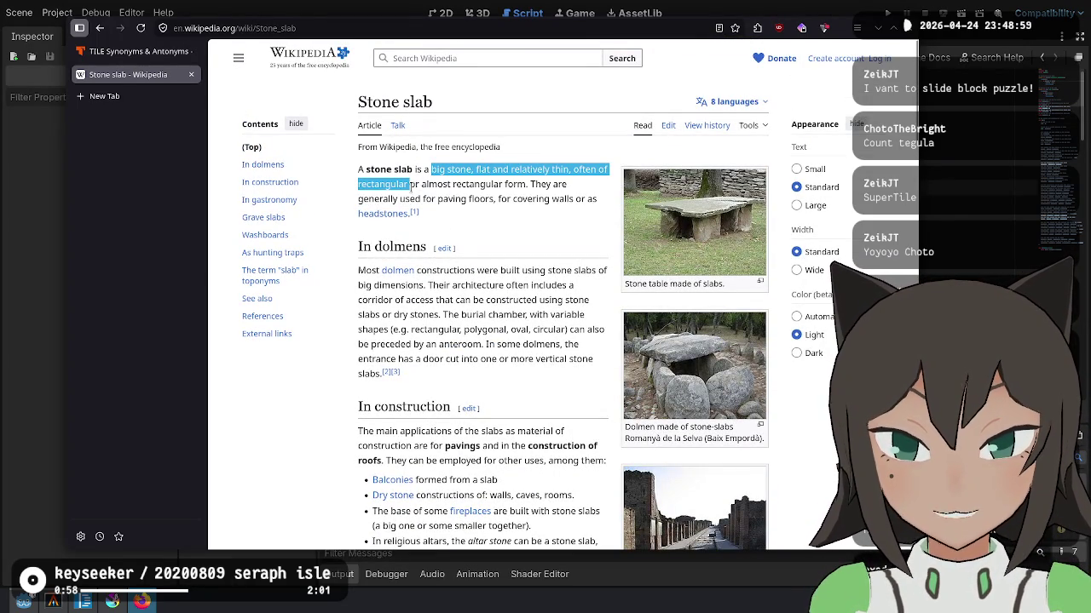
{"action": "left_click_drag", "start_coordinate": [479, 184], "coordinate": [491, 202]}
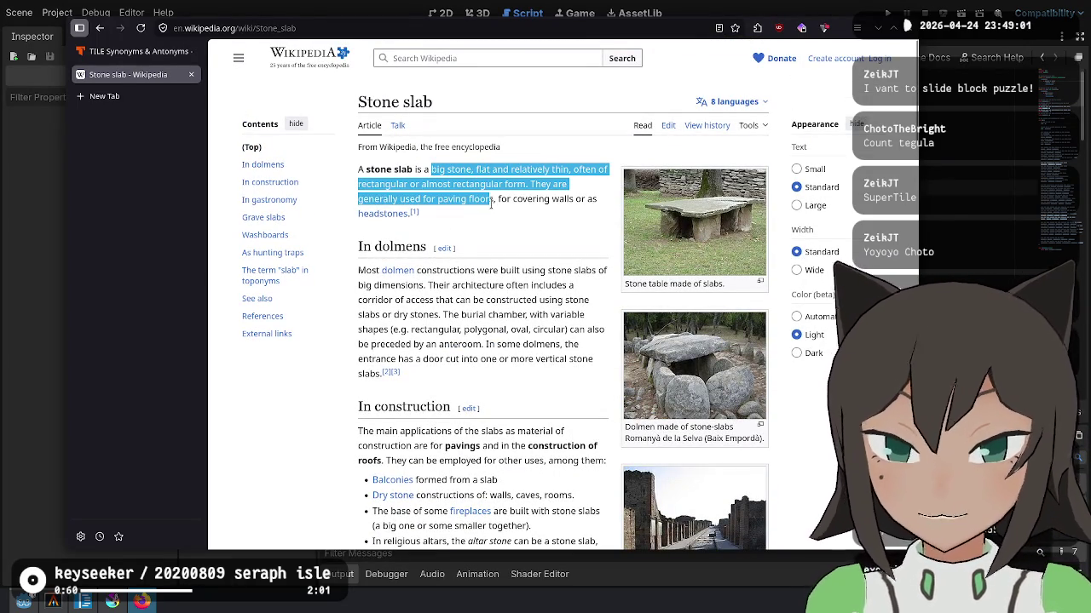
{"action": "left_click", "coordinate": [491, 203]}
{"action": "key", "text": "ctrl+w"}
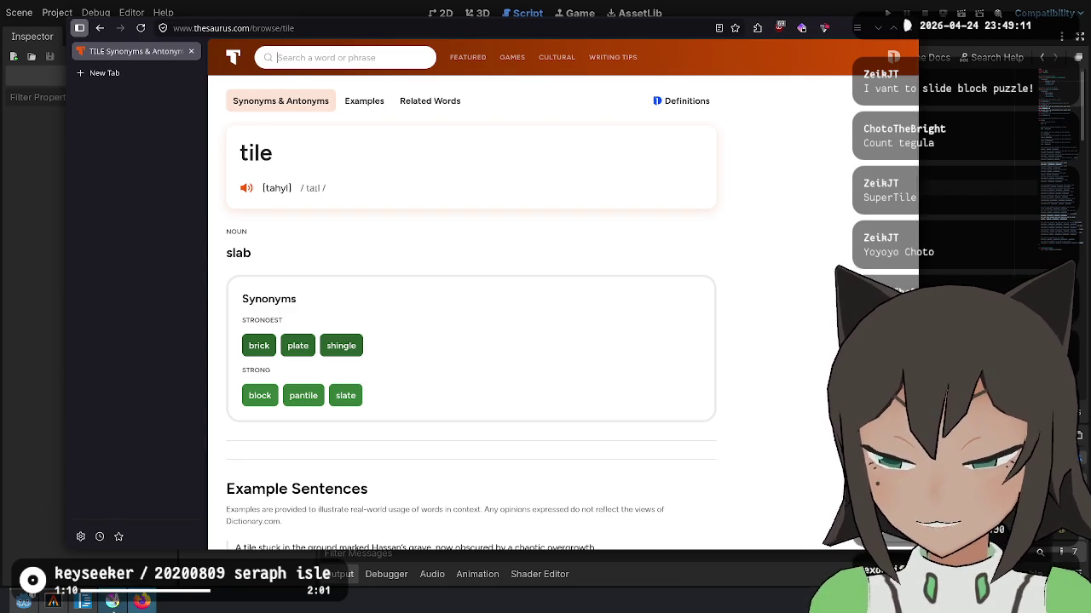
Step: Undo the curved arrow stroke in the Krita sketch and return to the tile synonyms page
{"action": "key", "text": "alt+Tab"}
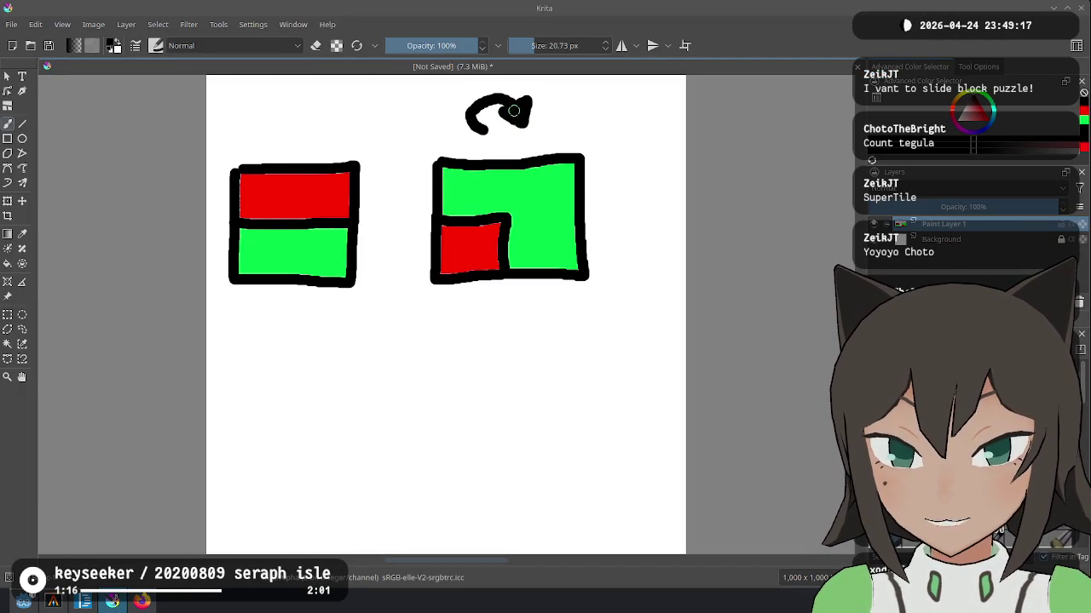
{"action": "key", "text": "ctrl+z"}
{"action": "key", "text": "ctrl+z"}
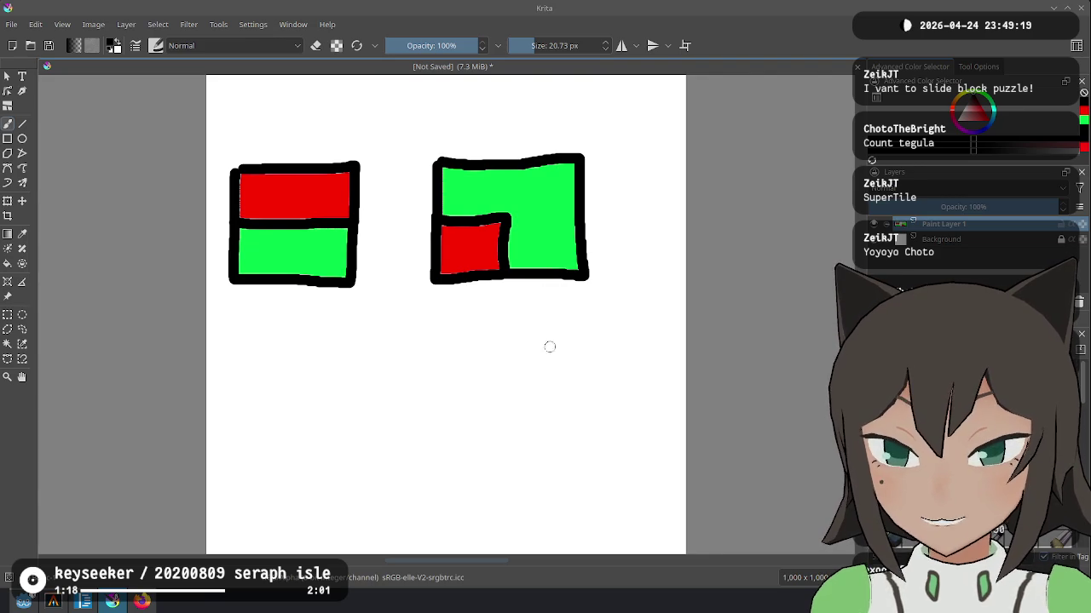
{"action": "key", "text": "alt+Tab"}
{"action": "key", "text": "alt+Tab"}
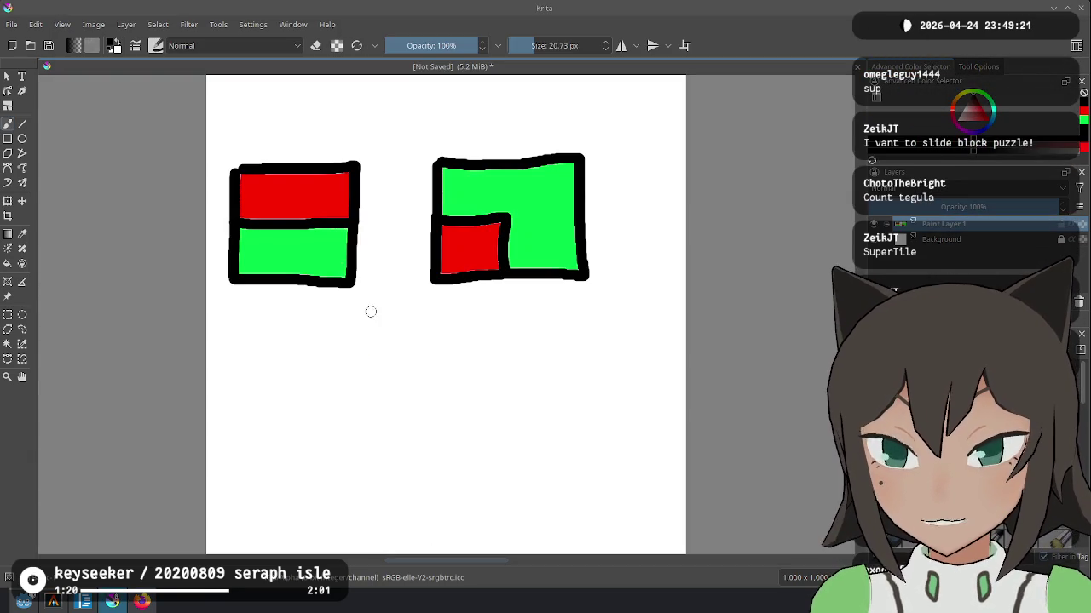
{"action": "key", "text": "alt+Tab"}
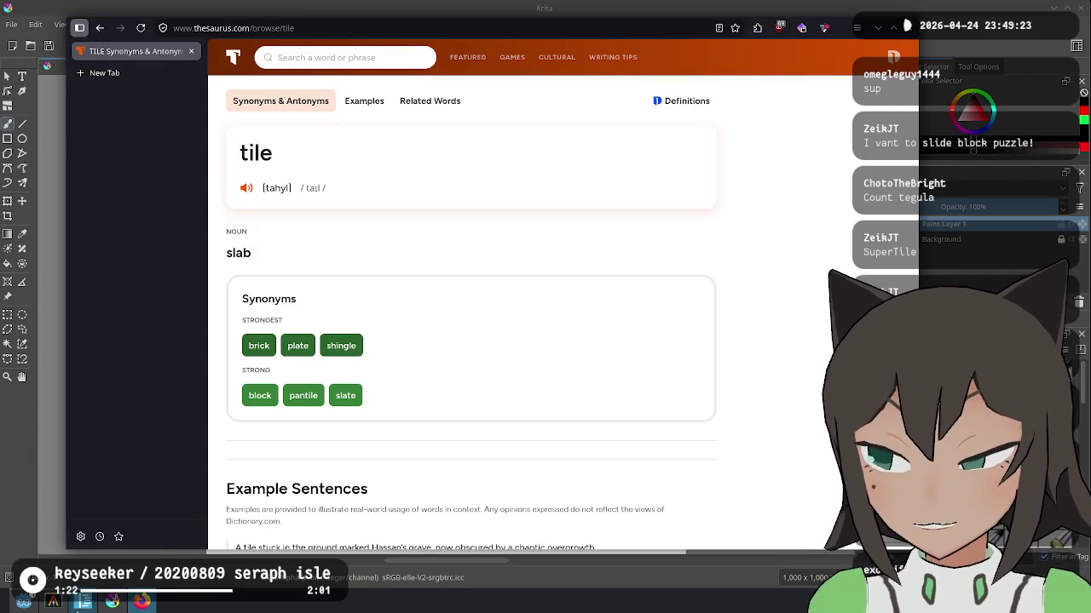
Step: Scroll and click through the ideas.md notes in VS Code
{"action": "left_click", "coordinate": [82, 600]}
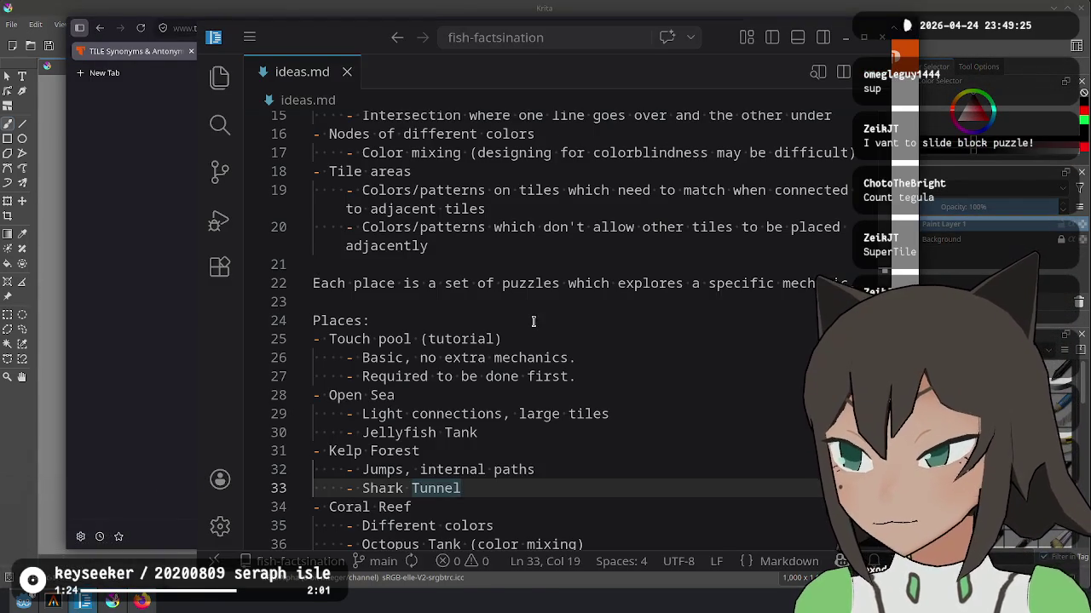
{"action": "left_click", "coordinate": [631, 302]}
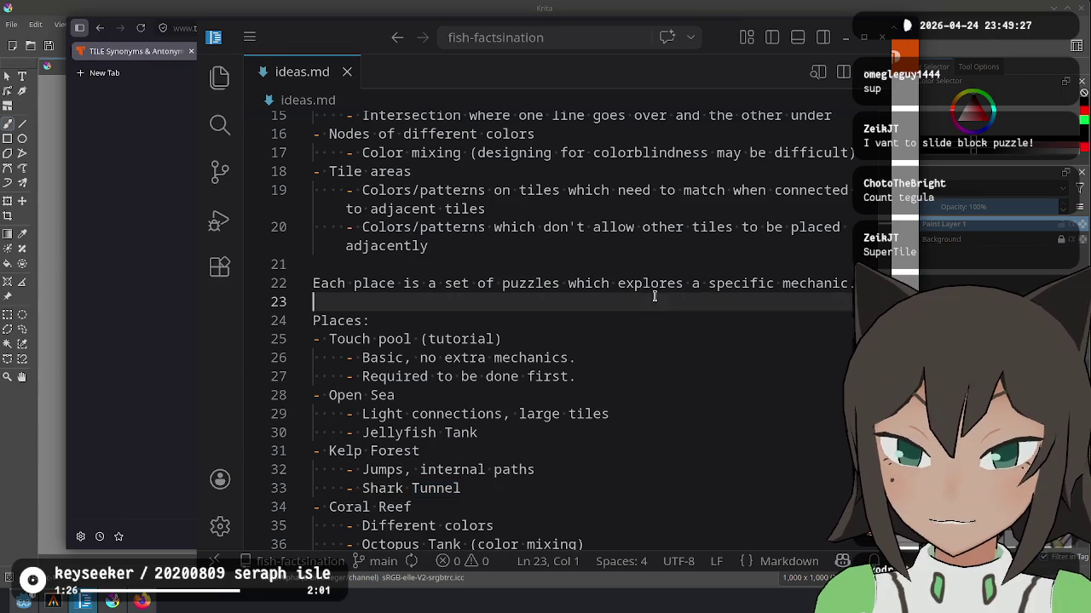
{"action": "left_click", "coordinate": [651, 228]}
{"action": "scroll", "coordinate": [655, 342], "scroll_direction": "up", "scroll_amount": 2}
{"action": "scroll", "coordinate": [653, 335], "scroll_direction": "down", "scroll_amount": 3}
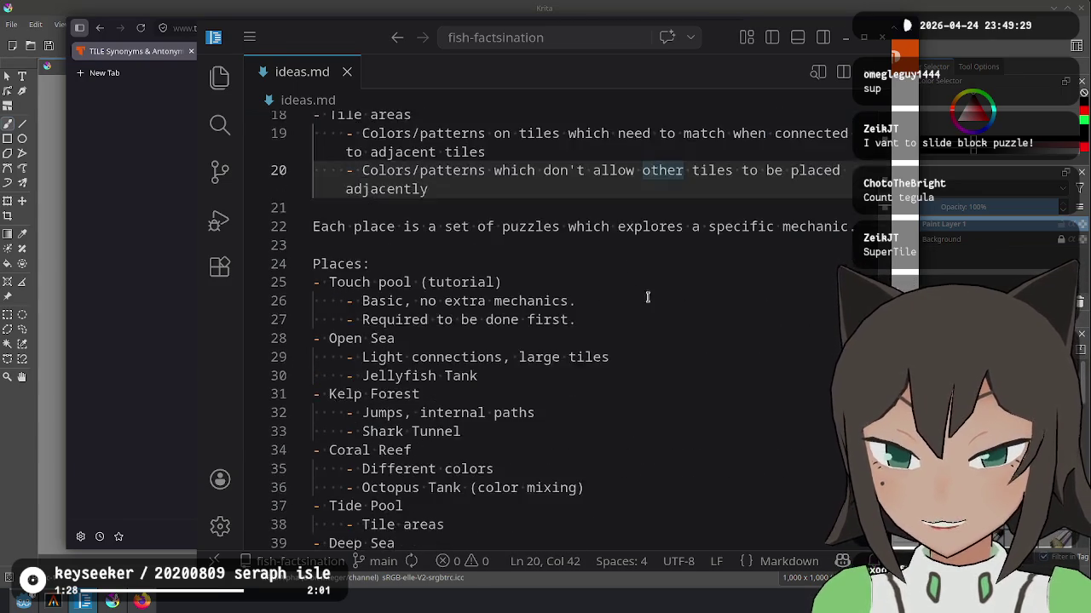
{"action": "scroll", "coordinate": [653, 336], "scroll_direction": "up", "scroll_amount": 2}
{"action": "left_click", "coordinate": [599, 337]}
{"action": "scroll", "coordinate": [621, 247], "scroll_direction": "up", "scroll_amount": 3}
{"action": "scroll", "coordinate": [621, 247], "scroll_direction": "up", "scroll_amount": 1}
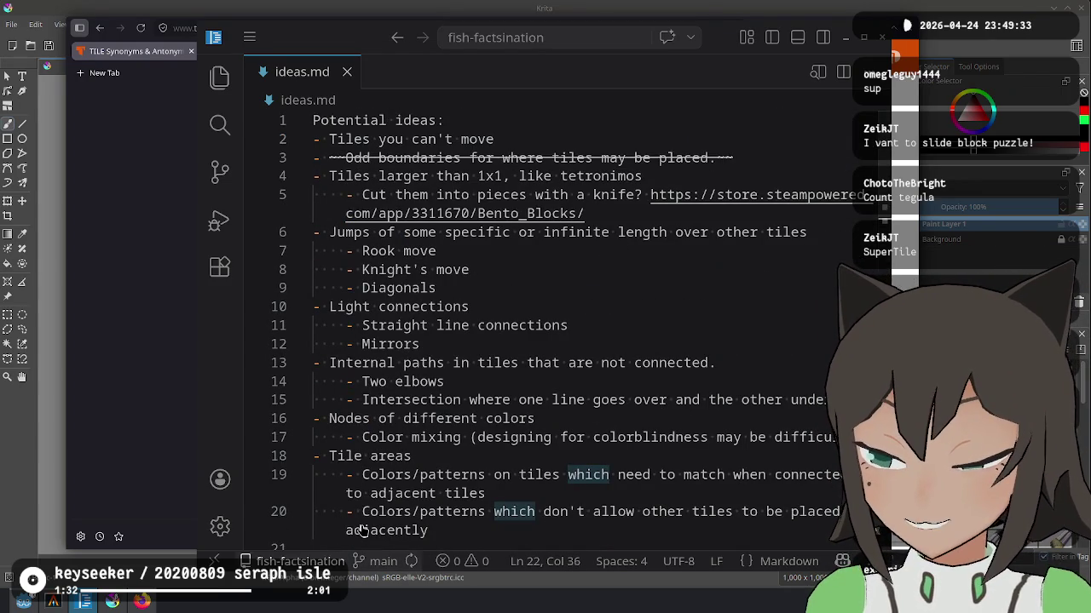
Step: Back on the tile synonyms page, select 'slab' and open a new tab
{"action": "left_click", "coordinate": [142, 602]}
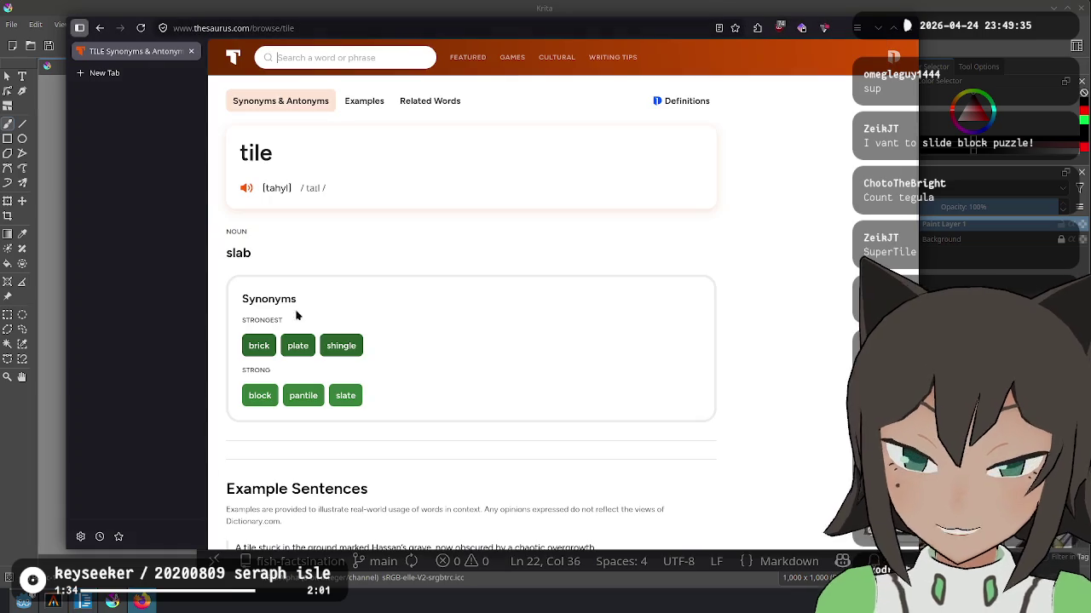
{"action": "triple_click", "coordinate": [367, 244]}
{"action": "scroll", "coordinate": [292, 294], "scroll_direction": "down", "scroll_amount": 1}
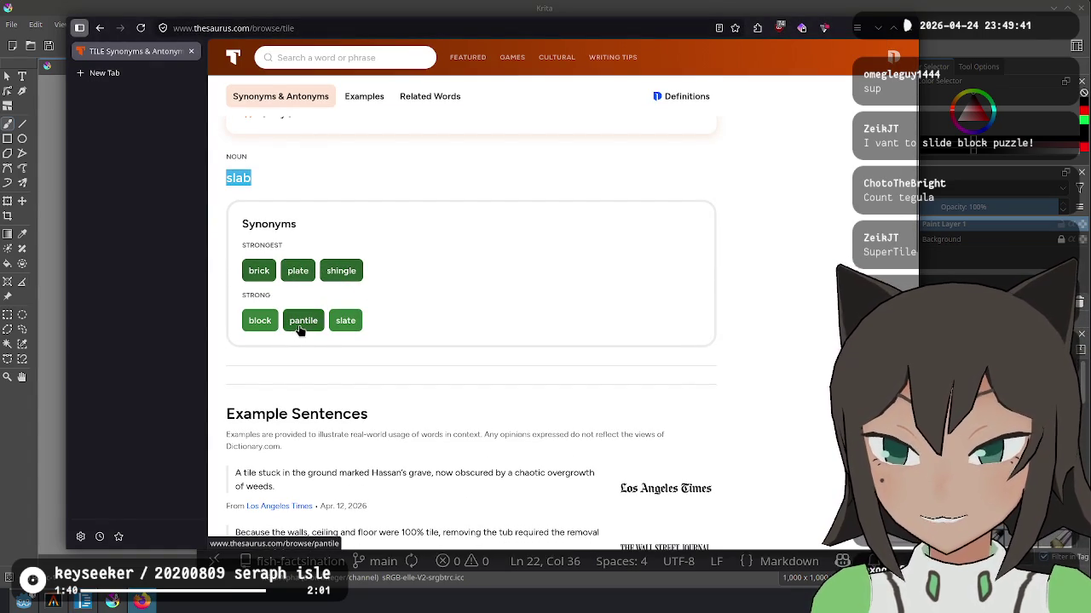
{"action": "key", "text": "ctrl+t"}
Step: Search 'wiki pantile', read Wikipedia's Pantile article on S-shaped roof tiles, then go back
{"action": "type", "text": "wiki pantile"}
{"action": "key", "text": "Return"}
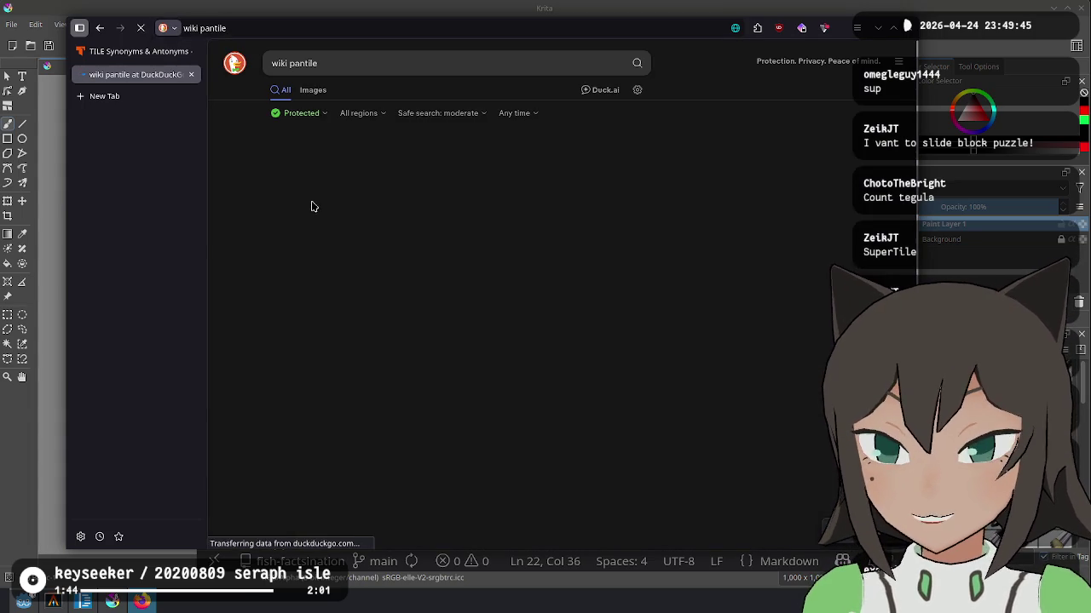
{"action": "left_click", "coordinate": [528, 243]}
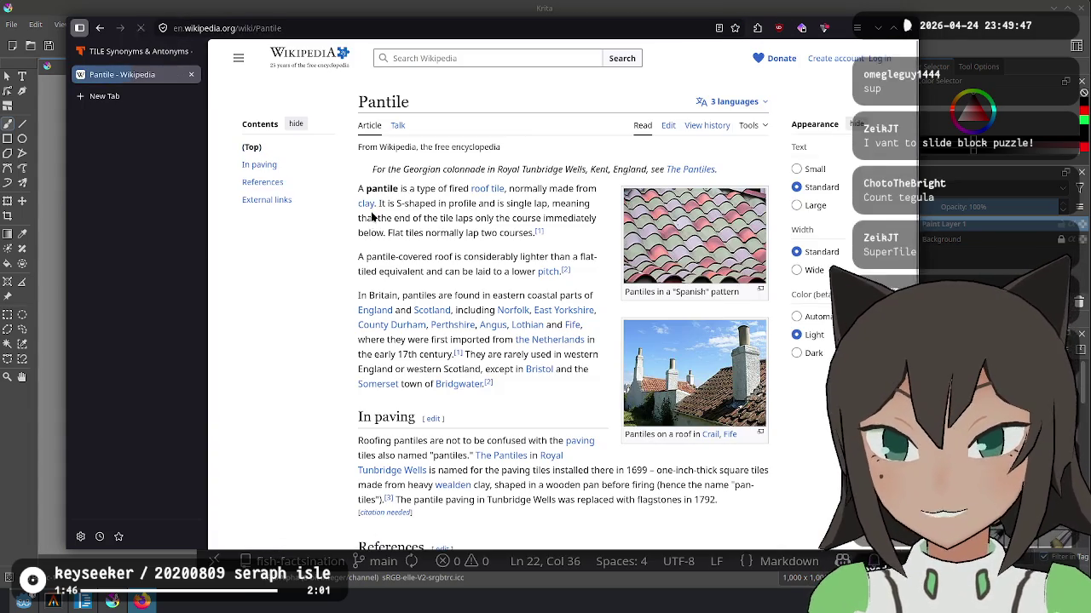
{"action": "mouse_move", "coordinate": [538, 189]}
{"action": "left_mouse_down"}
{"action": "mouse_move", "coordinate": [439, 188]}
{"action": "mouse_move", "coordinate": [455, 232]}
{"action": "left_mouse_up"}
{"action": "left_click", "coordinate": [447, 227]}
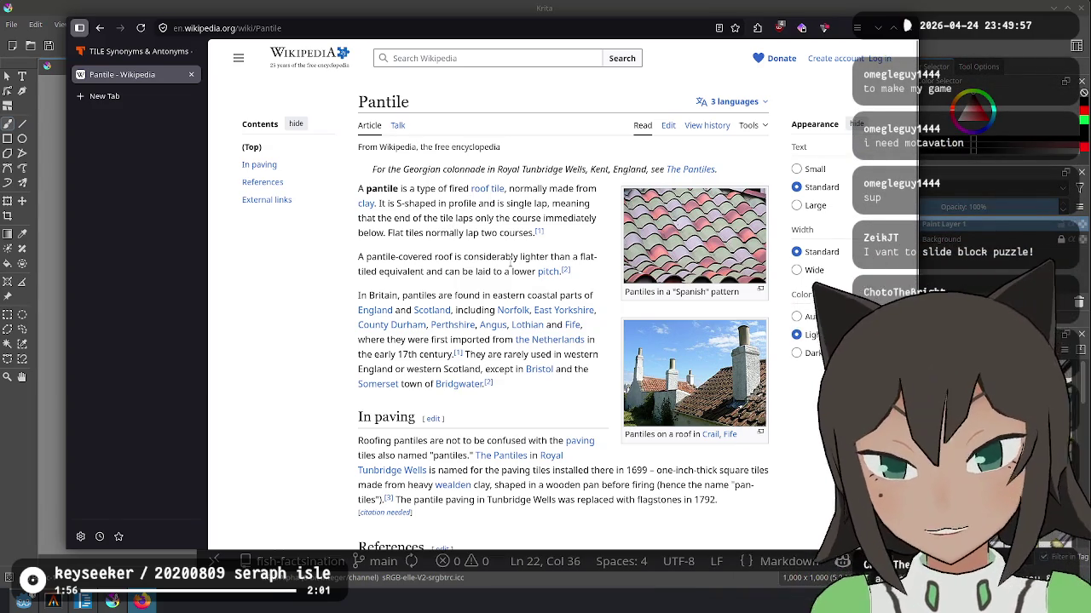
{"action": "scroll", "coordinate": [489, 276], "scroll_direction": "down", "scroll_amount": 5}
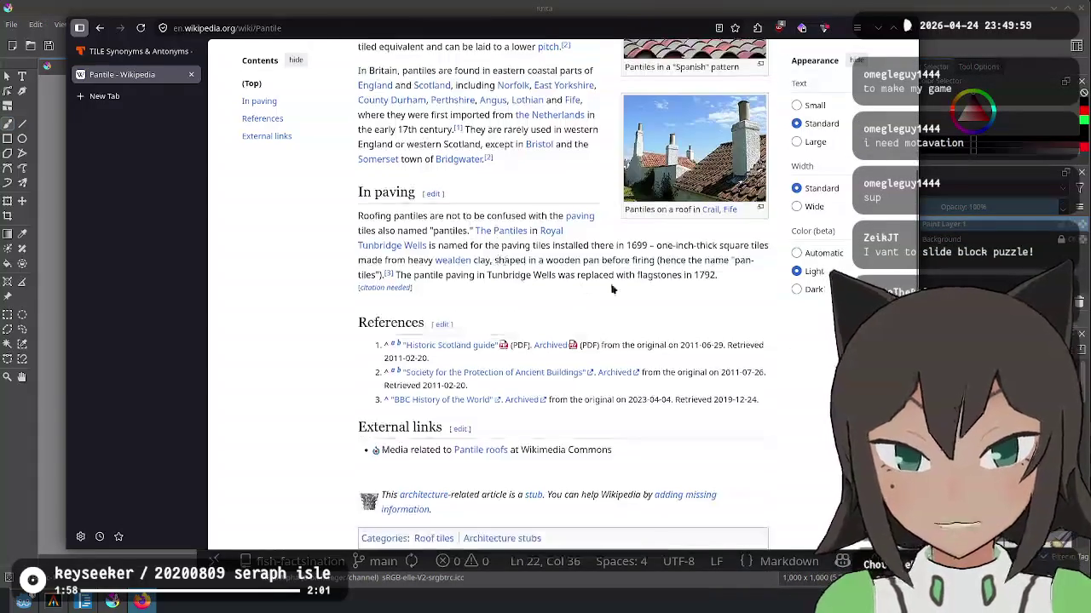
{"action": "left_click", "coordinate": [99, 28]}
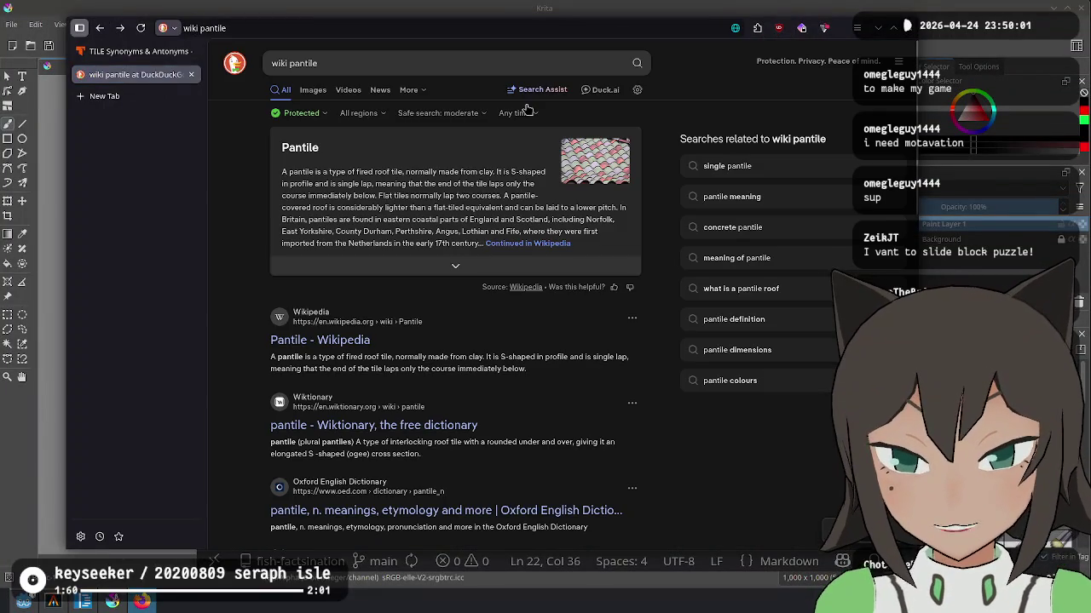
Step: Scroll through the remaining pantile results, then close that tab to show the slab synonyms again
{"action": "scroll", "coordinate": [583, 319], "scroll_direction": "down", "scroll_amount": 3}
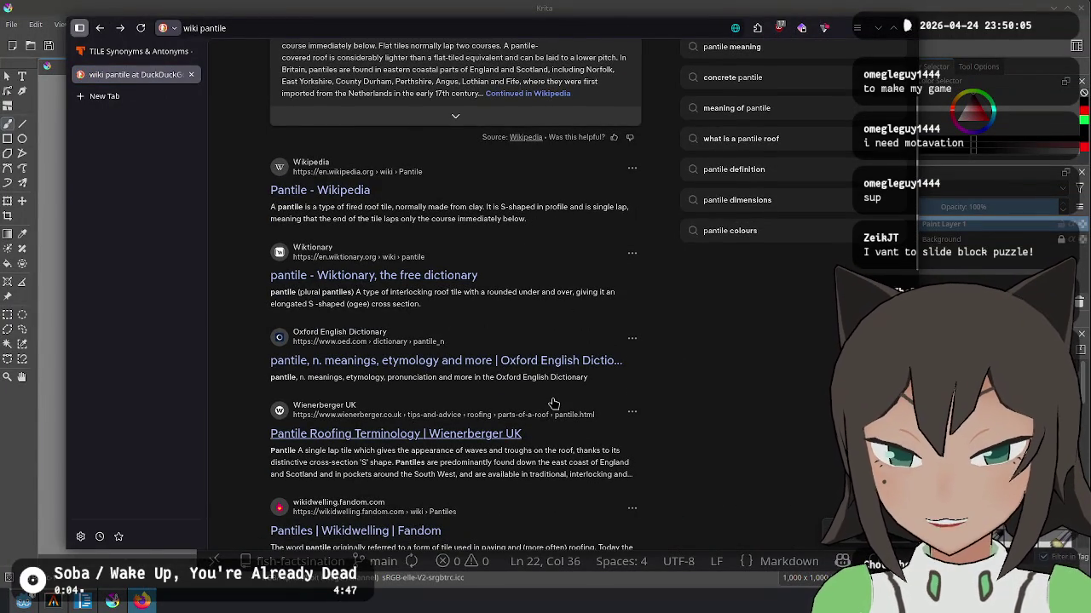
{"action": "scroll", "coordinate": [553, 403], "scroll_direction": "down", "scroll_amount": 5}
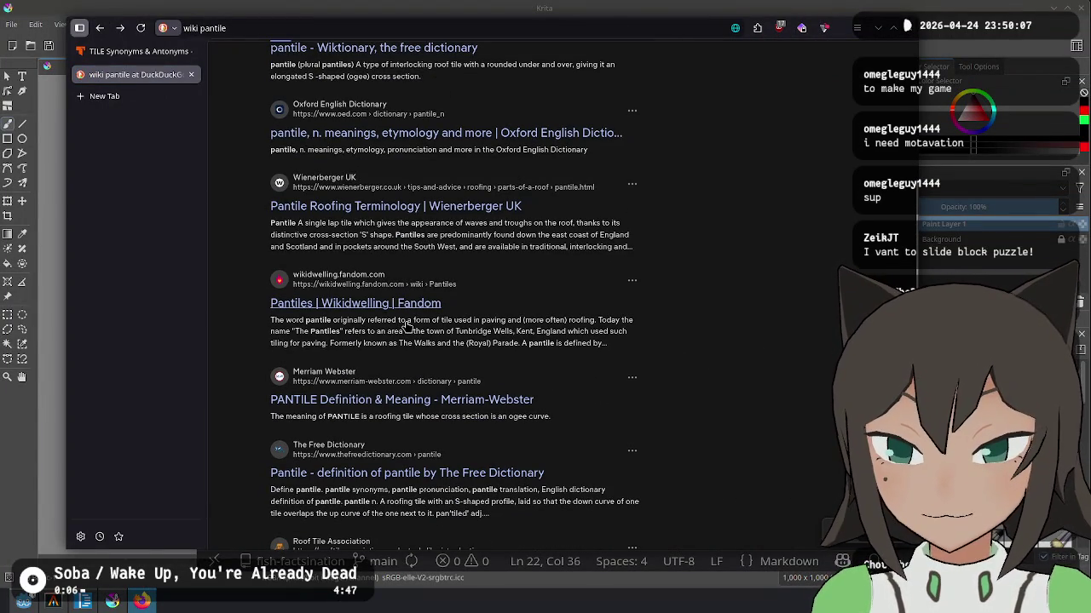
{"action": "scroll", "coordinate": [731, 306], "scroll_direction": "down", "scroll_amount": 5}
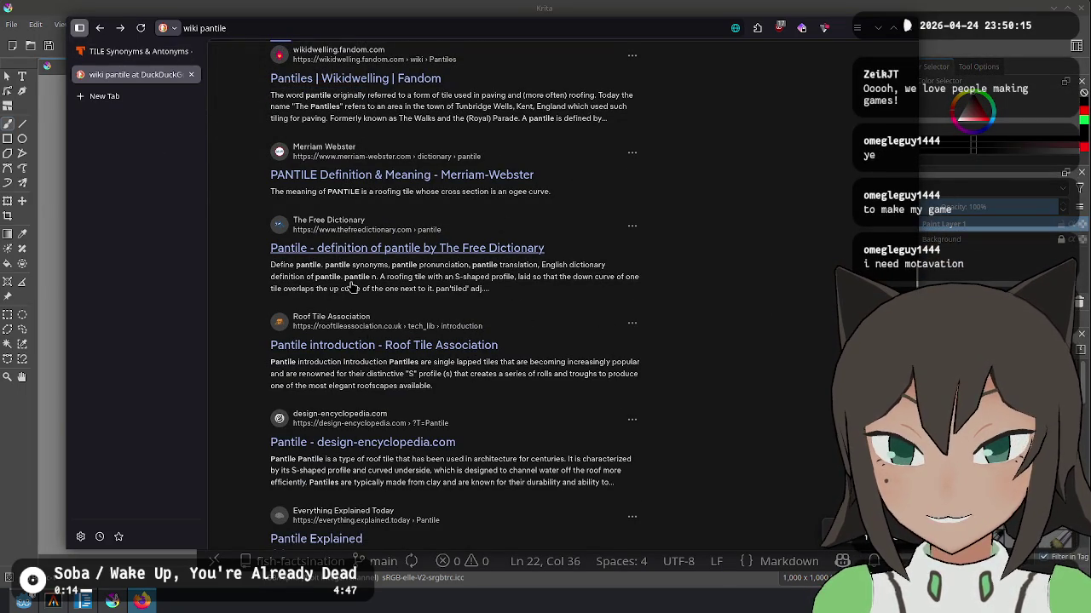
{"action": "scroll", "coordinate": [380, 285], "scroll_direction": "down", "scroll_amount": 3}
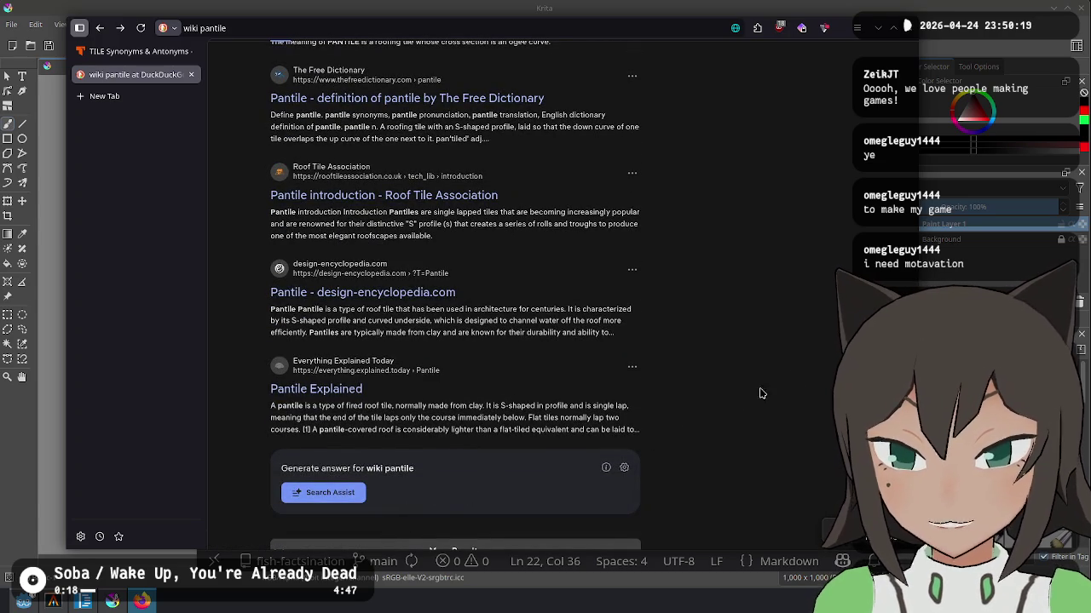
{"action": "key", "text": "ctrl+w"}
{"action": "left_click", "coordinate": [521, 321]}
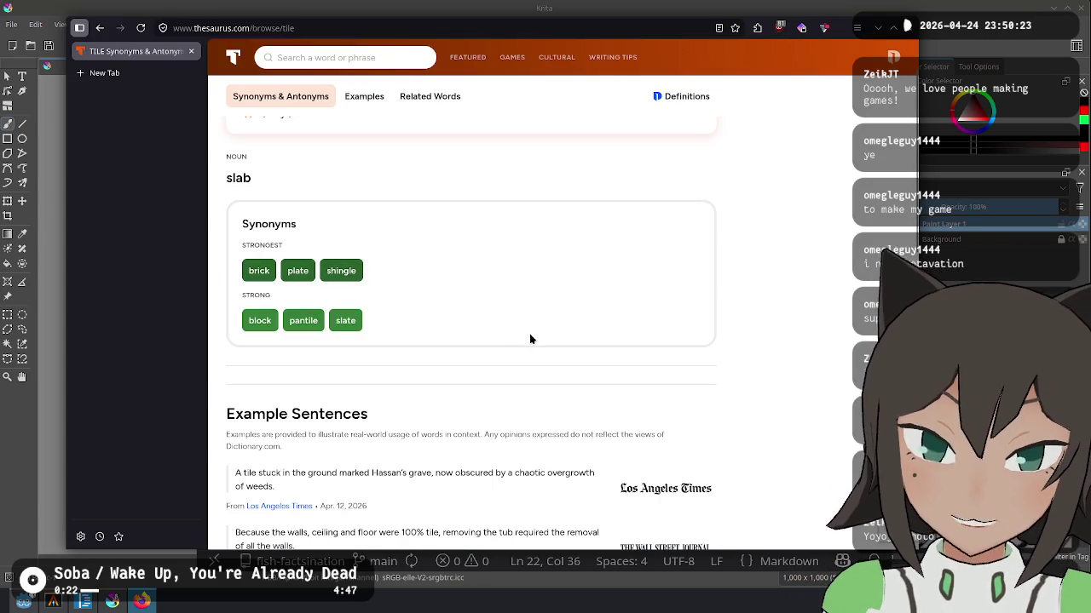
Step: Scroll the Thesaurus.com tile examples, then put the caret after Knight's move in ideas.md
{"action": "scroll", "coordinate": [797, 396], "scroll_direction": "down", "scroll_amount": 3}
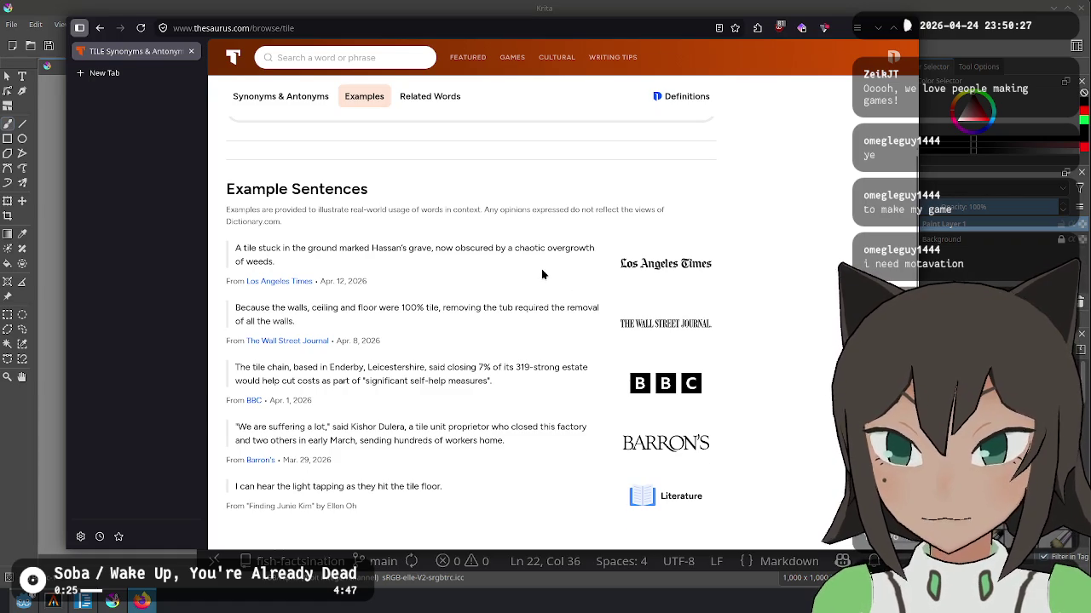
{"action": "scroll", "coordinate": [542, 274], "scroll_direction": "up", "scroll_amount": 3}
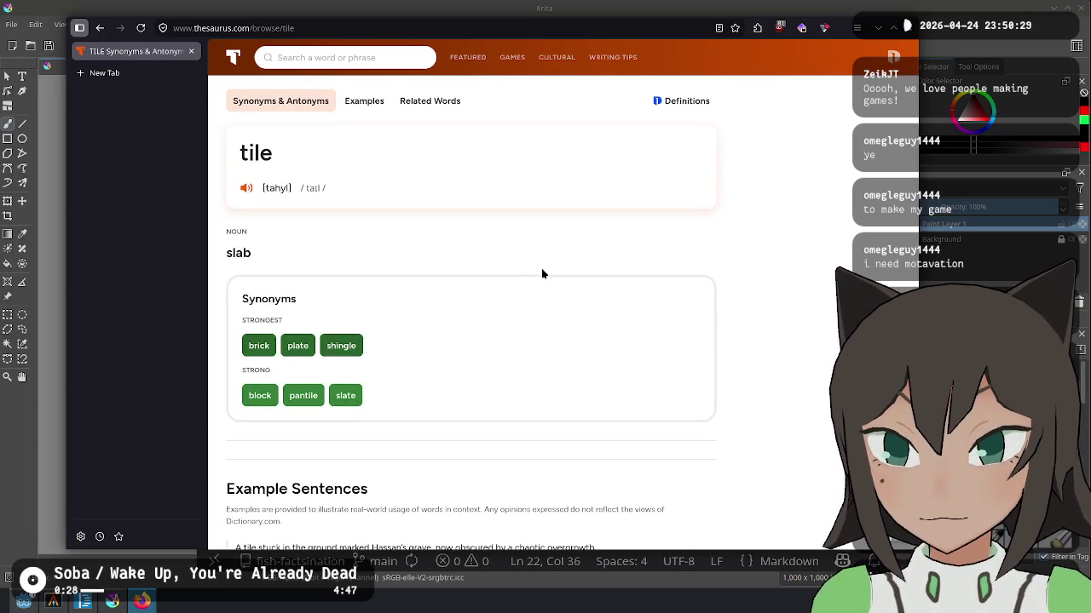
{"action": "key", "text": "alt+Tab"}
{"action": "left_click", "coordinate": [541, 270]}
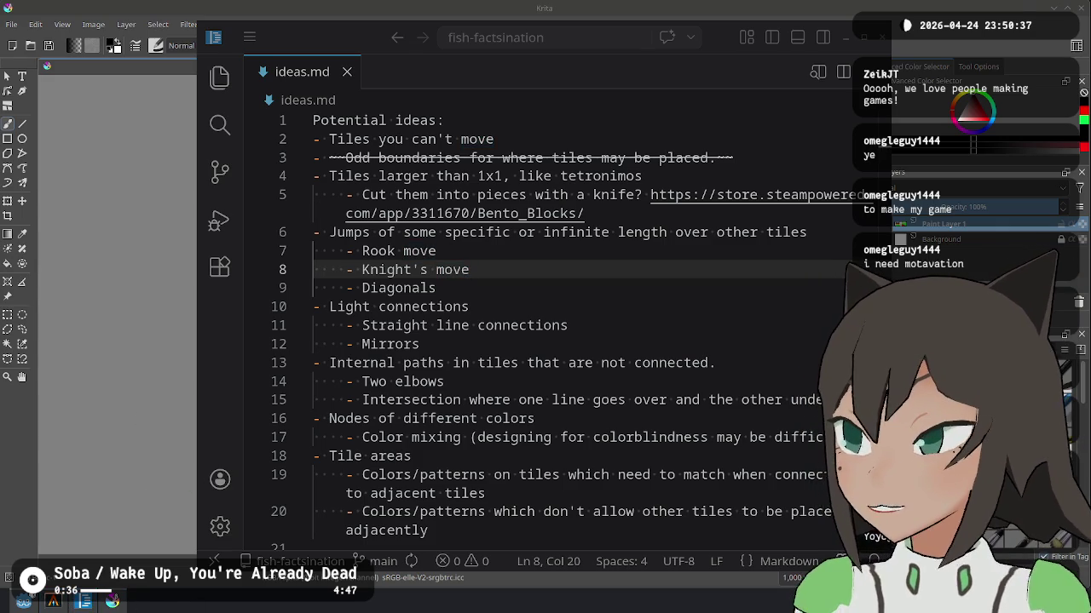
Step: Search DuckDuckGo for 'graph', refine it to 'graph math', and scroll the results
{"action": "type", "text": "graph"}
{"action": "key", "text": "Return"}
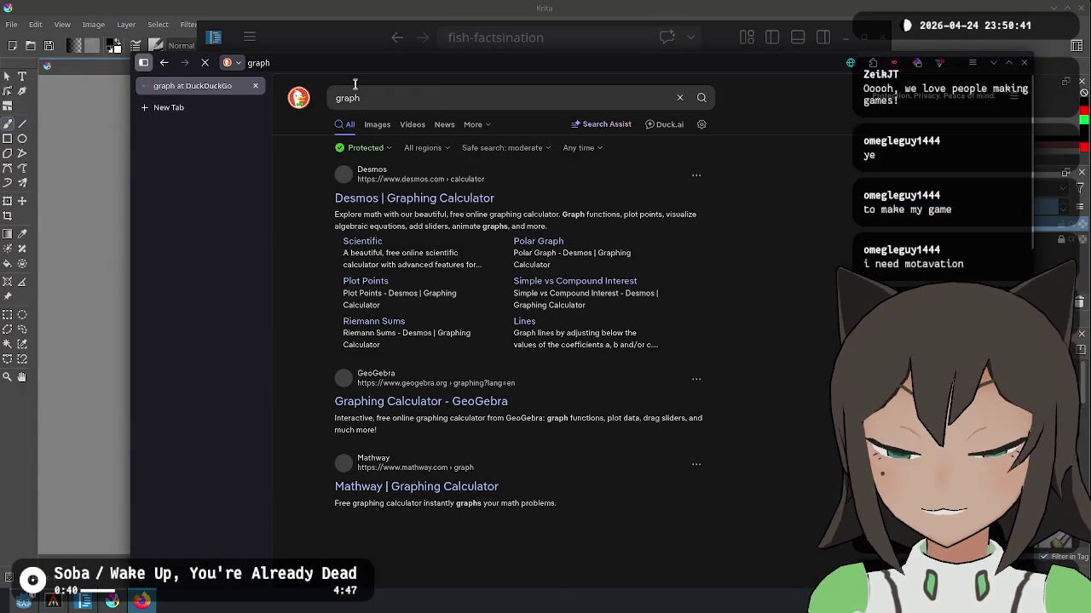
{"action": "left_click", "coordinate": [399, 100]}
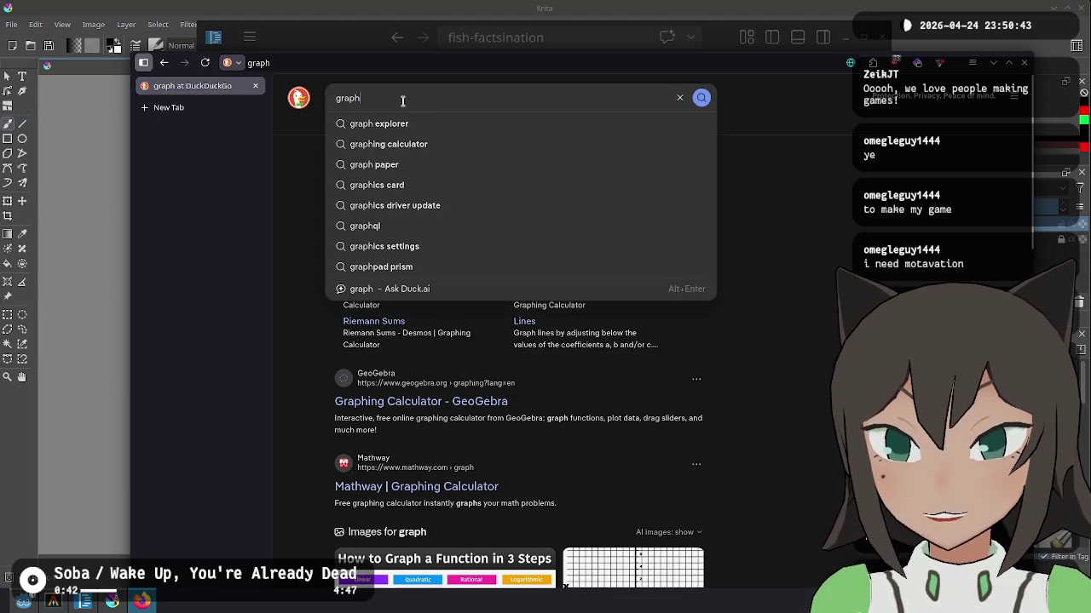
{"action": "type", "text": " mat"}
{"action": "type", "text": "h"}
{"action": "key", "text": "Return"}
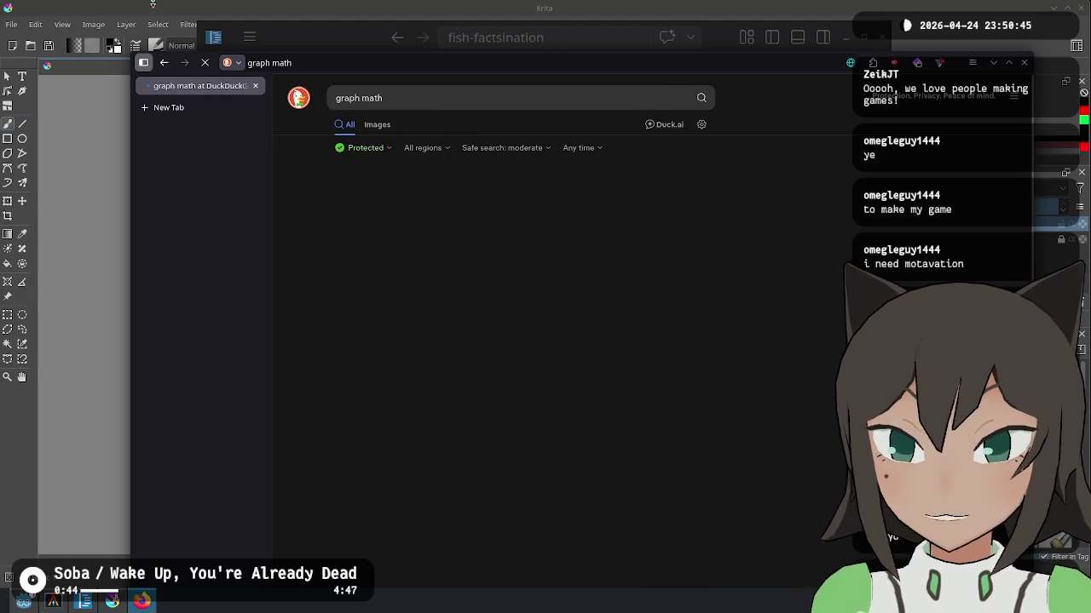
{"action": "scroll", "coordinate": [415, 283], "scroll_direction": "down", "scroll_amount": 1}
{"action": "scroll", "coordinate": [443, 323], "scroll_direction": "down", "scroll_amount": 5}
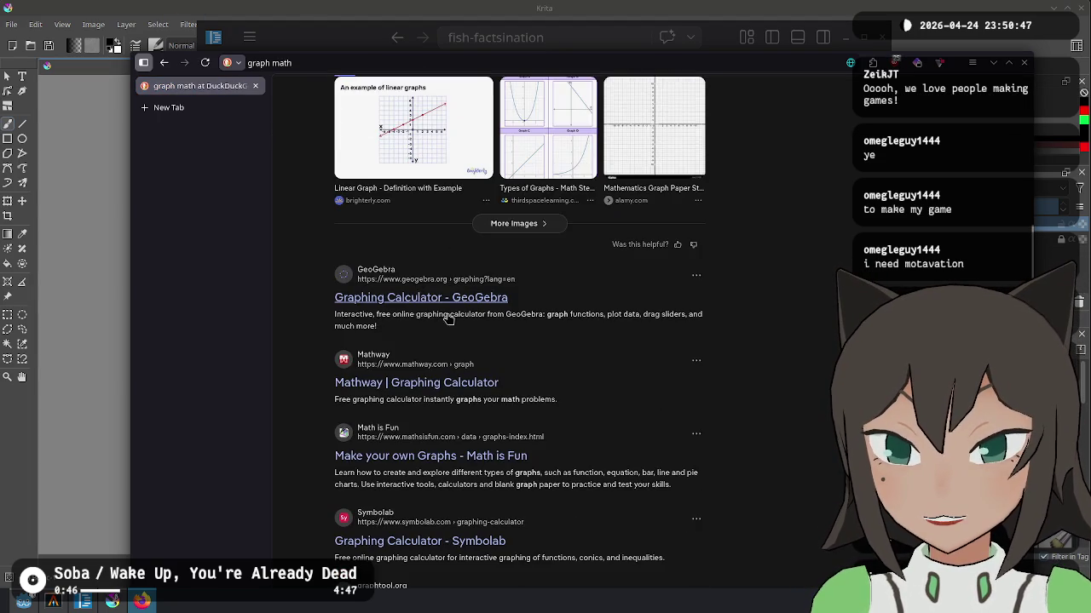
{"action": "scroll", "coordinate": [452, 306], "scroll_direction": "down", "scroll_amount": 2}
{"action": "scroll", "coordinate": [561, 356], "scroll_direction": "up", "scroll_amount": 8}
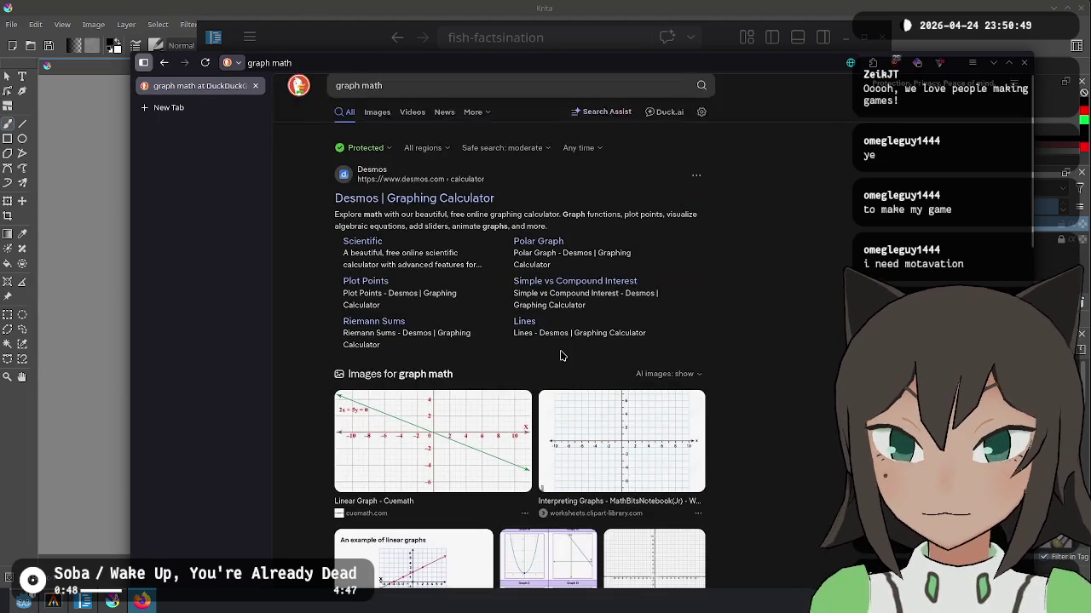
Step: Refine the search to 'graph theory math', open Wikipedia's Graph theory article, then minimize Firefox
{"action": "left_click", "coordinate": [359, 98]}
{"action": "type", "text": "th"}
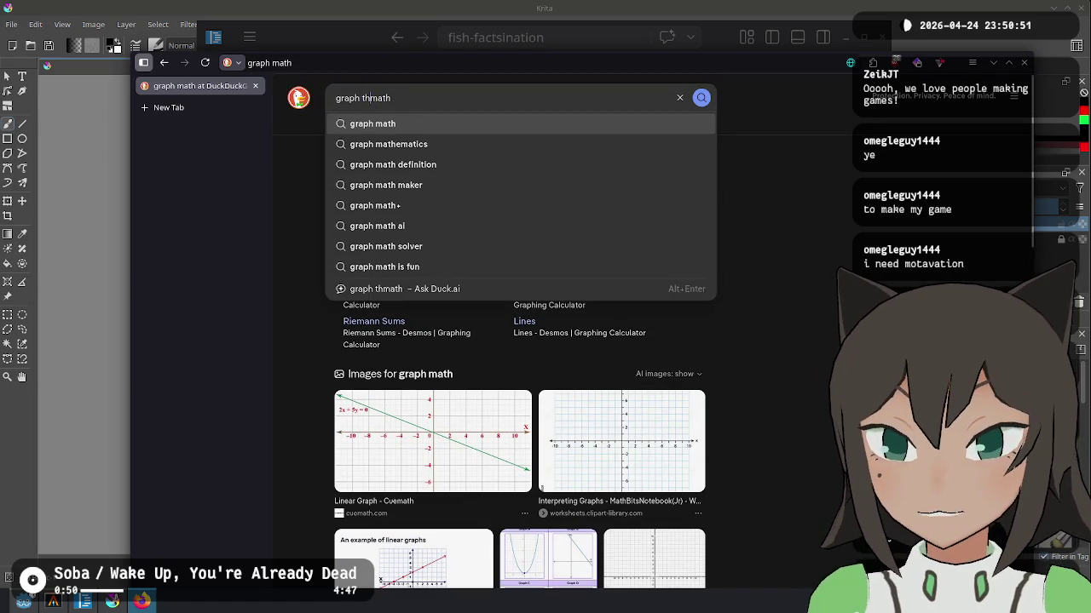
{"action": "type", "text": "eory"}
{"action": "key", "text": "Return"}
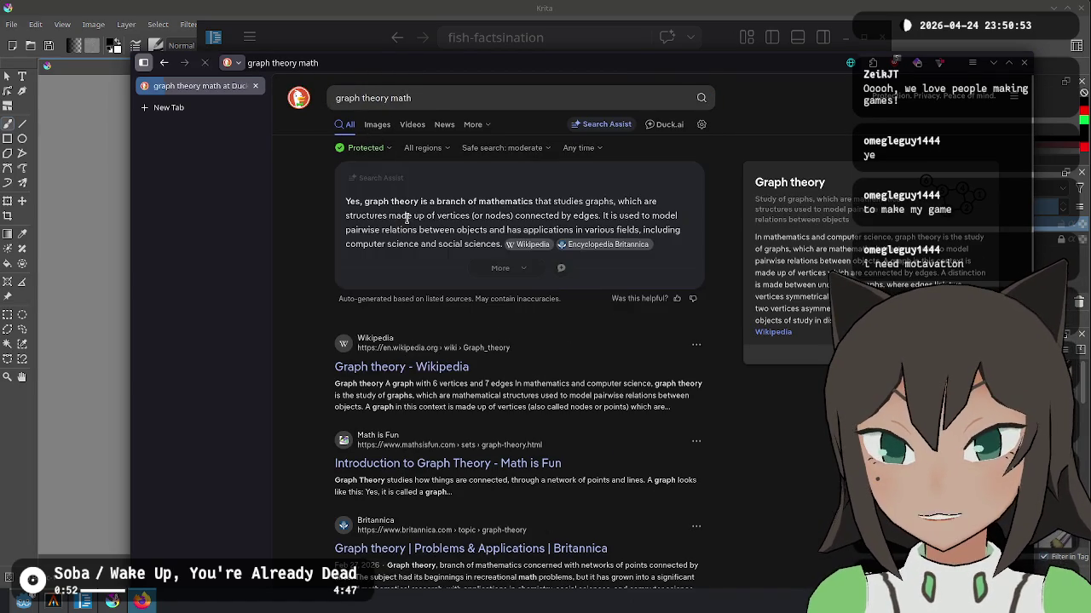
{"action": "left_click", "coordinate": [413, 367]}
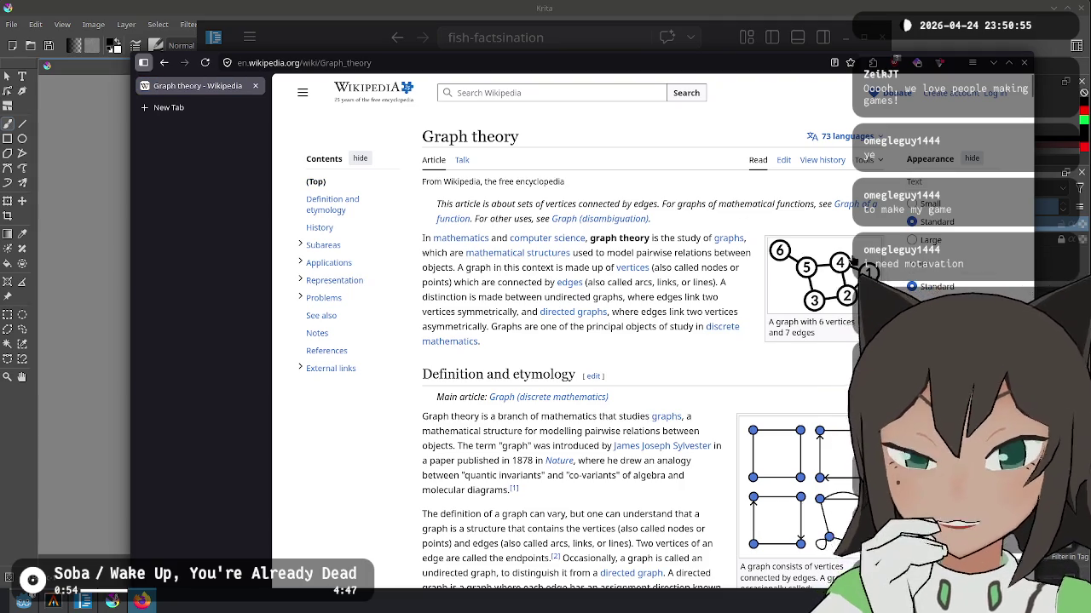
{"action": "scroll", "coordinate": [535, 126], "scroll_direction": "down", "scroll_amount": 3}
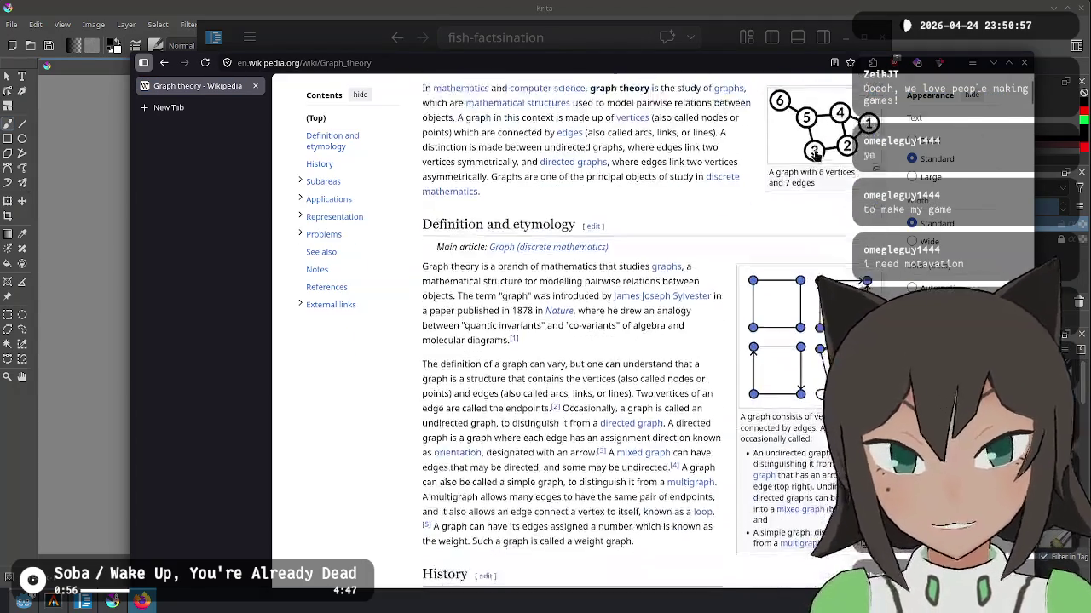
{"action": "left_click", "coordinate": [141, 602]}
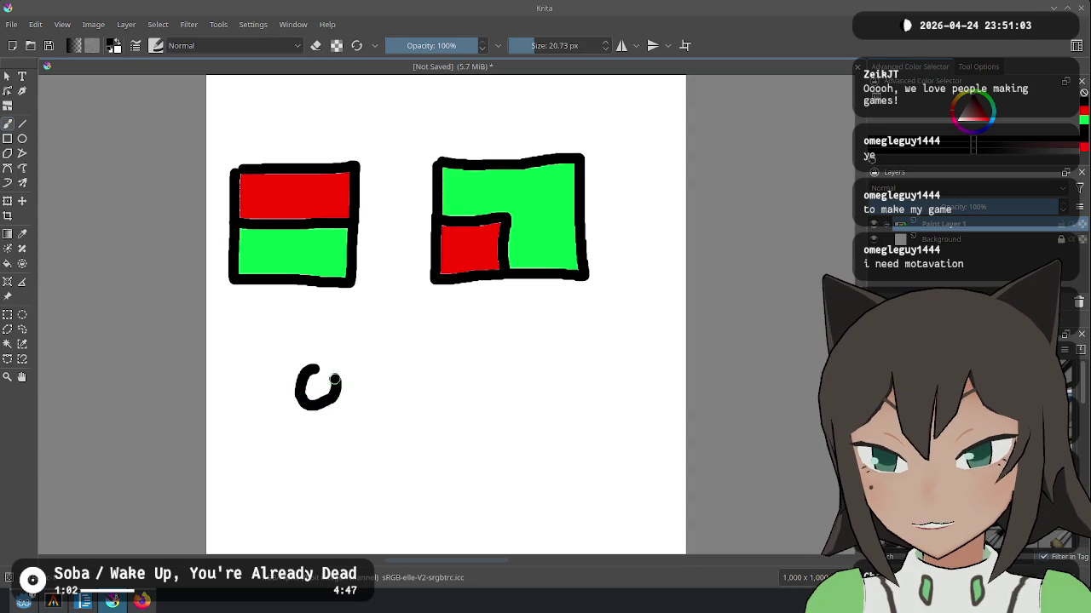
Step: Draw a horizontal line from the circle to a second circle in Krita, then return to Graph theory
{"action": "left_click_drag", "start_coordinate": [339, 387], "coordinate": [443, 387]}
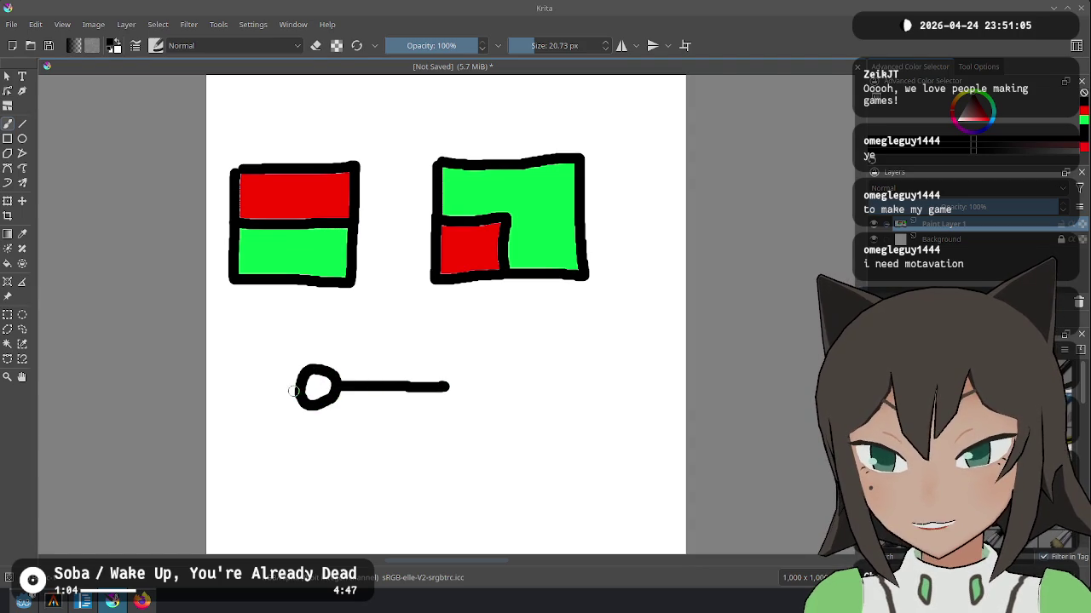
{"action": "key", "text": "ctrl+z"}
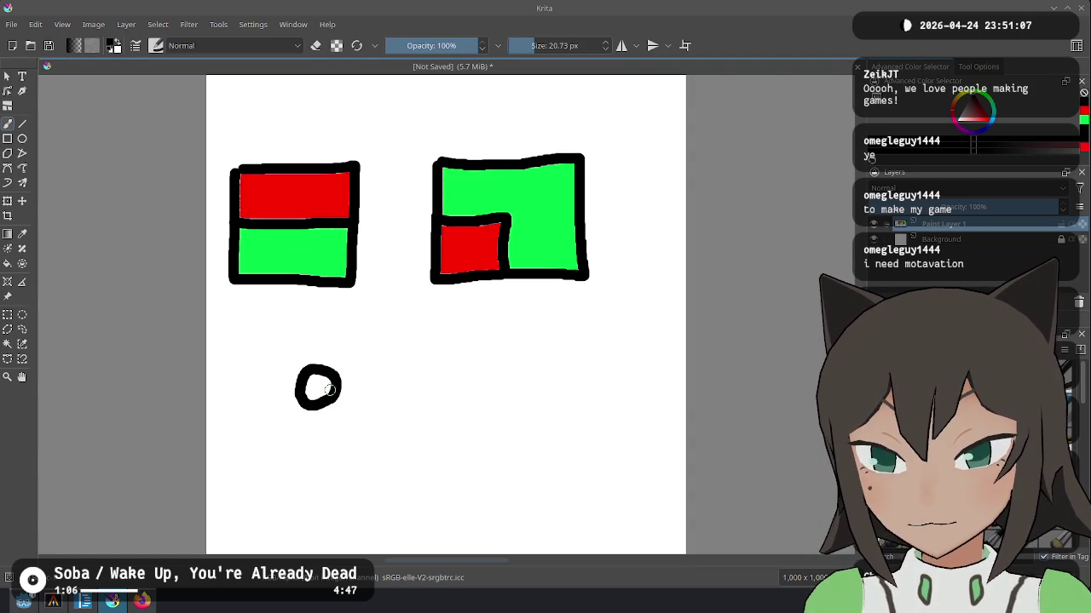
{"action": "mouse_move", "coordinate": [339, 387]}
{"action": "left_mouse_down"}
{"action": "mouse_move", "coordinate": [435, 386]}
{"action": "mouse_move", "coordinate": [450, 418]}
{"action": "left_mouse_up"}
{"action": "key", "text": "ctrl+z"}
{"action": "mouse_move", "coordinate": [453, 360]}
{"action": "left_mouse_down"}
{"action": "mouse_move", "coordinate": [436, 406]}
{"action": "mouse_move", "coordinate": [482, 368]}
{"action": "left_mouse_up"}
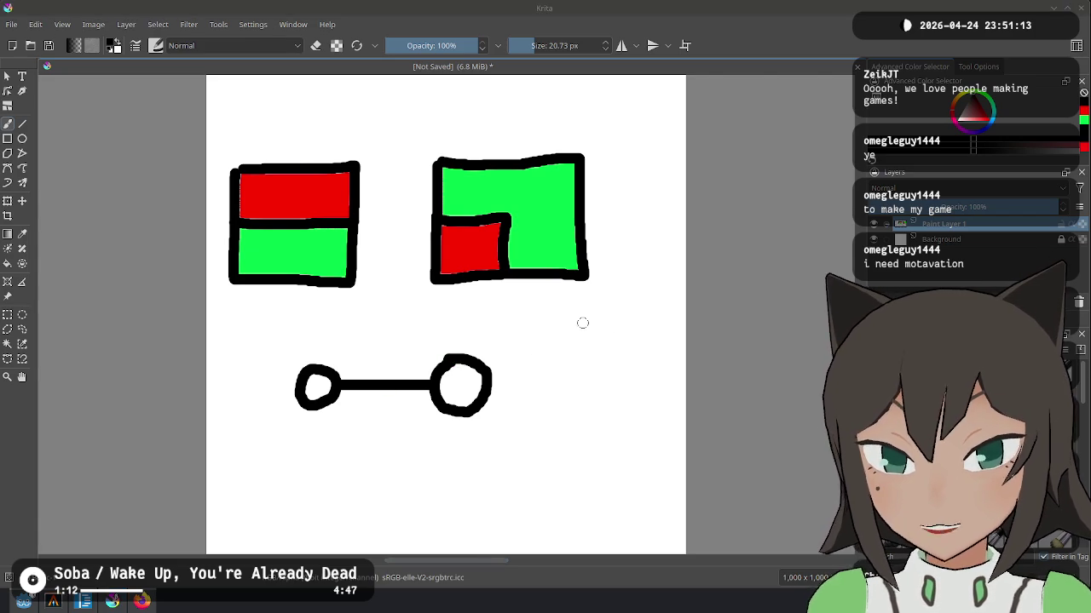
{"action": "key", "text": "alt+Tab"}
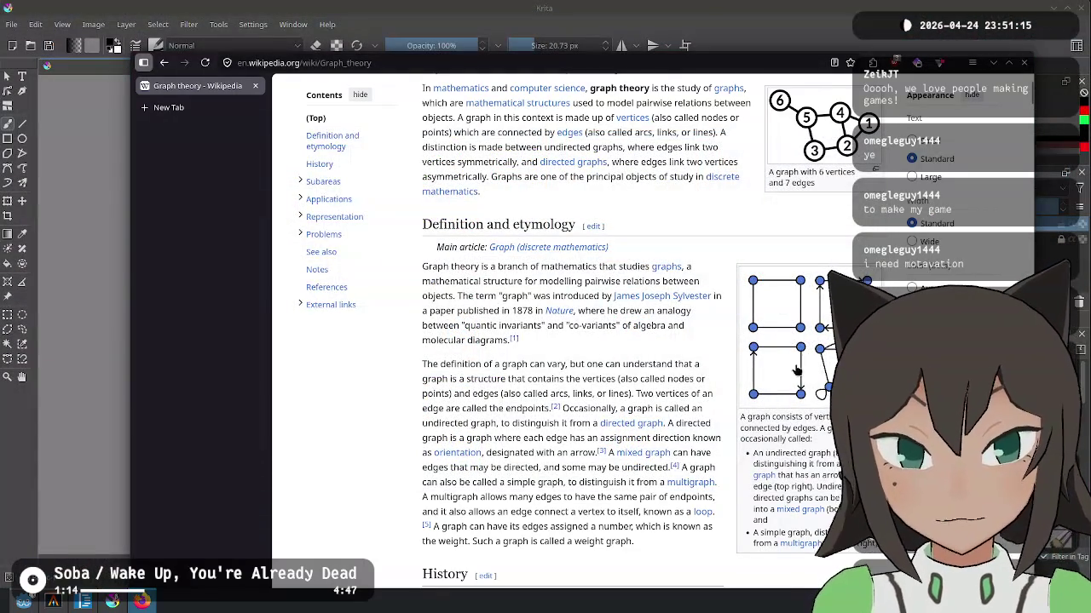
Step: Skim the Graph theory article's history, then return to Krita and draw a loop linking the rectangles
{"action": "scroll", "coordinate": [782, 174], "scroll_direction": "down", "scroll_amount": 2}
{"action": "scroll", "coordinate": [750, 245], "scroll_direction": "down", "scroll_amount": 2}
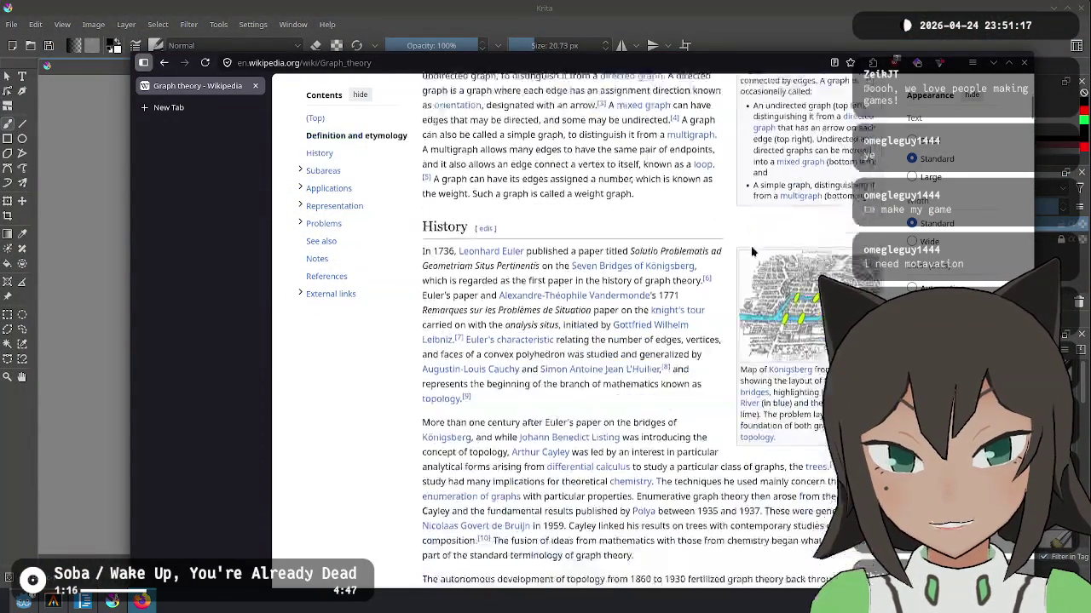
{"action": "scroll", "coordinate": [779, 291], "scroll_direction": "down", "scroll_amount": 3}
{"action": "scroll", "coordinate": [779, 293], "scroll_direction": "down", "scroll_amount": 3}
{"action": "scroll", "coordinate": [777, 293], "scroll_direction": "up", "scroll_amount": 3}
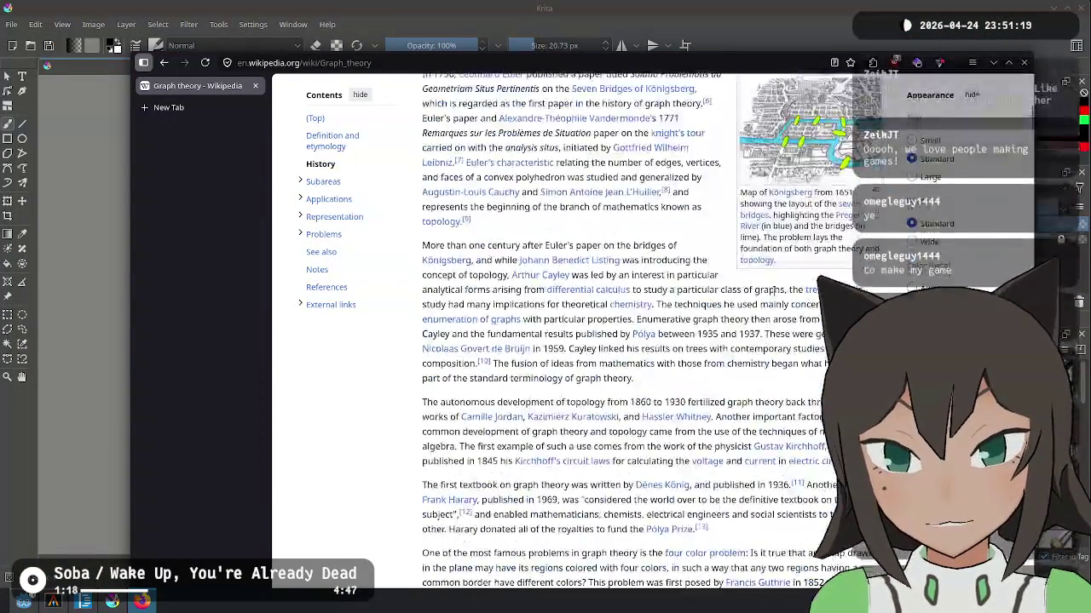
{"action": "scroll", "coordinate": [775, 294], "scroll_direction": "up", "scroll_amount": 4}
{"action": "scroll", "coordinate": [775, 294], "scroll_direction": "up", "scroll_amount": 5}
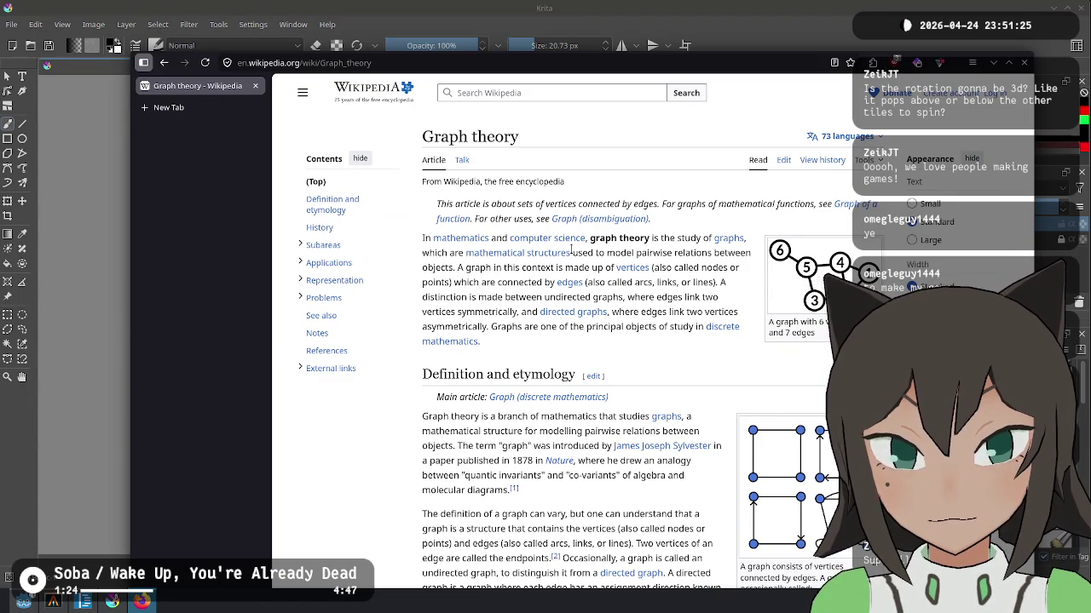
{"action": "key", "text": "alt+Tab"}
{"action": "mouse_move", "coordinate": [319, 207]}
{"action": "left_mouse_down"}
{"action": "mouse_move", "coordinate": [379, 242]}
{"action": "mouse_move", "coordinate": [467, 239]}
{"action": "mouse_move", "coordinate": [298, 193]}
{"action": "left_mouse_up"}
{"action": "key", "text": "ctrl+z"}
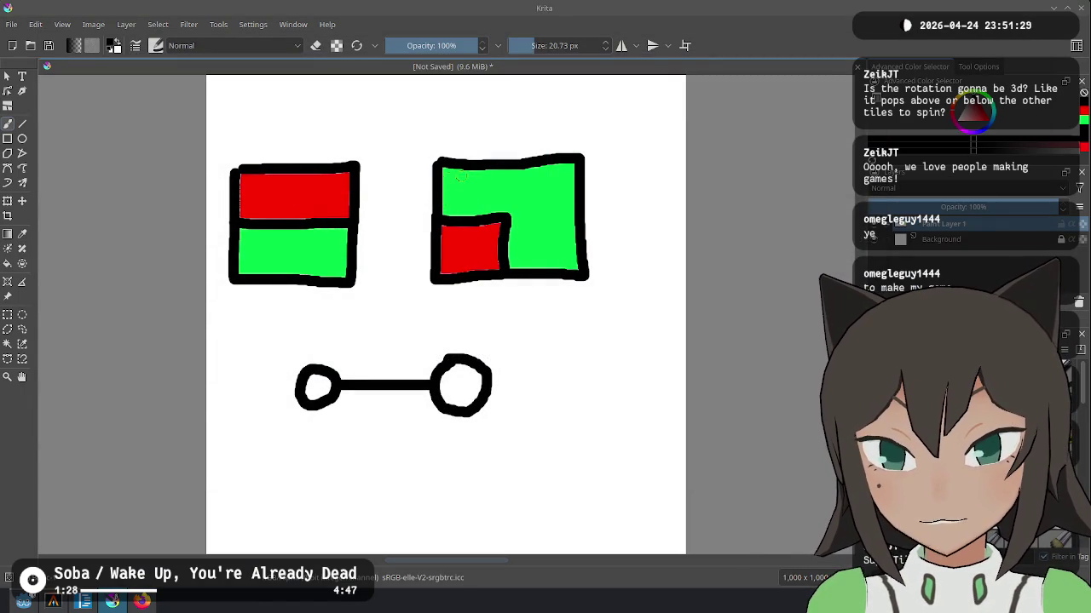
{"action": "left_click_drag", "start_coordinate": [309, 262], "coordinate": [439, 189]}
{"action": "key", "text": "ctrl+z"}
{"action": "left_click_drag", "start_coordinate": [305, 187], "coordinate": [480, 251]}
{"action": "key", "text": "ctrl+z"}
{"action": "key", "text": "alt+Tab"}
{"action": "key", "text": "alt+Tab"}
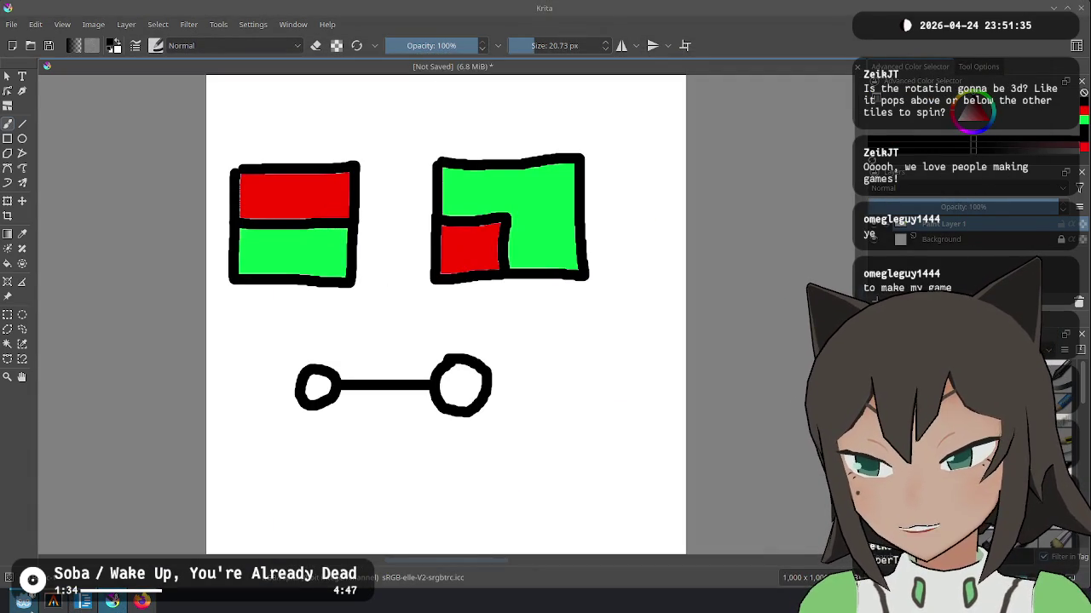
{"action": "left_click", "coordinate": [142, 602]}
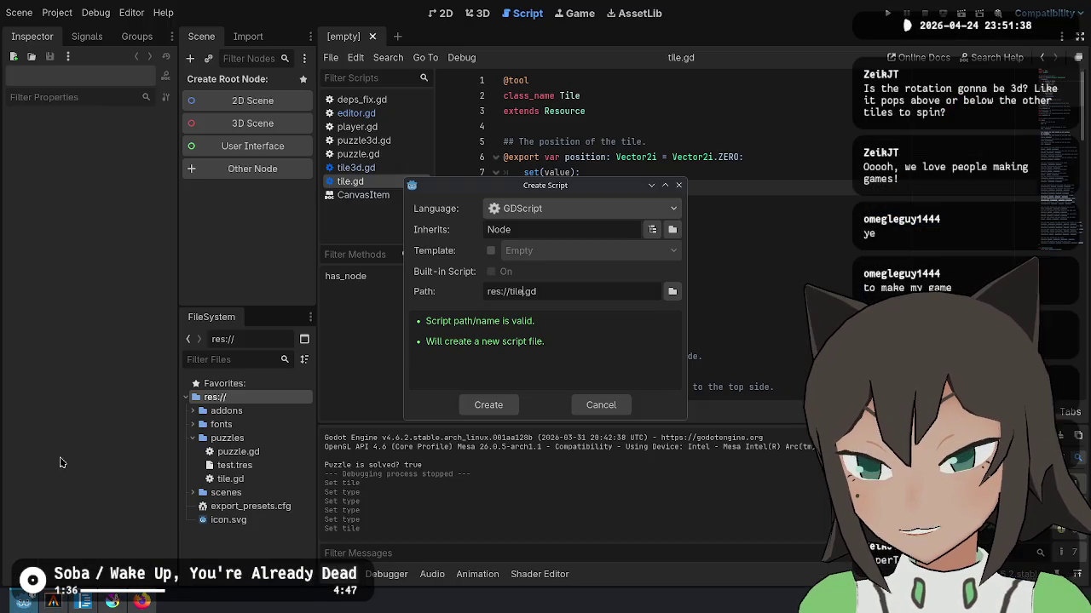
{"action": "left_click", "coordinate": [24, 601]}
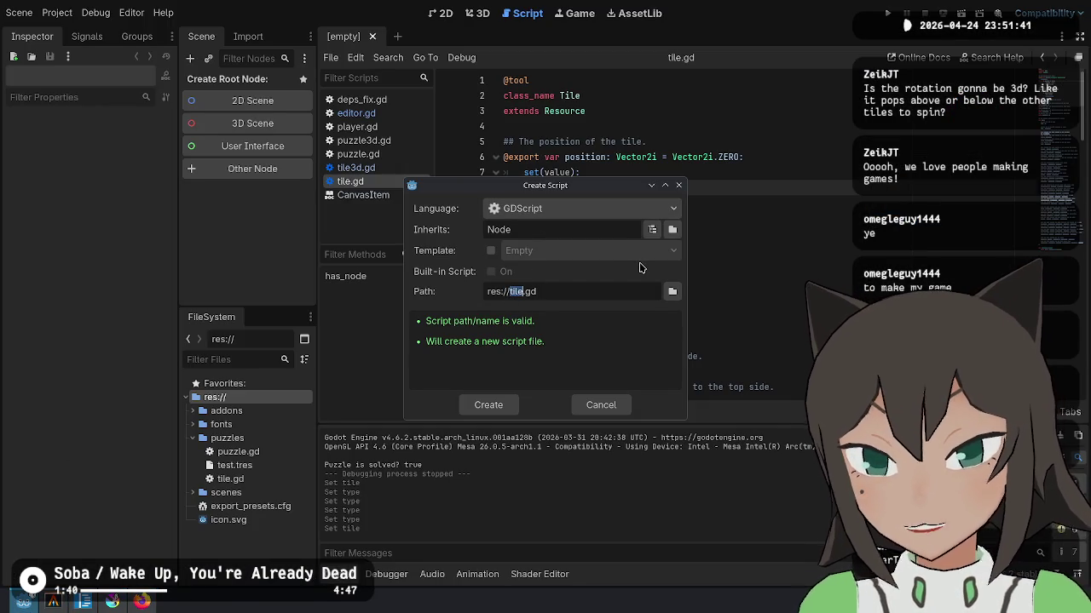
Step: Create the res://block.gd script and replace its default 'extends Node' with a Block class line
{"action": "type", "text": "block"}
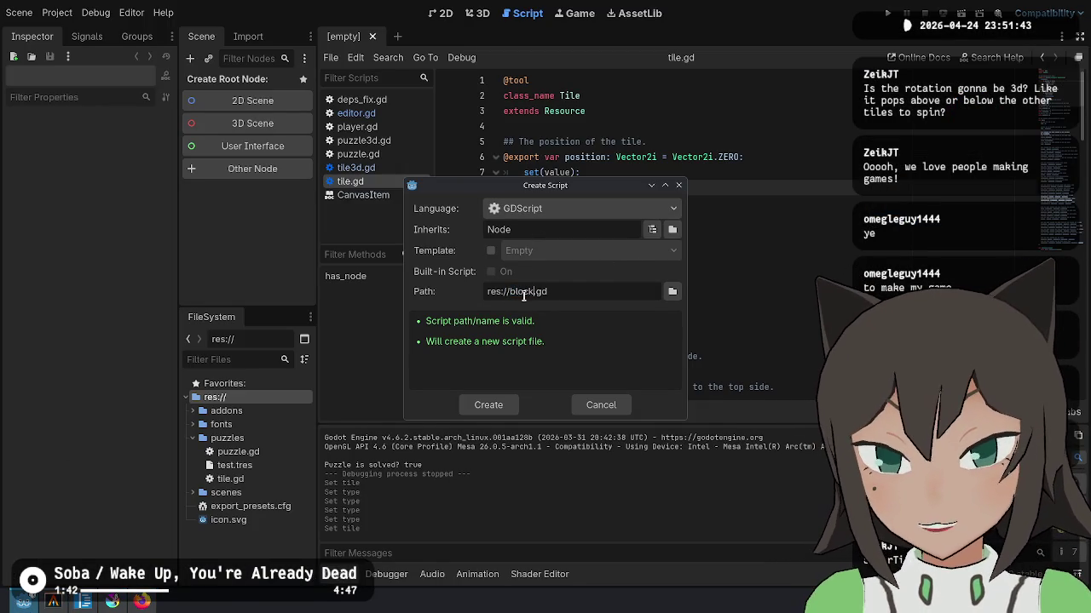
{"action": "left_click", "coordinate": [490, 405]}
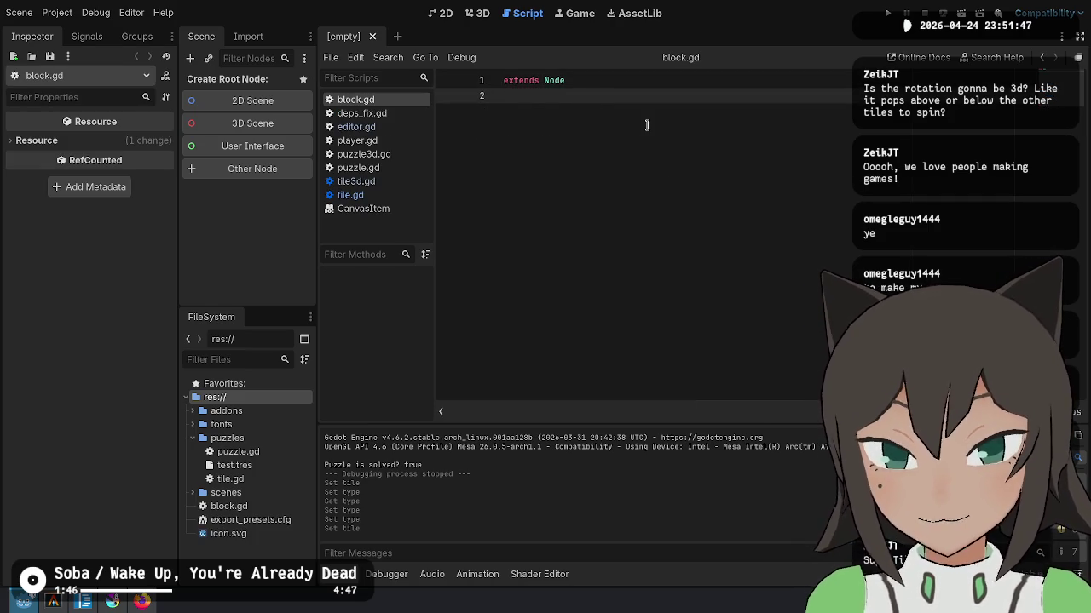
{"action": "key", "text": "Up"}
{"action": "key", "text": "ctrl+BackSpace"}
{"action": "key", "text": "ctrl+BackSpace"}
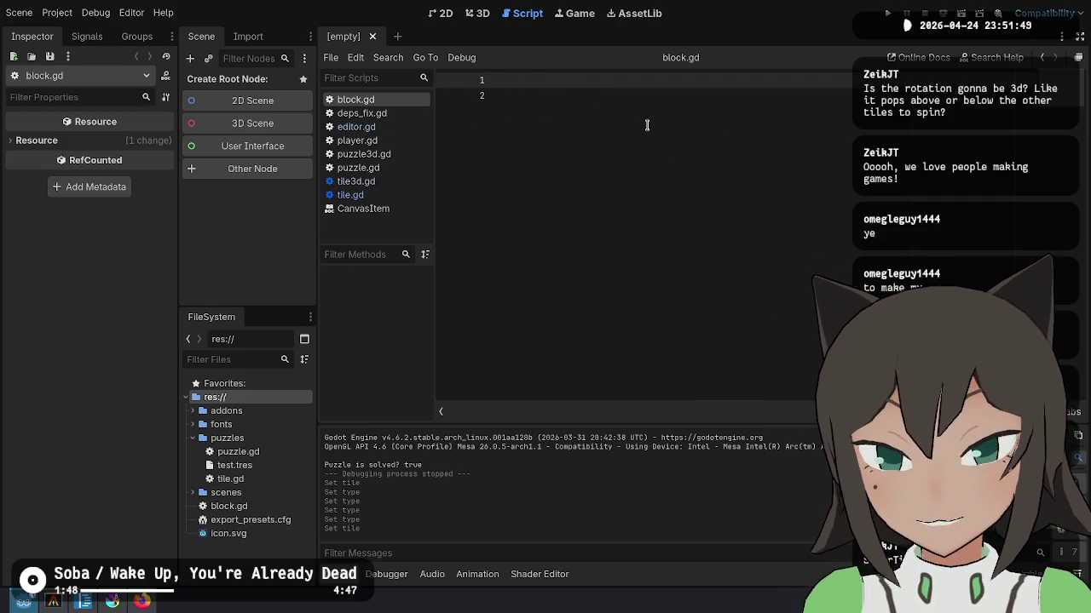
{"action": "type", "text": "k"}
{"action": "key", "text": "Down"}
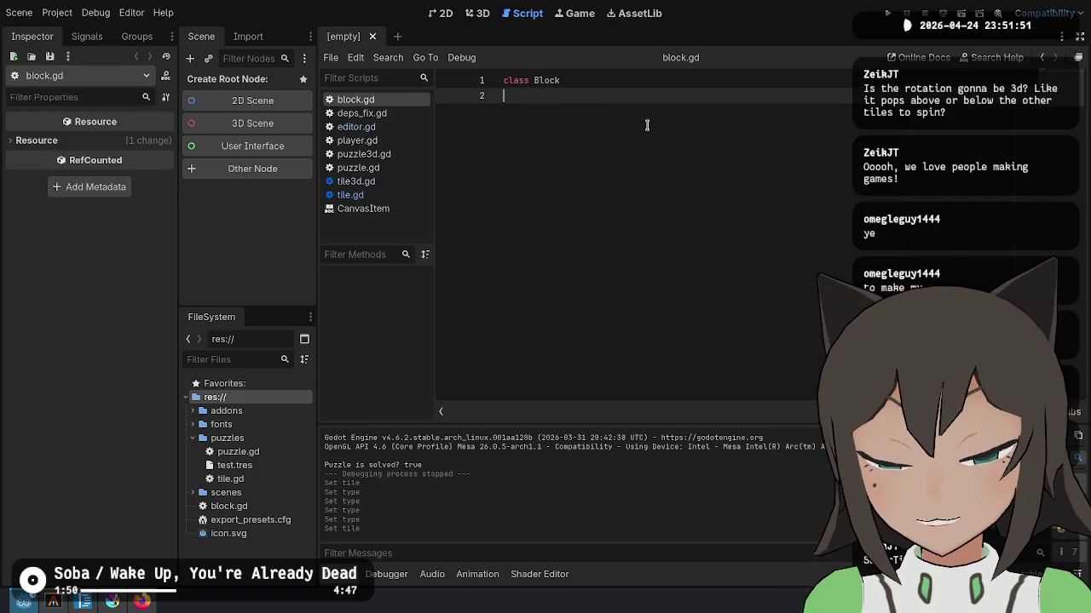
{"action": "key", "text": "Return"}
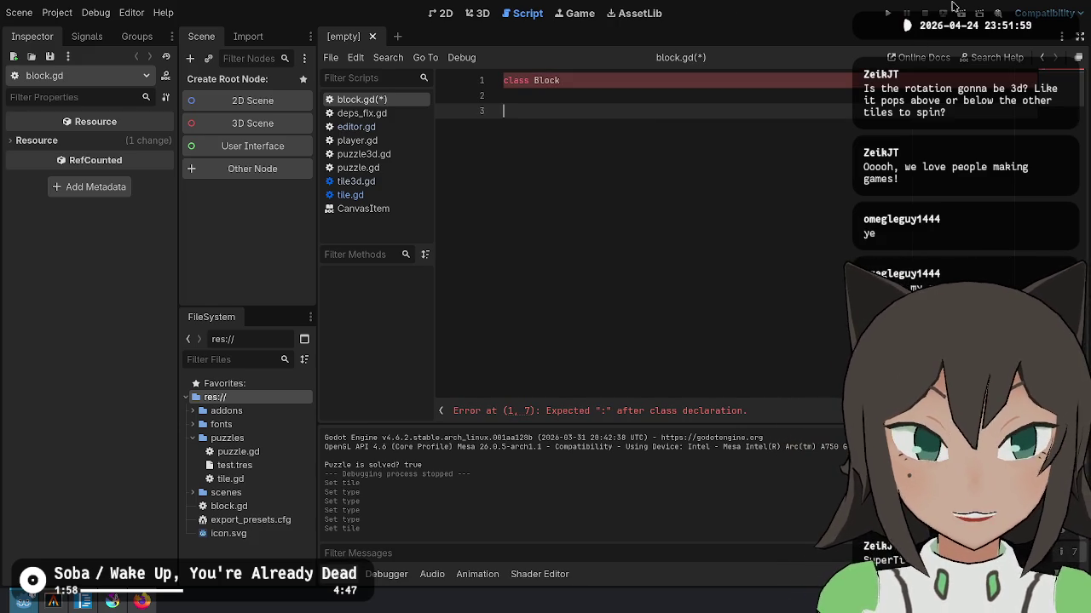
Step: Change the declaration to 'class_name Block', save block.gd and run the project
{"action": "key", "text": "BackSpace"}
{"action": "key", "text": "Up"}
{"action": "key", "text": "ctrl+Right"}
{"action": "type", "text": "_name"}
{"action": "key", "text": "ctrl+s"}
{"action": "left_click", "coordinate": [887, 13]}
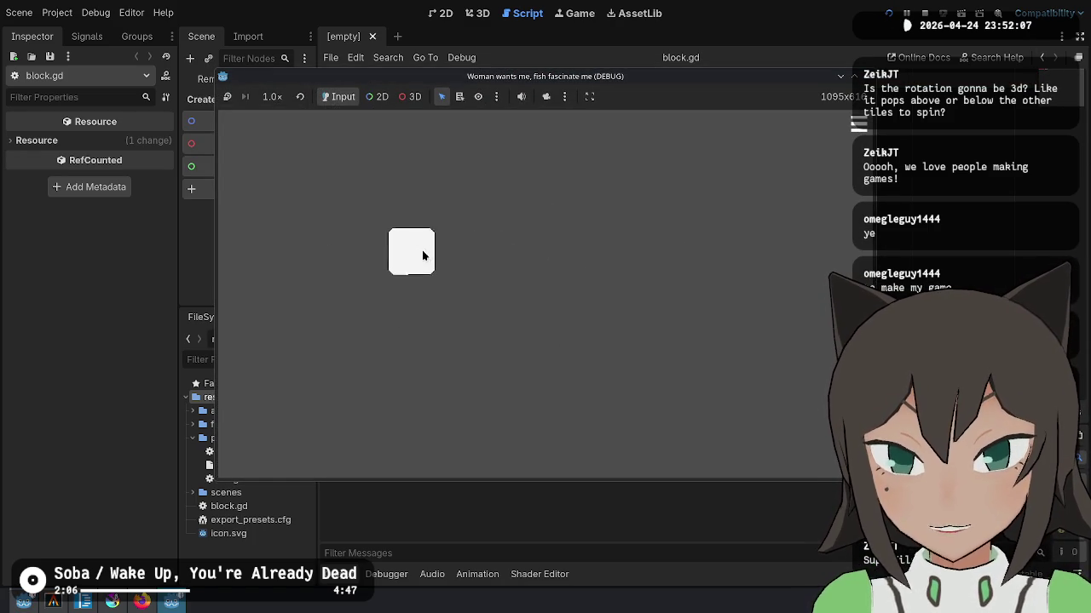
Step: Drag blocks onto the board into an L-shape and split the row into separate path tiles
{"action": "left_click_drag", "start_coordinate": [514, 257], "coordinate": [558, 179]}
{"action": "left_click_drag", "start_coordinate": [514, 282], "coordinate": [487, 256]}
{"action": "left_click_drag", "start_coordinate": [466, 298], "coordinate": [452, 251]}
{"action": "mouse_move", "coordinate": [511, 294]}
{"action": "left_mouse_down"}
{"action": "mouse_move", "coordinate": [537, 218]}
{"action": "mouse_move", "coordinate": [542, 246]}
{"action": "mouse_move", "coordinate": [502, 263]}
{"action": "mouse_move", "coordinate": [501, 213]}
{"action": "left_mouse_up"}
{"action": "mouse_move", "coordinate": [443, 192]}
{"action": "left_mouse_down"}
{"action": "mouse_move", "coordinate": [446, 290]}
{"action": "mouse_move", "coordinate": [465, 309]}
{"action": "mouse_move", "coordinate": [453, 223]}
{"action": "left_mouse_up"}
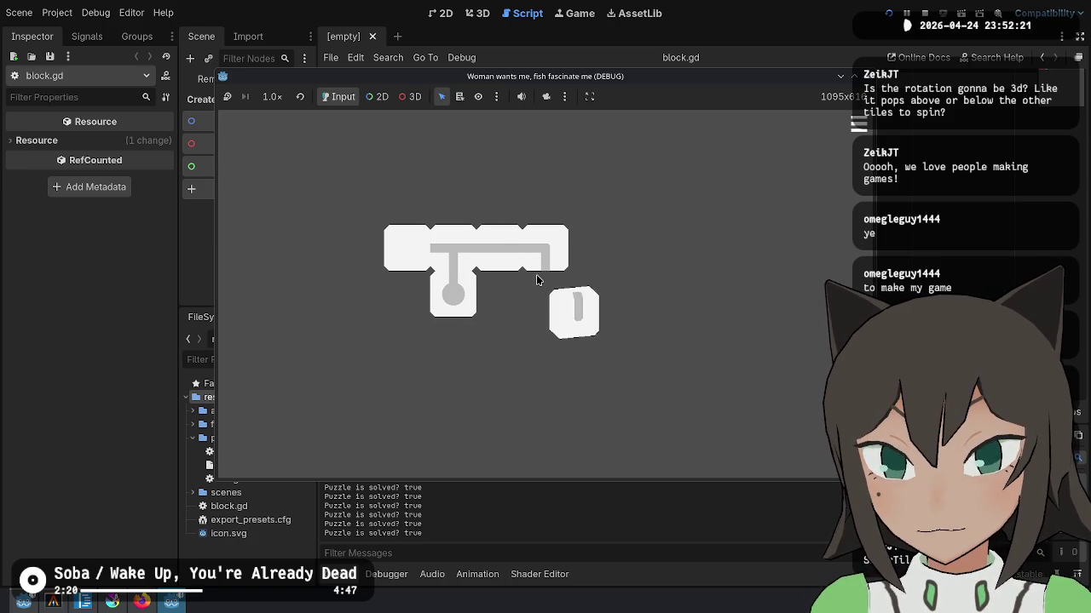
Step: Rotate and slide puzzle tiles to join the top row and fill the block's lower gaps
{"action": "left_click", "coordinate": [398, 248]}
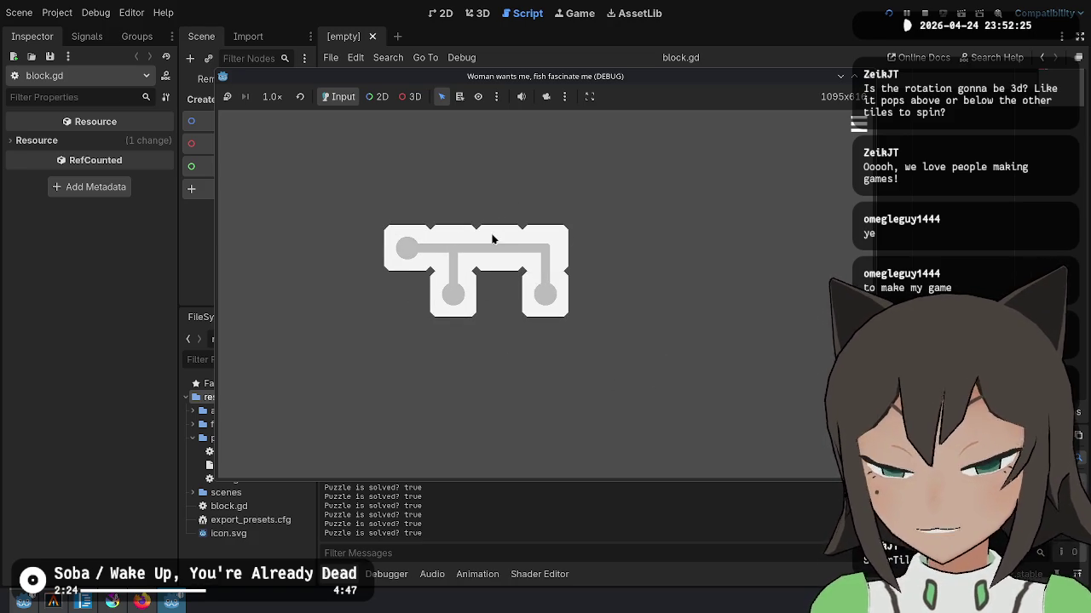
{"action": "left_click", "coordinate": [500, 255]}
{"action": "left_click", "coordinate": [396, 297]}
{"action": "left_click", "coordinate": [546, 298]}
{"action": "left_click", "coordinate": [433, 319]}
{"action": "left_click", "coordinate": [489, 263]}
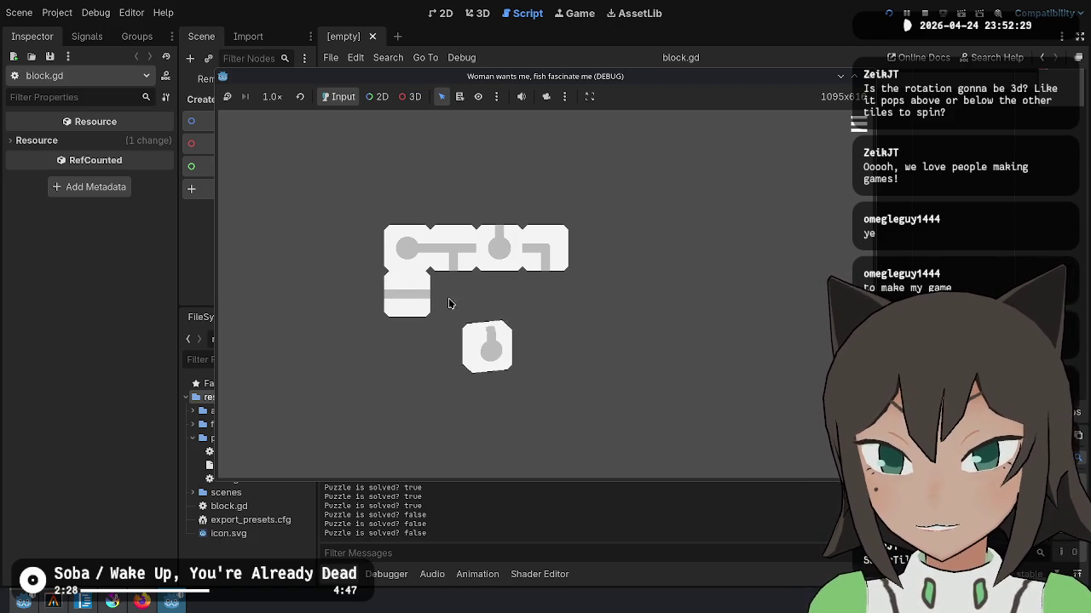
{"action": "left_click", "coordinate": [451, 308]}
{"action": "left_click", "coordinate": [499, 298]}
{"action": "left_click", "coordinate": [436, 251]}
{"action": "left_click", "coordinate": [440, 288]}
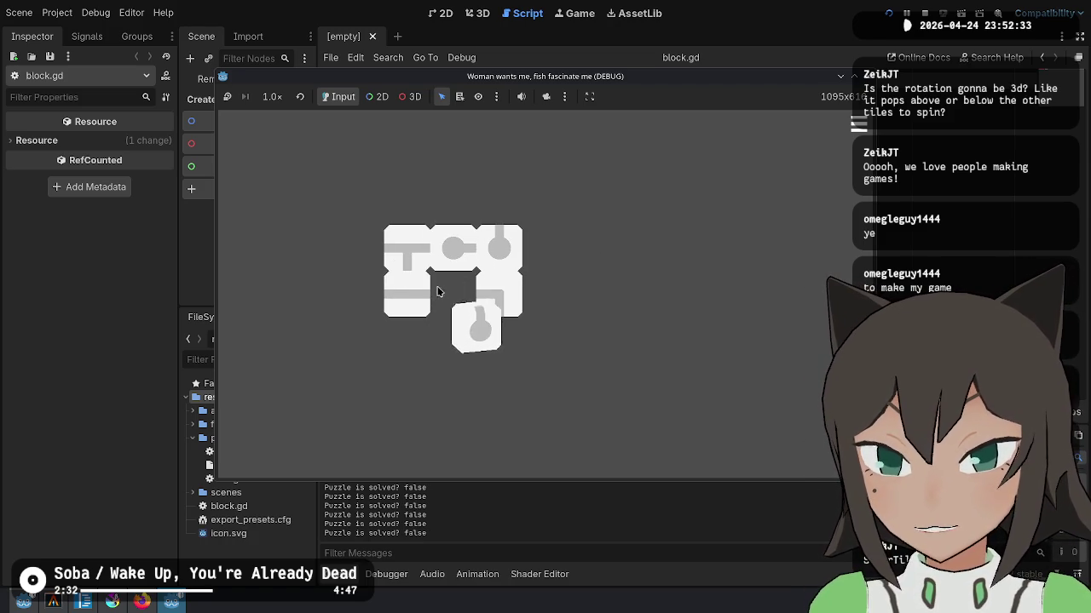
{"action": "left_click", "coordinate": [448, 298]}
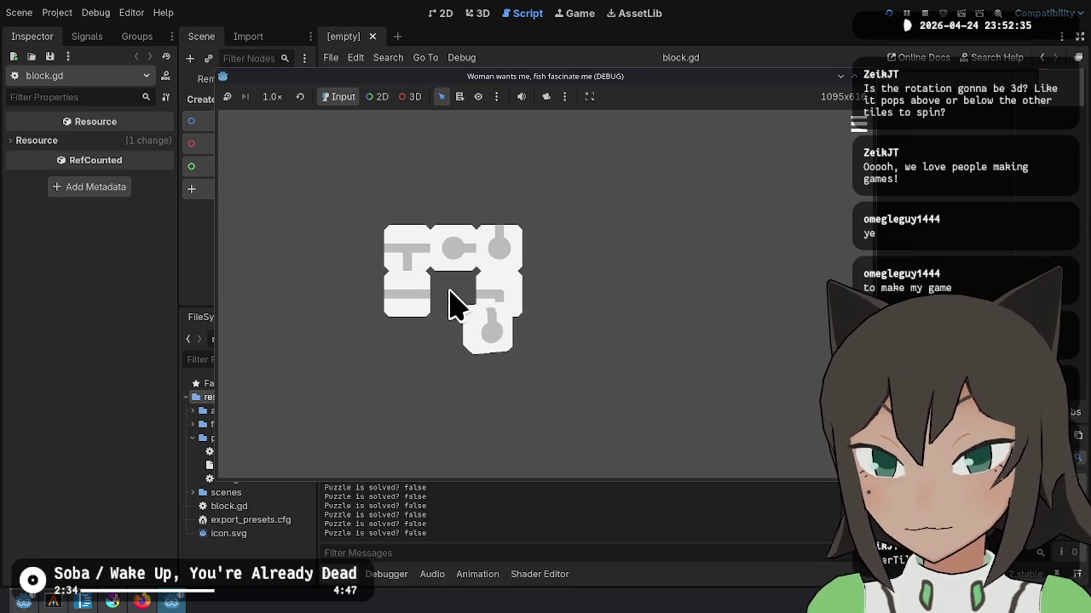
Step: Join the loose bottom tile back into the block, rotating tiles toward a solved path
{"action": "left_click", "coordinate": [450, 294]}
{"action": "left_click", "coordinate": [450, 294]}
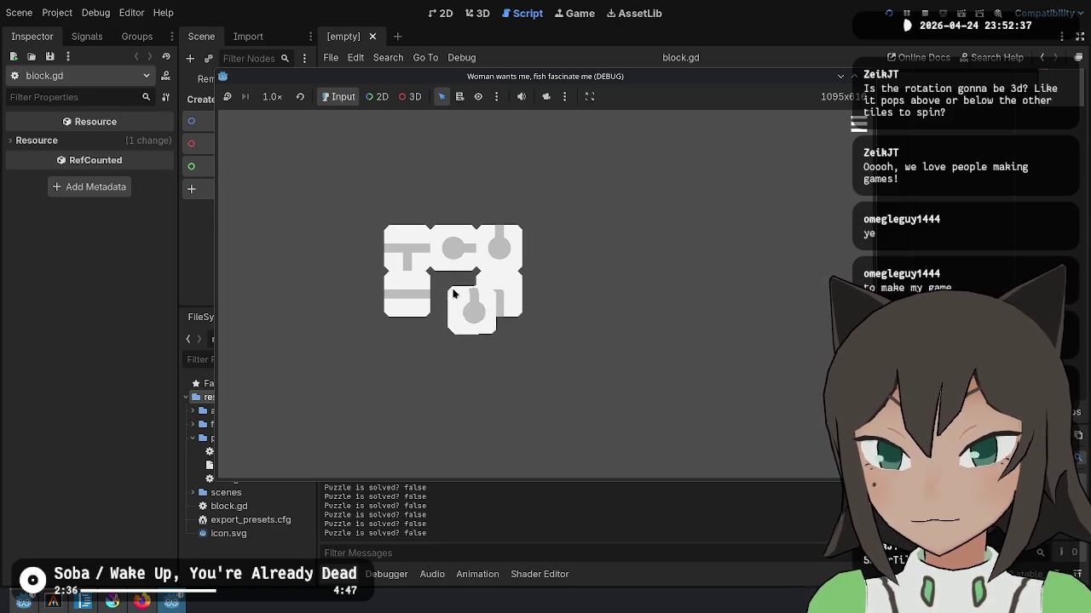
{"action": "left_click", "coordinate": [488, 291]}
{"action": "left_click", "coordinate": [488, 292]}
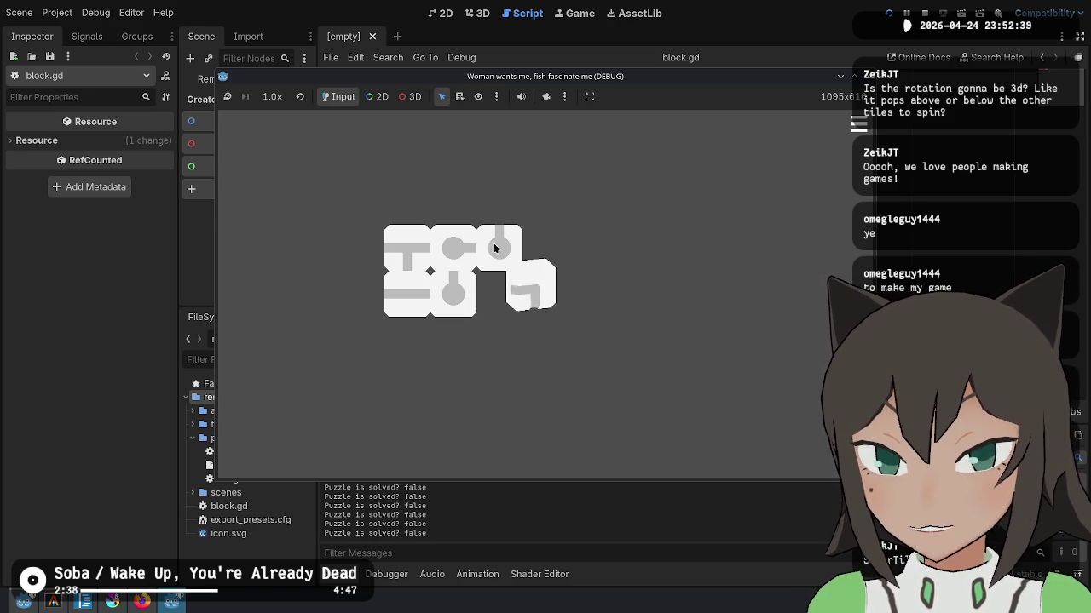
{"action": "left_click", "coordinate": [488, 292]}
{"action": "left_click", "coordinate": [445, 277]}
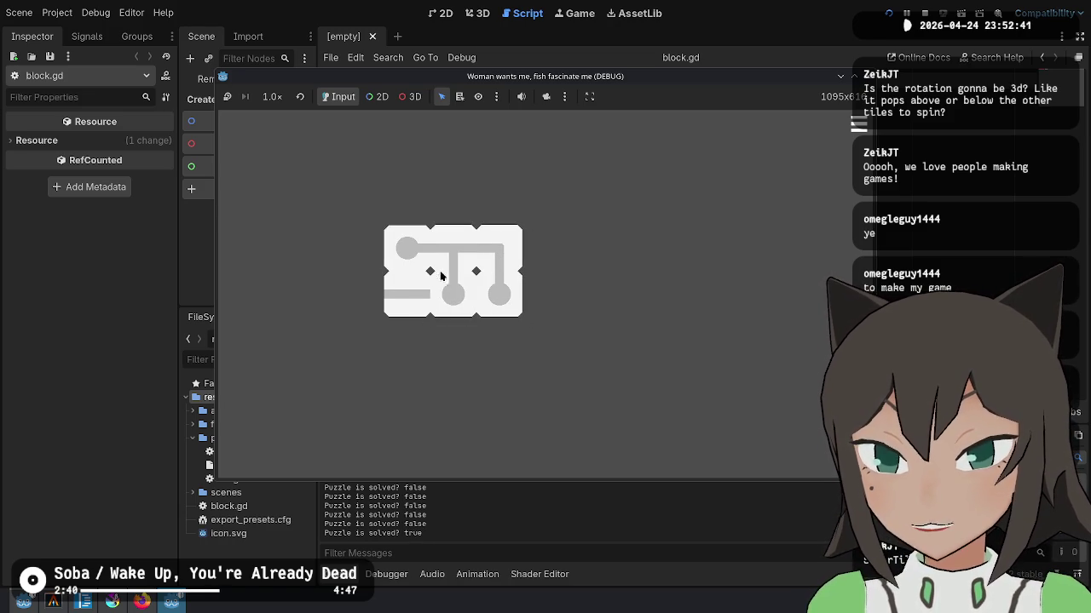
{"action": "left_click", "coordinate": [406, 287]}
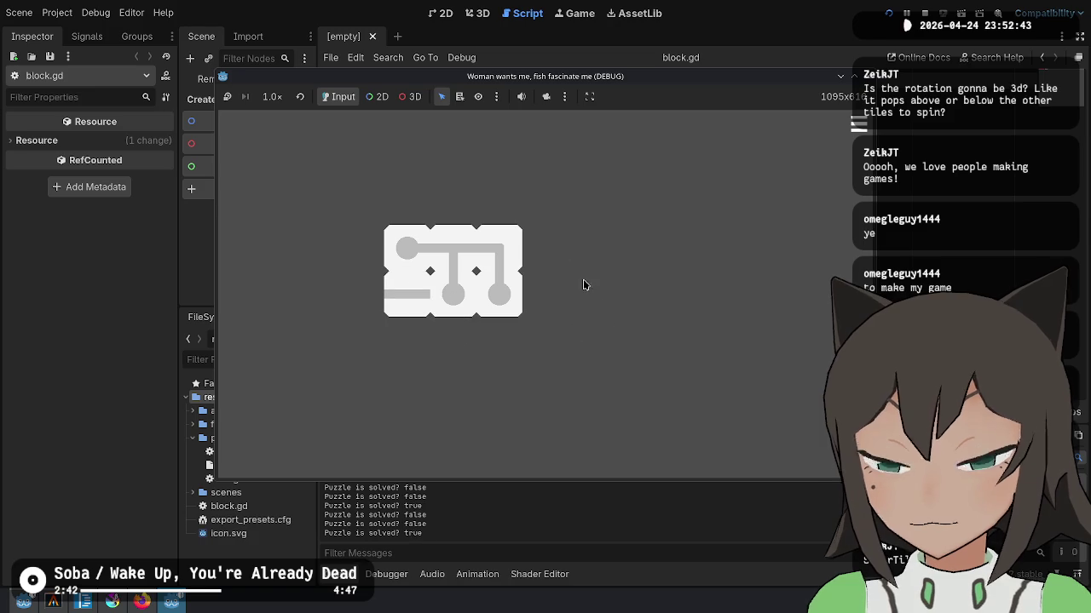
{"action": "left_click", "coordinate": [430, 294]}
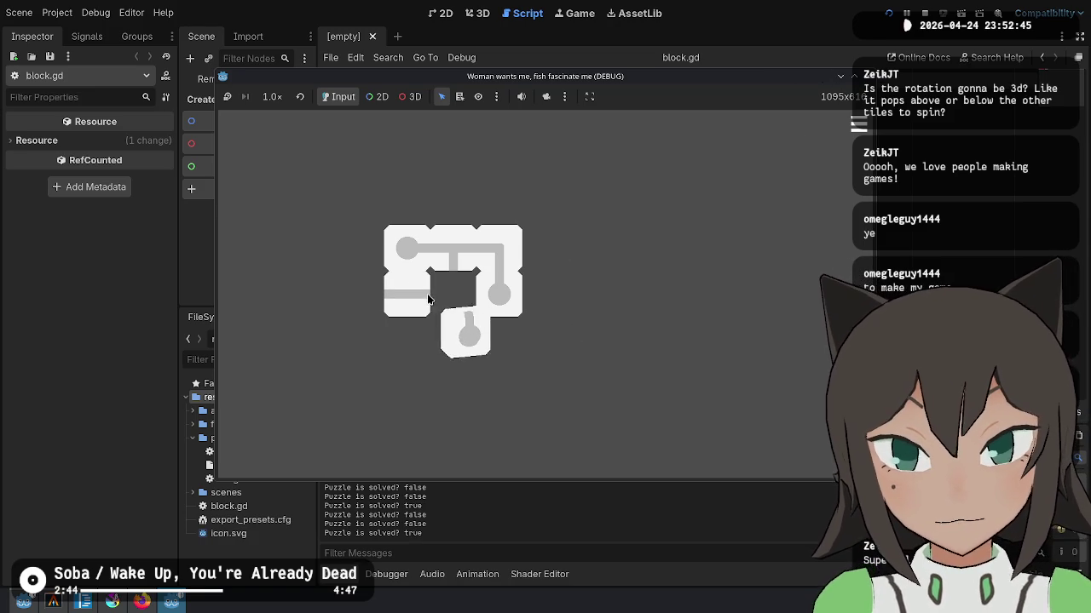
{"action": "left_click", "coordinate": [456, 259]}
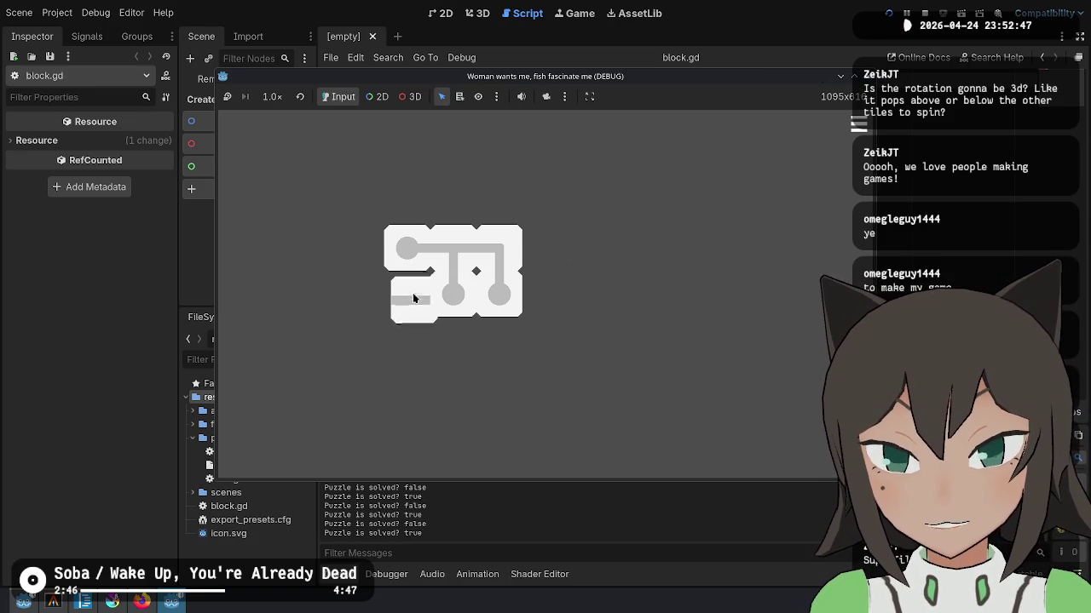
Step: Pop the top-middle tile out of the block, then stop the game with F8
{"action": "left_click", "coordinate": [459, 247]}
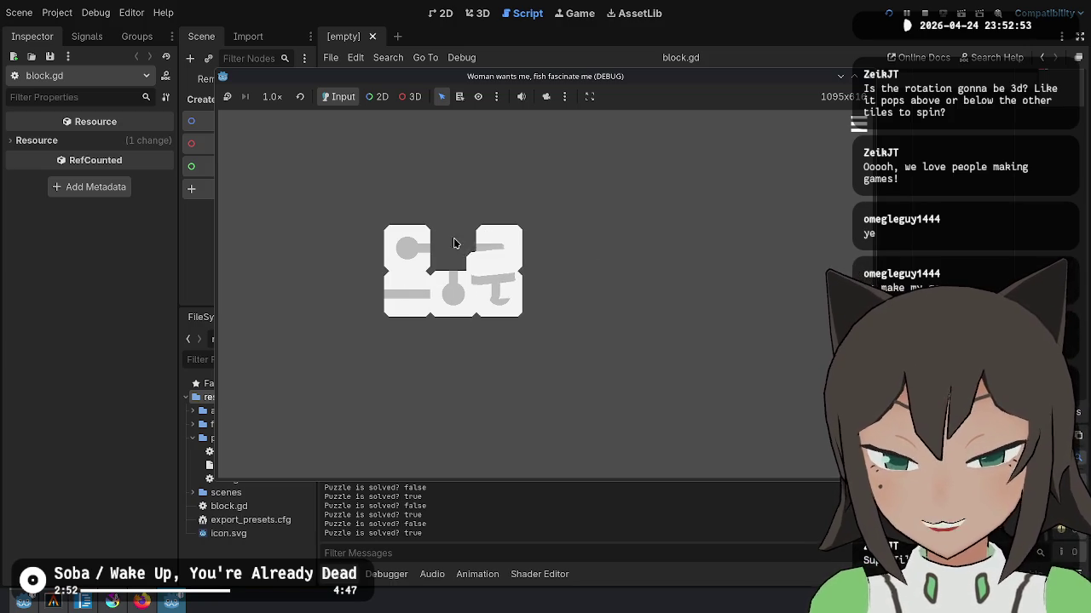
{"action": "left_click", "coordinate": [457, 247]}
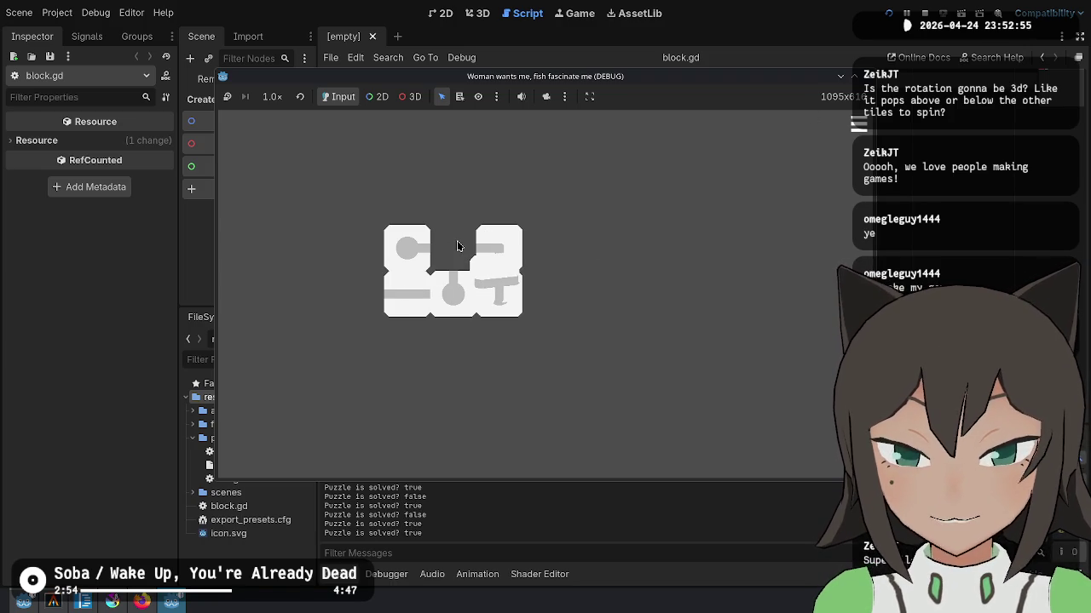
{"action": "key", "text": "F8"}
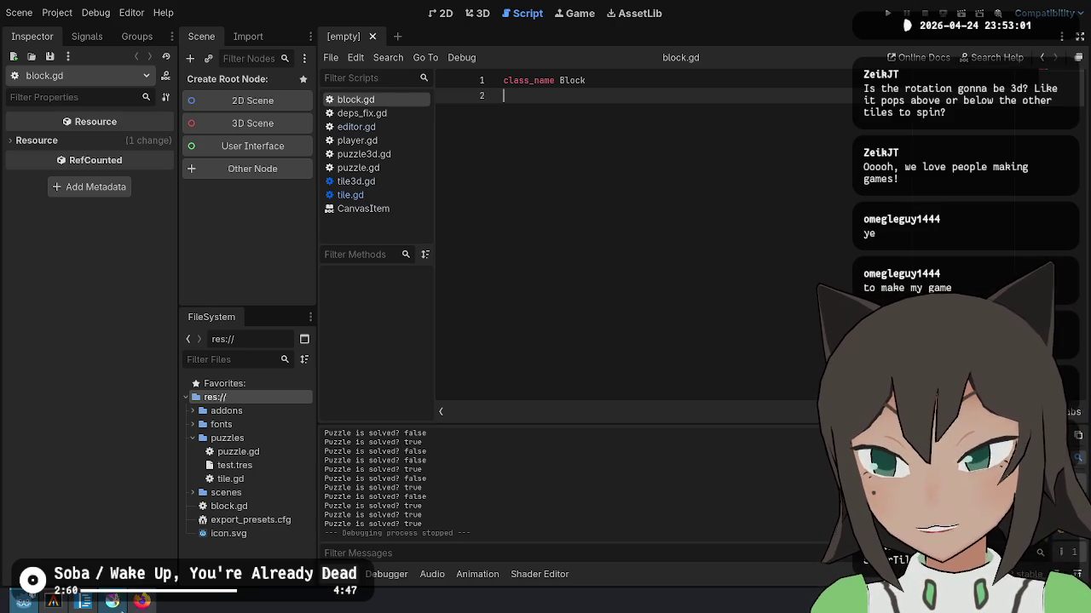
Step: After checking the Krita sketch, add the 'large blocks are composed of smaller tiles' comment on line 3 of block.gd
{"action": "left_click", "coordinate": [112, 601]}
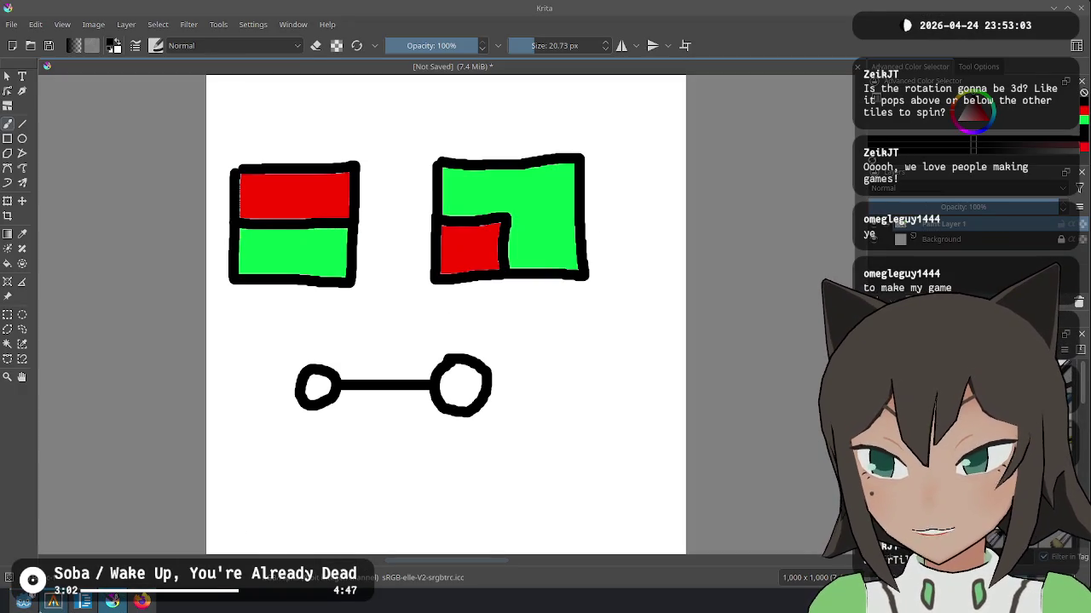
{"action": "left_click", "coordinate": [24, 601]}
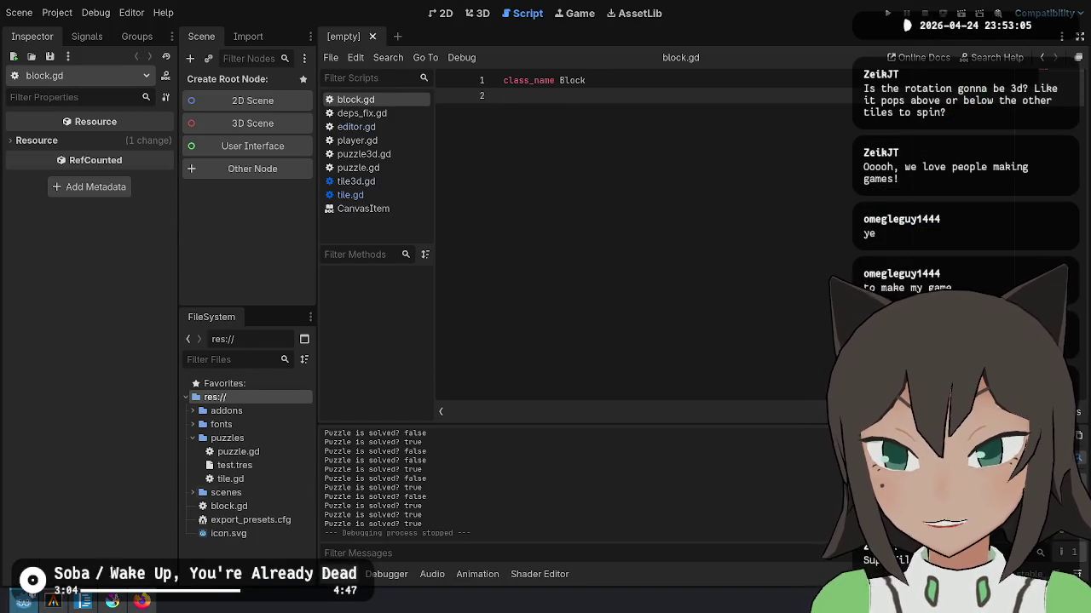
{"action": "left_click", "coordinate": [609, 83]}
{"action": "left_click", "coordinate": [676, 209]}
{"action": "left_click", "coordinate": [600, 80]}
{"action": "left_click", "coordinate": [676, 202]}
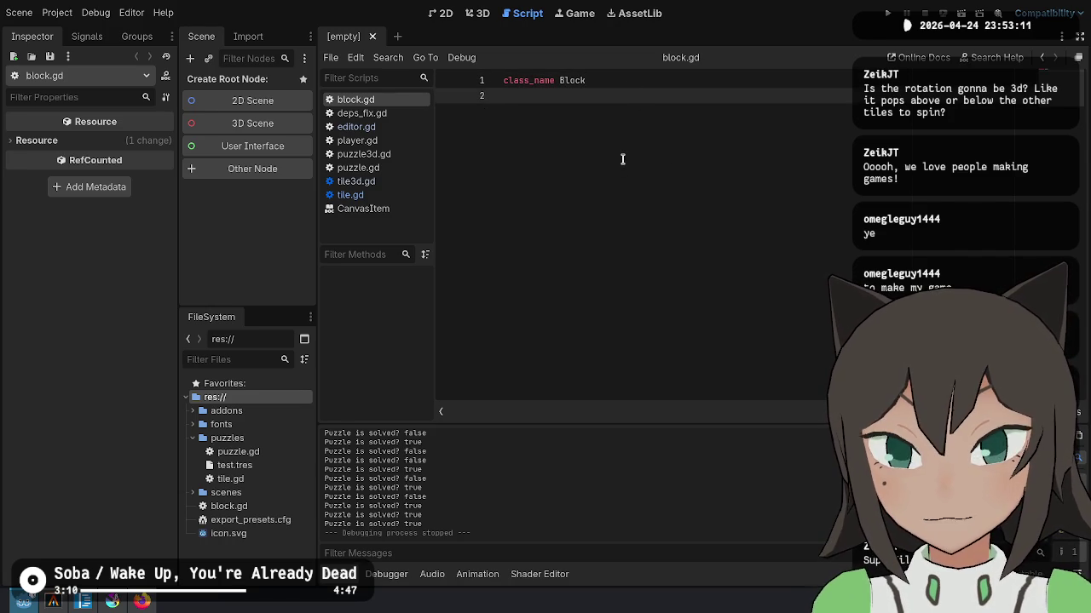
{"action": "key", "text": "Return"}
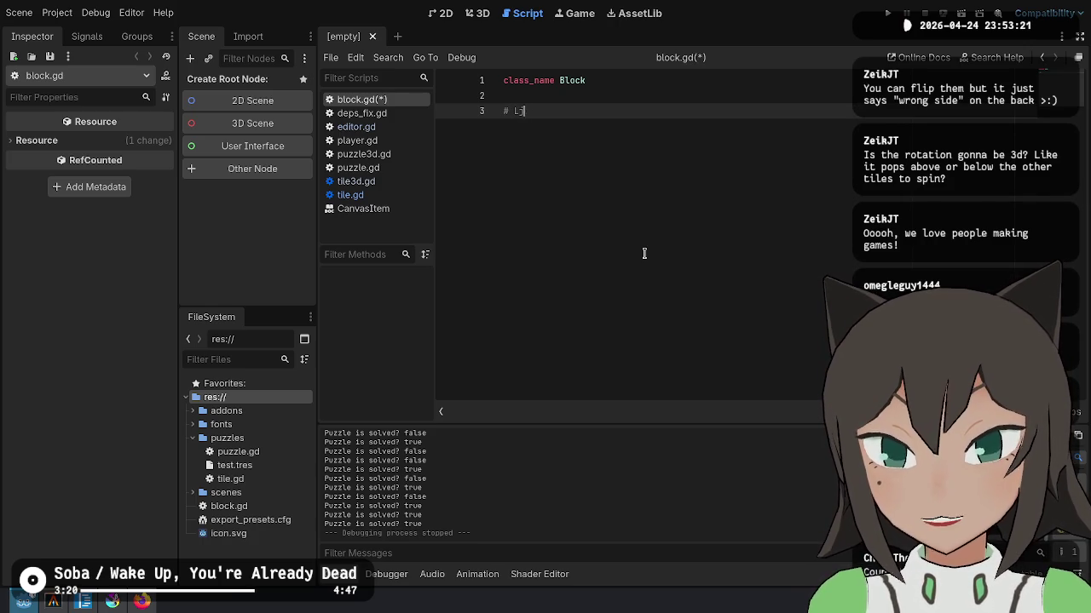
{"action": "type", "text": "n or"}
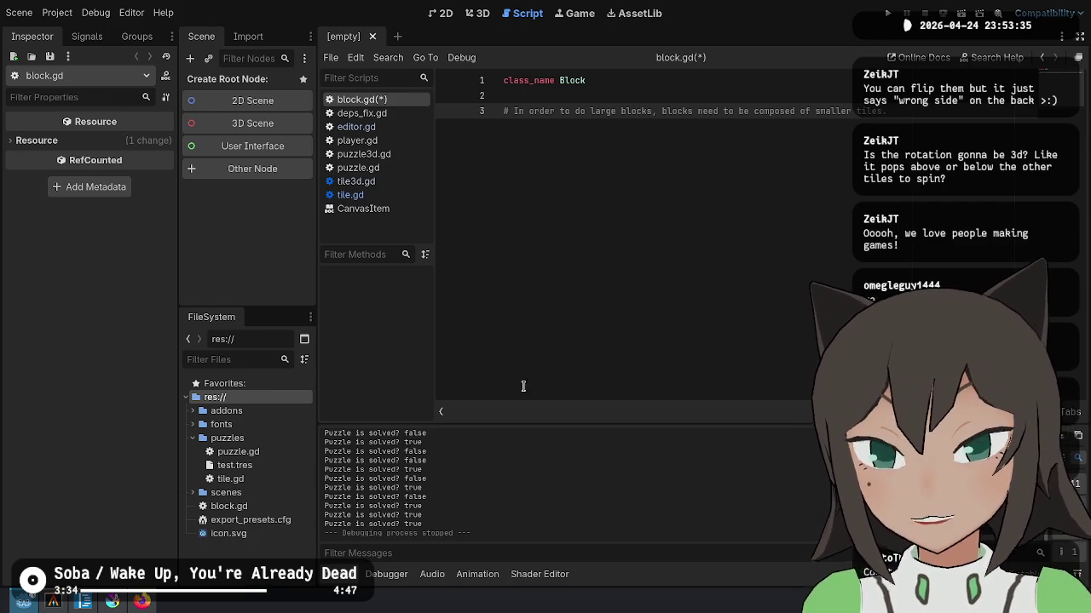
{"action": "key", "text": "Return"}
{"action": "key", "text": "Return"}
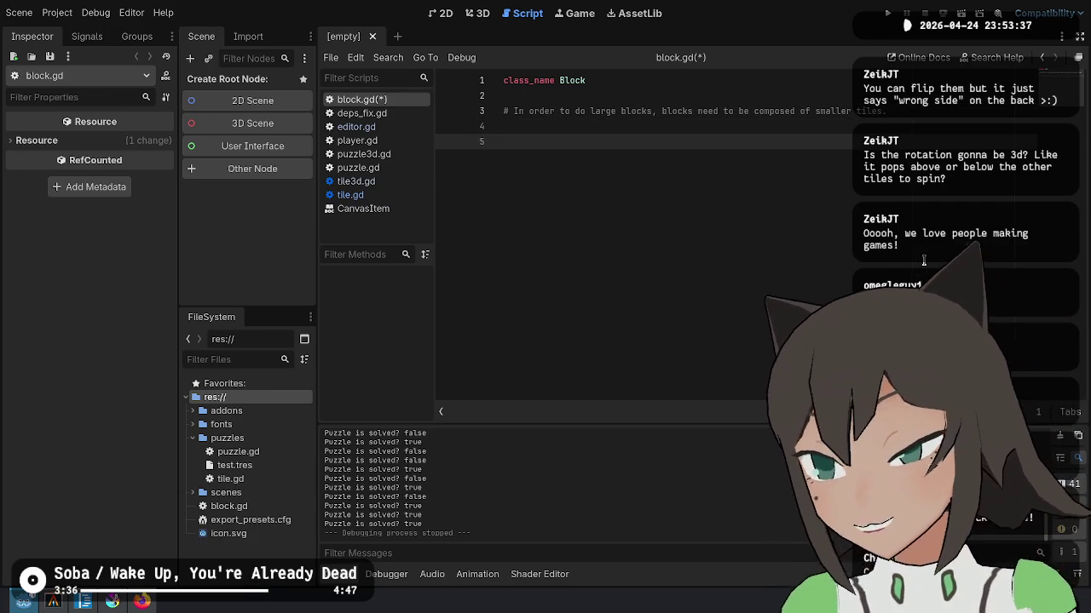
Step: Add an inner 'class Tile:' with a Vector2i position variable below the tiles line
{"action": "type", "text": "clas"}
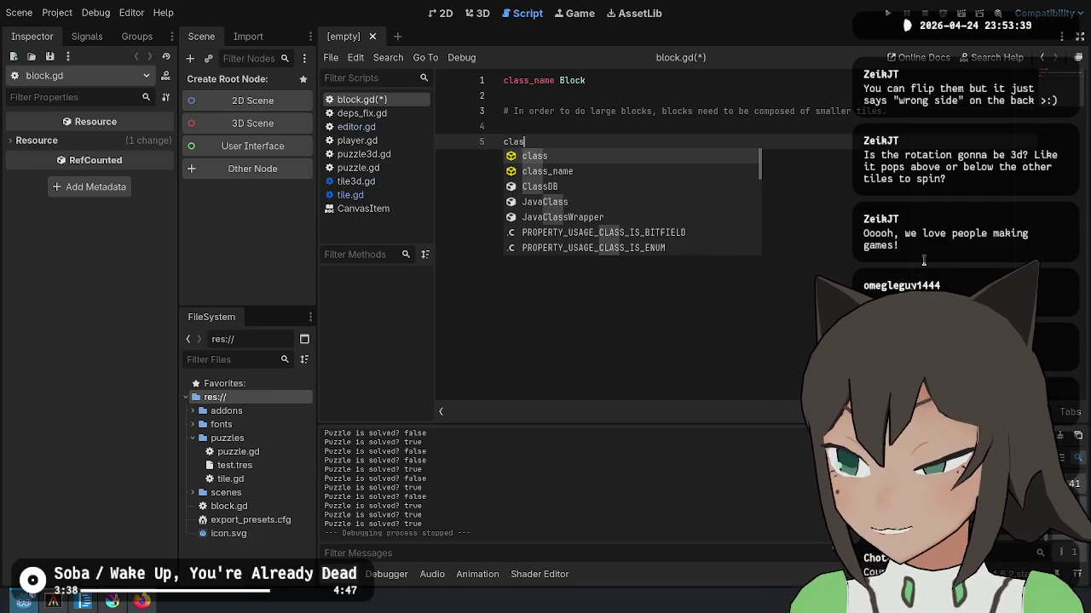
{"action": "type", "text": "s"}
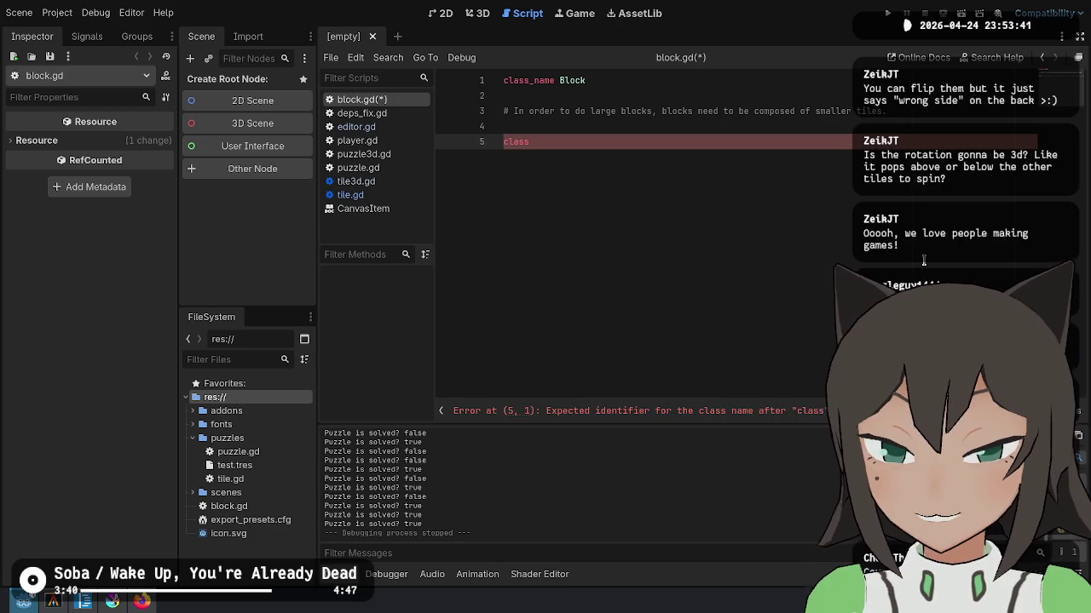
{"action": "type", "text": " Tile:"}
{"action": "key", "text": "Return"}
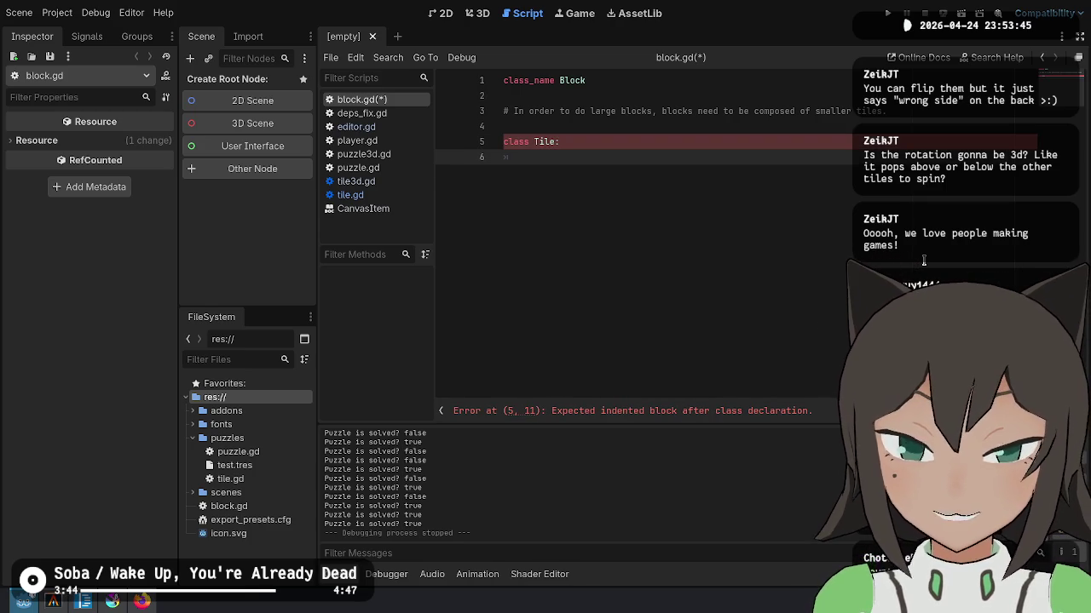
{"action": "key", "text": "Up"}
{"action": "key", "text": "Up"}
{"action": "key", "text": "Up"}
{"action": "key", "text": "Up"}
{"action": "key", "text": "Up"}
{"action": "key", "text": "Down"}
{"action": "key", "text": "Down"}
{"action": "key", "text": "Down"}
{"action": "key", "text": "Return"}
{"action": "key", "text": "Return"}
{"action": "key", "text": "Up"}
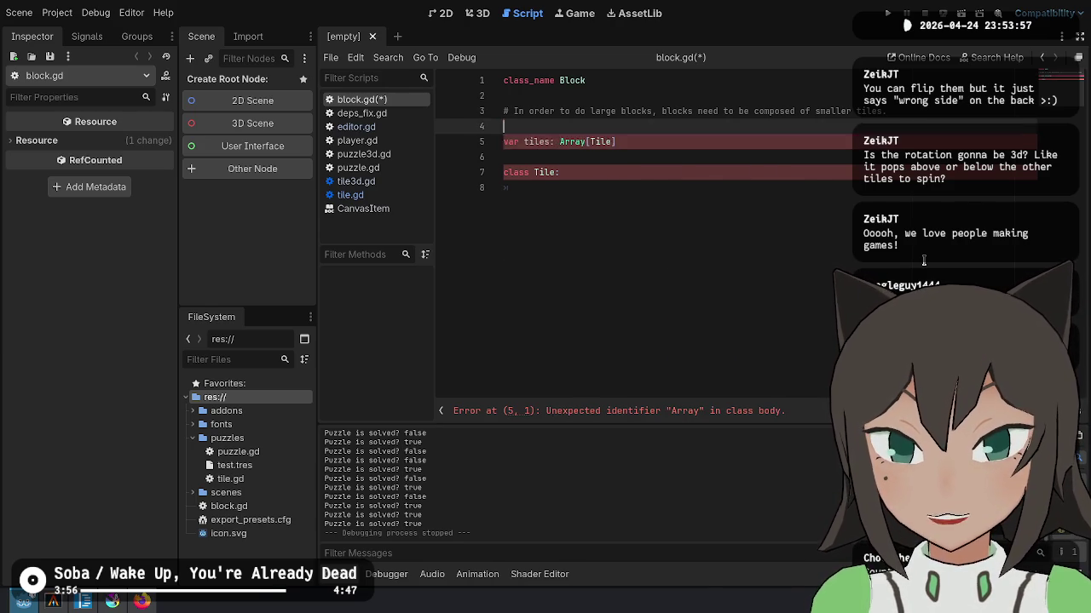
{"action": "key", "text": "Home"}
{"action": "key", "text": "BackSpace"}
{"action": "key", "text": "Down"}
{"action": "key", "text": "Down"}
{"action": "key", "text": "Down"}
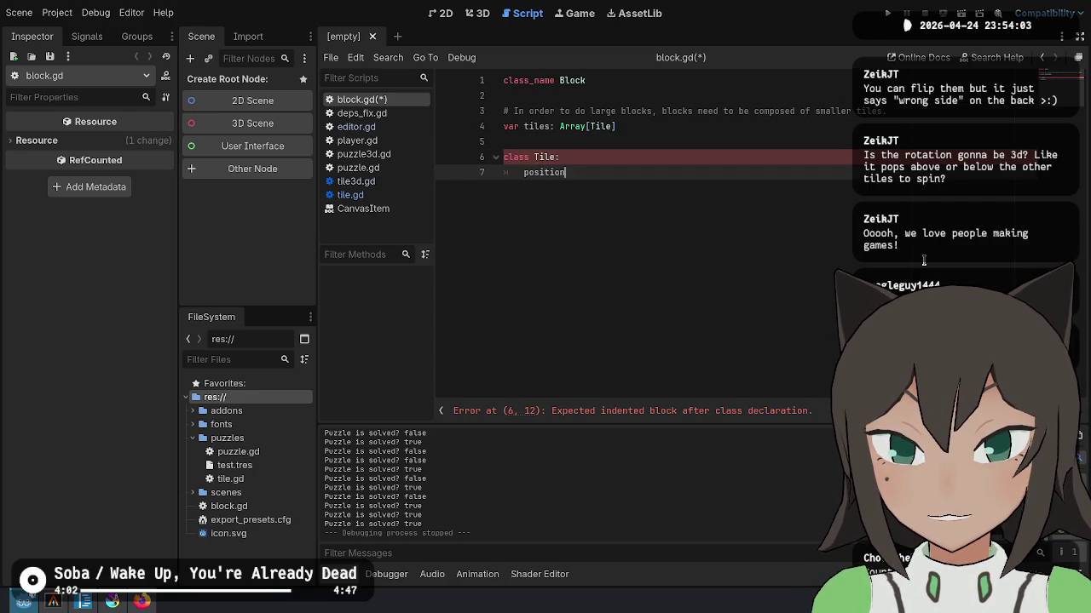
{"action": "type", "text": ": Vector2i"}
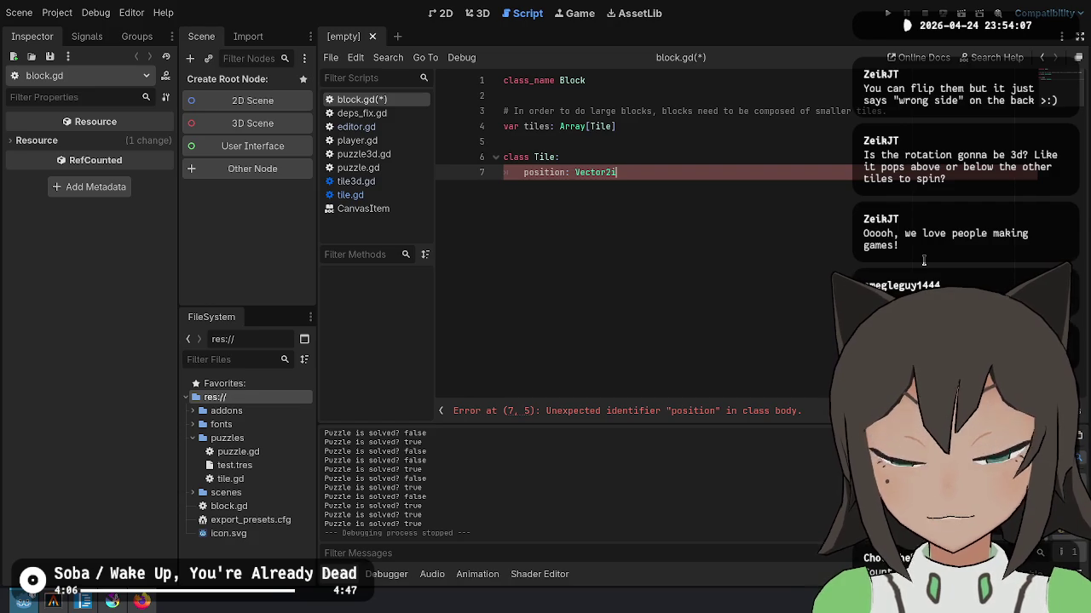
{"action": "type", "text": "var"}
Step: Duplicate the position variable above the tiles array and unindent it to top level
{"action": "key", "text": "ctrl+shift+d"}
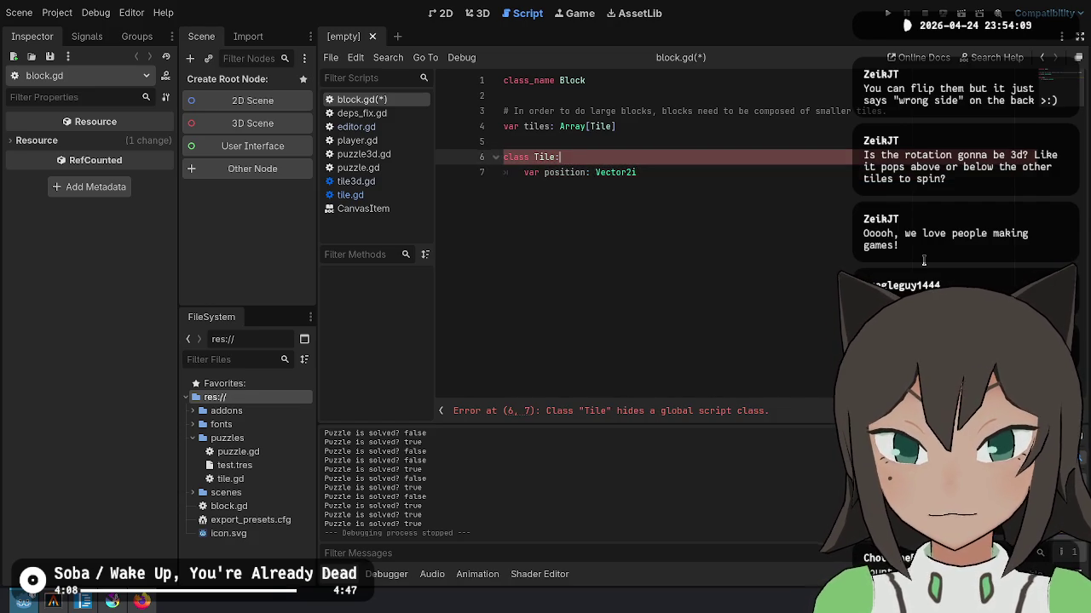
{"action": "key", "text": "alt+Up"}
{"action": "key", "text": "alt+Up"}
{"action": "key", "text": "alt+Up"}
{"action": "key", "text": "shift+Tab"}
{"action": "key", "text": "Up"}
{"action": "key", "text": "Up"}
{"action": "key", "text": "Down"}
{"action": "key", "text": "Down"}
Step: Rename the inner class to NewTile, type tiles as Array[NewTile], and save block.gd
{"action": "key", "text": "End"}
{"action": "key", "text": "ctrl+shift+Home"}
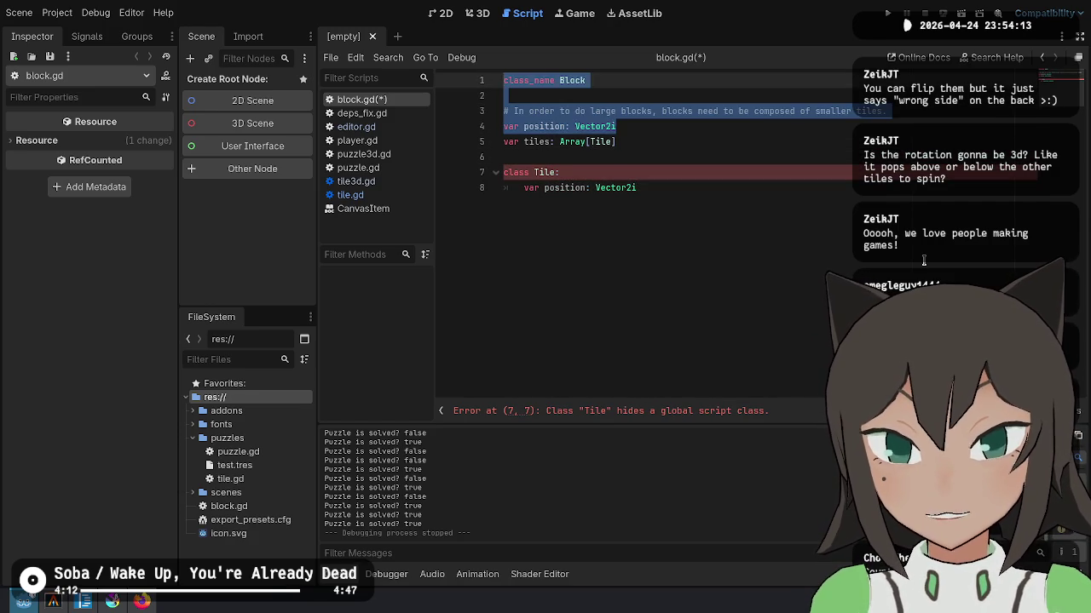
{"action": "key", "text": "Down"}
{"action": "key", "text": "Down"}
{"action": "key", "text": "Down"}
{"action": "key", "text": "Down"}
{"action": "key", "text": "Down"}
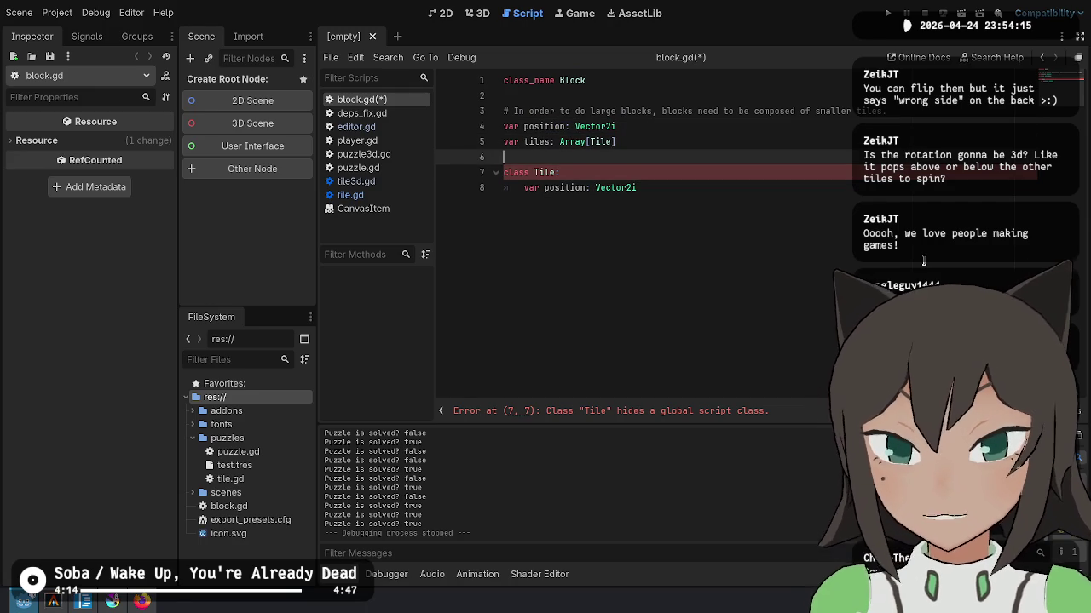
{"action": "key", "text": "Down"}
{"action": "key", "text": "End"}
{"action": "key", "text": "Down"}
{"action": "key", "text": "Up"}
{"action": "key", "text": "Up"}
{"action": "key", "text": "Down"}
{"action": "key", "text": "Down"}
{"action": "key", "text": "Return"}
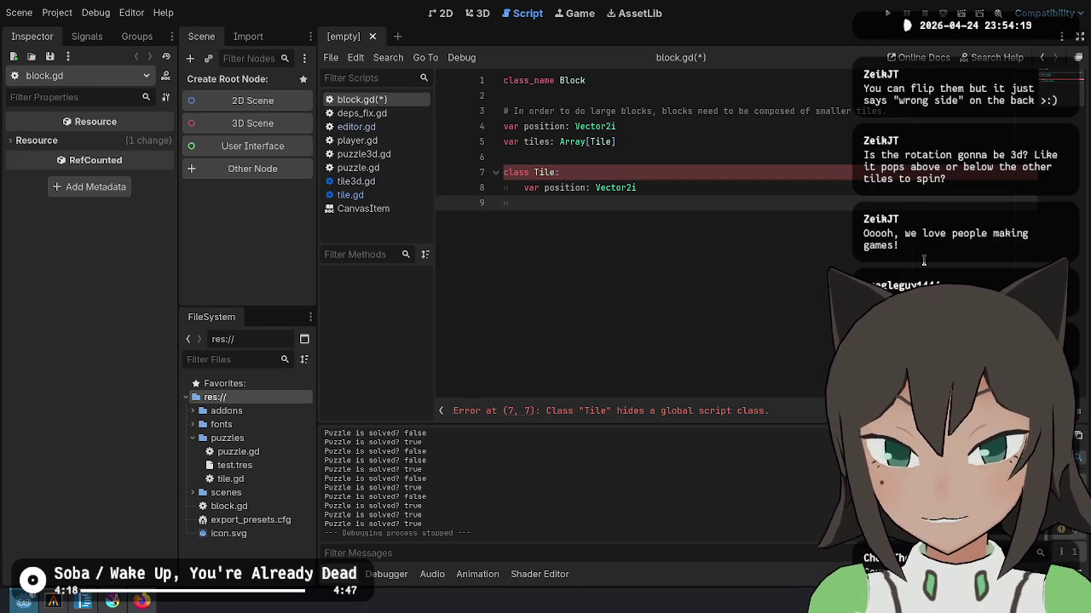
{"action": "key", "text": "Up"}
{"action": "key", "text": "Up"}
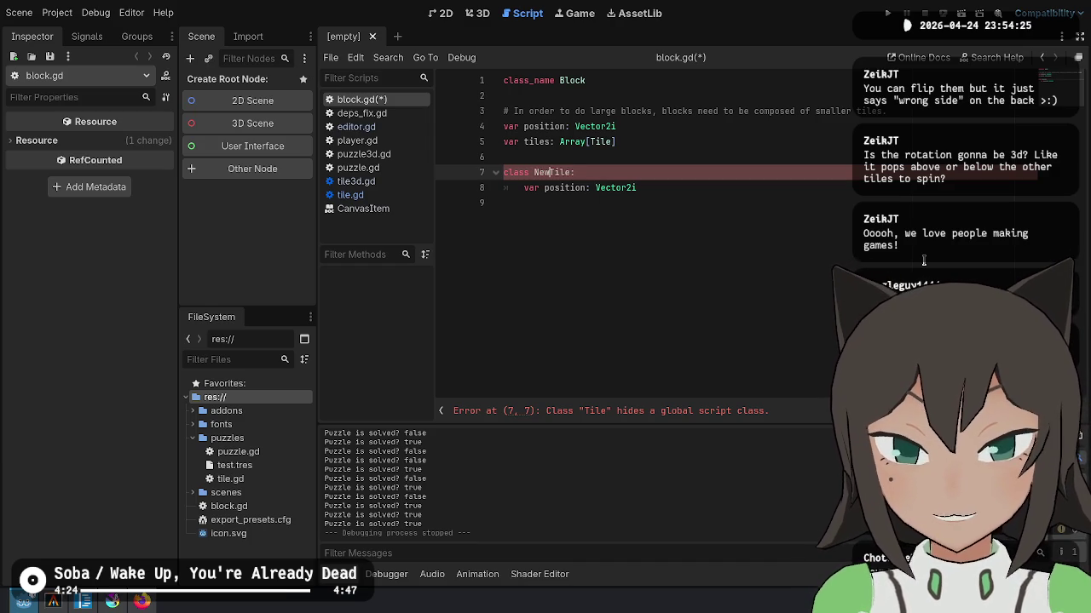
{"action": "key", "text": "Up"}
{"action": "key", "text": "Up"}
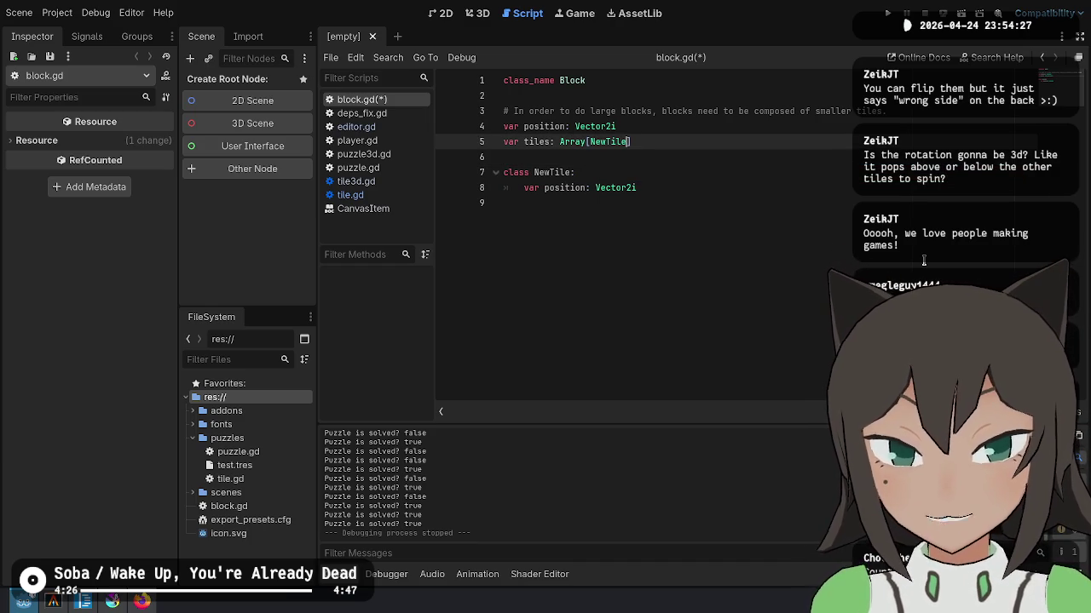
{"action": "key", "text": "ctrl+s"}
{"action": "key", "text": "Down"}
{"action": "key", "text": "Down"}
{"action": "key", "text": "Down"}
{"action": "key", "text": "Down"}
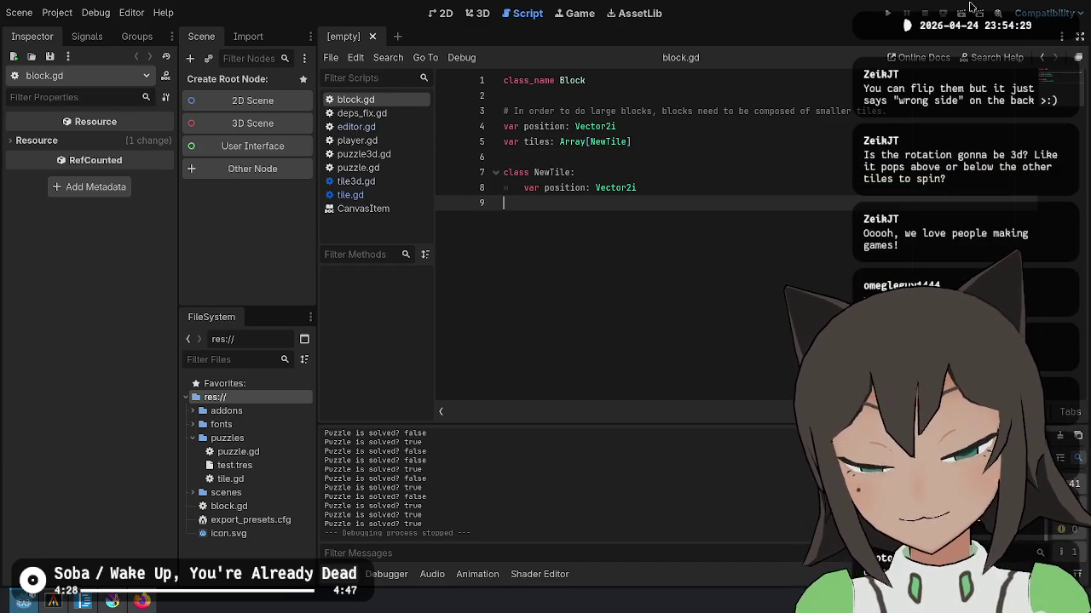
Step: In Alacritty, move up to the parent folder with cd ../ and list its projects with ls
{"action": "left_click", "coordinate": [53, 602]}
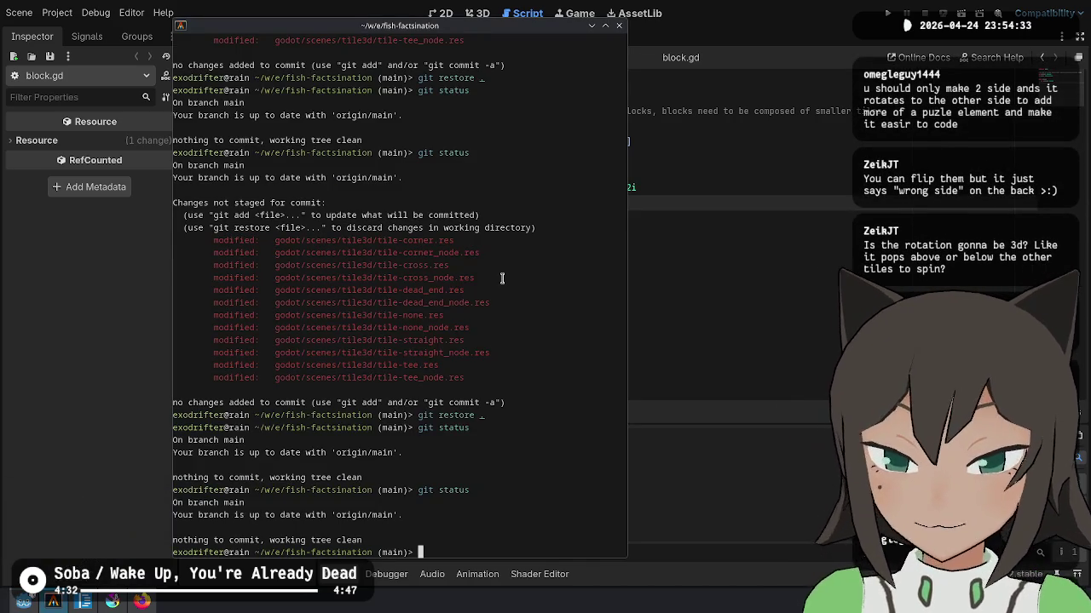
{"action": "type", "text": "cd ../"}
{"action": "key", "text": "Return"}
{"action": "type", "text": "ls"}
{"action": "key", "text": "Return"}
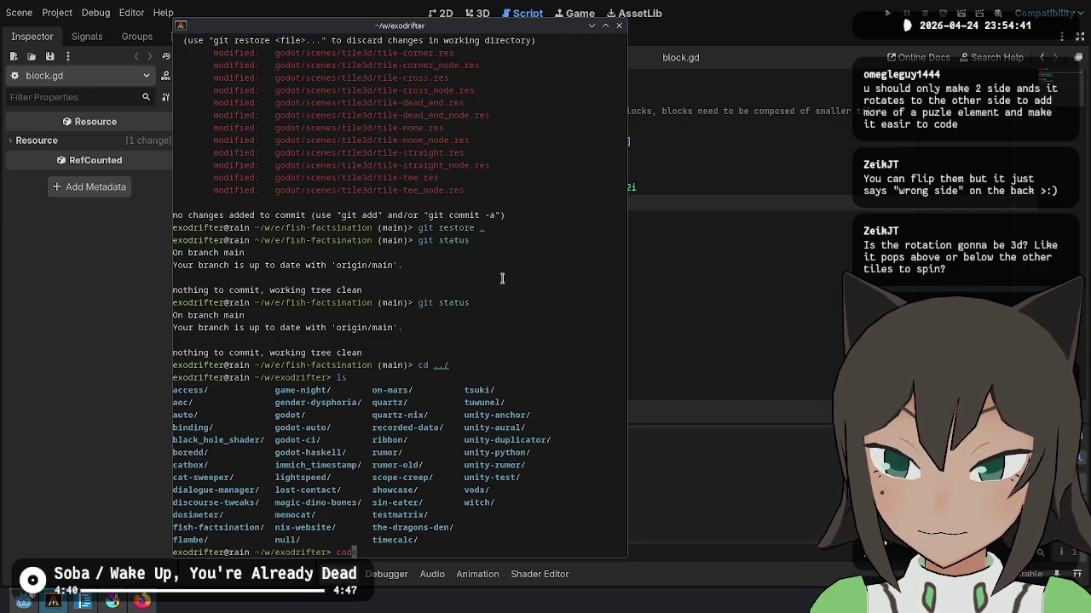
{"action": "key", "text": "BackSpace"}
{"action": "key", "text": "BackSpace"}
Step: Highlight the flambe entry in the folder listing and open the flambe project in VS Code
{"action": "left_click_drag", "start_coordinate": [479, 391], "coordinate": [460, 467]}
{"action": "left_click_drag", "start_coordinate": [397, 403], "coordinate": [383, 546]}
{"action": "left_click", "coordinate": [312, 540]}
{"action": "left_click_drag", "start_coordinate": [300, 540], "coordinate": [291, 396]}
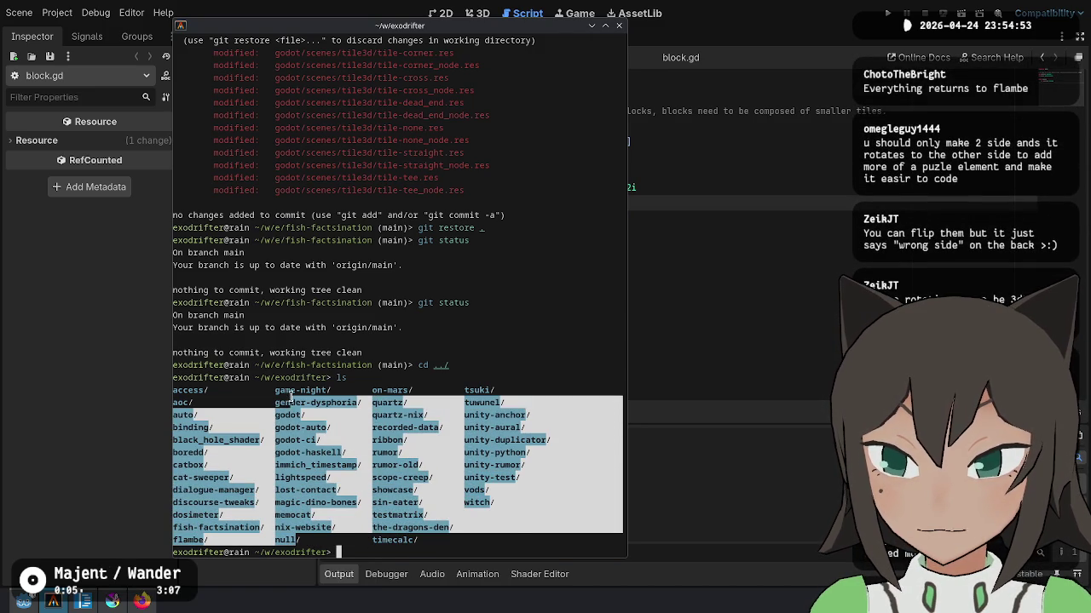
{"action": "left_click", "coordinate": [250, 388]}
{"action": "left_click_drag", "start_coordinate": [208, 385], "coordinate": [210, 537]}
{"action": "left_click", "coordinate": [223, 448]}
{"action": "left_click", "coordinate": [211, 502]}
{"action": "triple_click", "coordinate": [194, 539]}
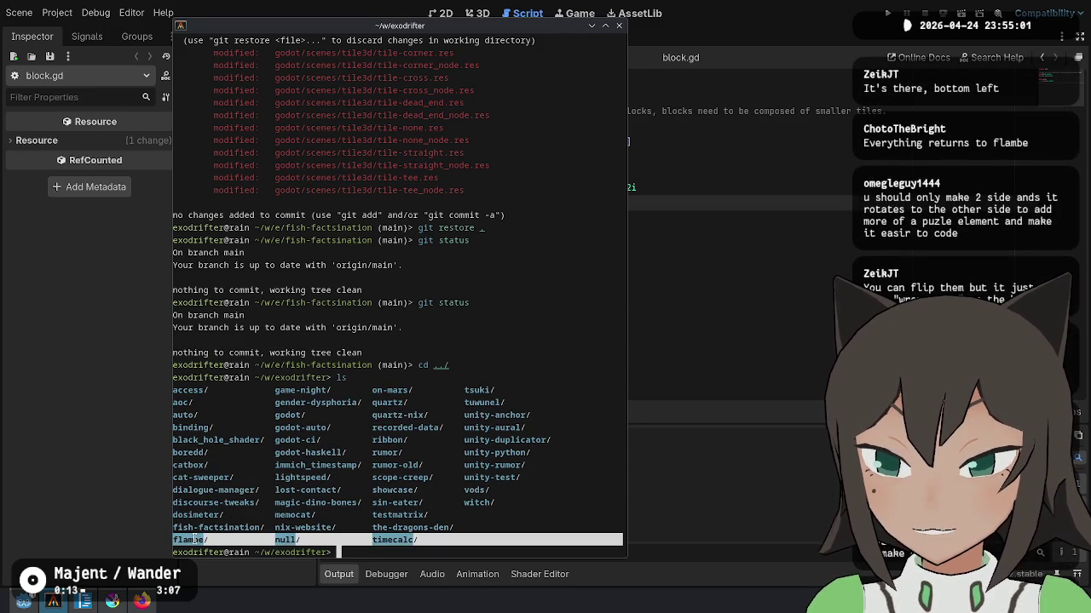
{"action": "type", "text": "code flambe/"}
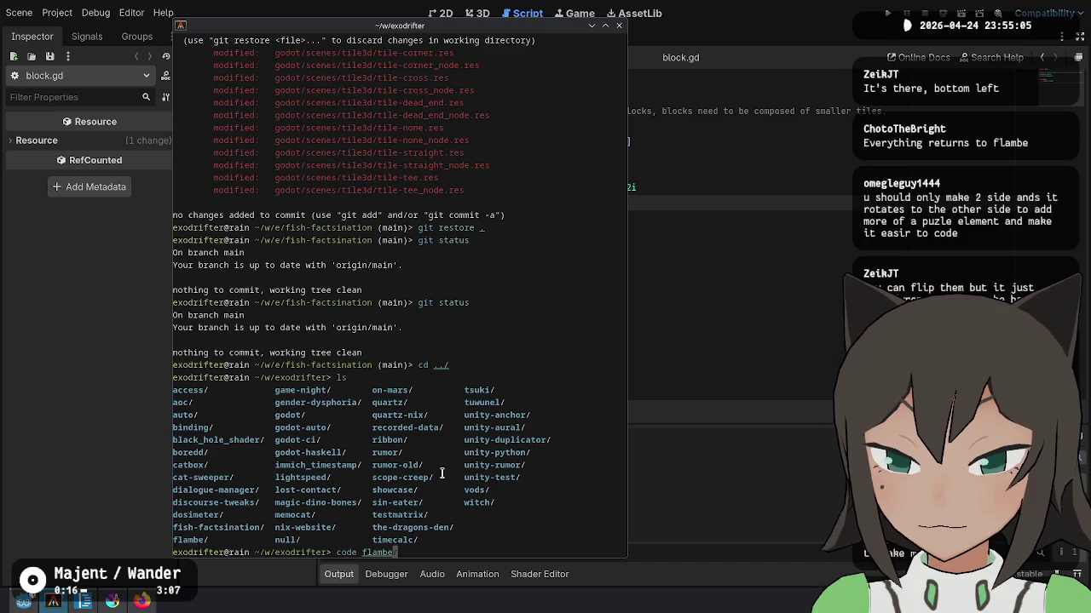
{"action": "key", "text": "Return"}
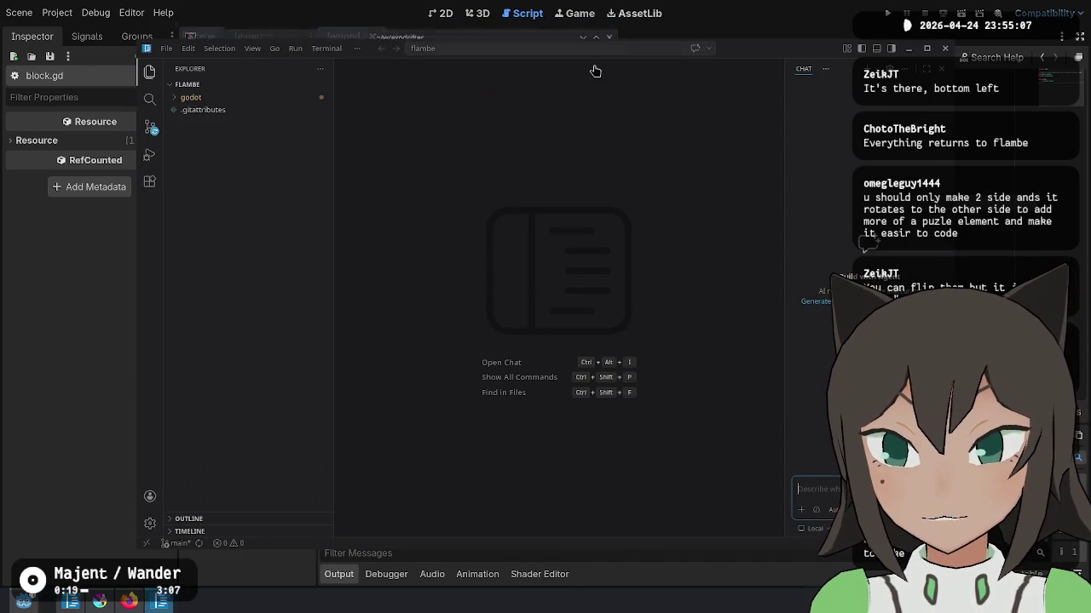
Step: Expand godot > src and open cursor.cs to look at the Cursor constructor and state assignment
{"action": "left_click", "coordinate": [209, 97]}
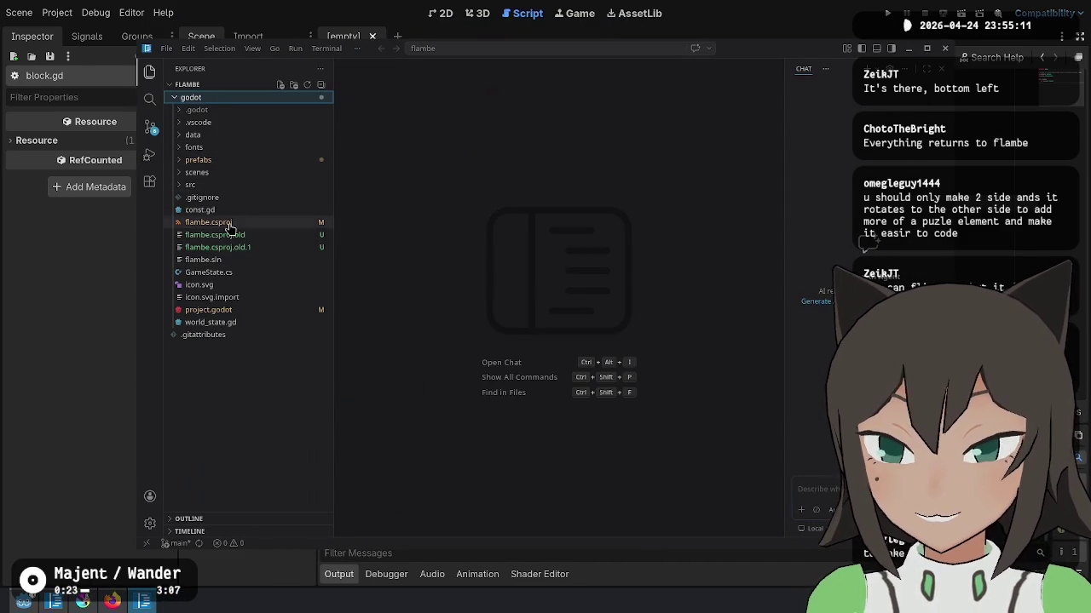
{"action": "left_click", "coordinate": [248, 183]}
{"action": "left_click", "coordinate": [251, 173]}
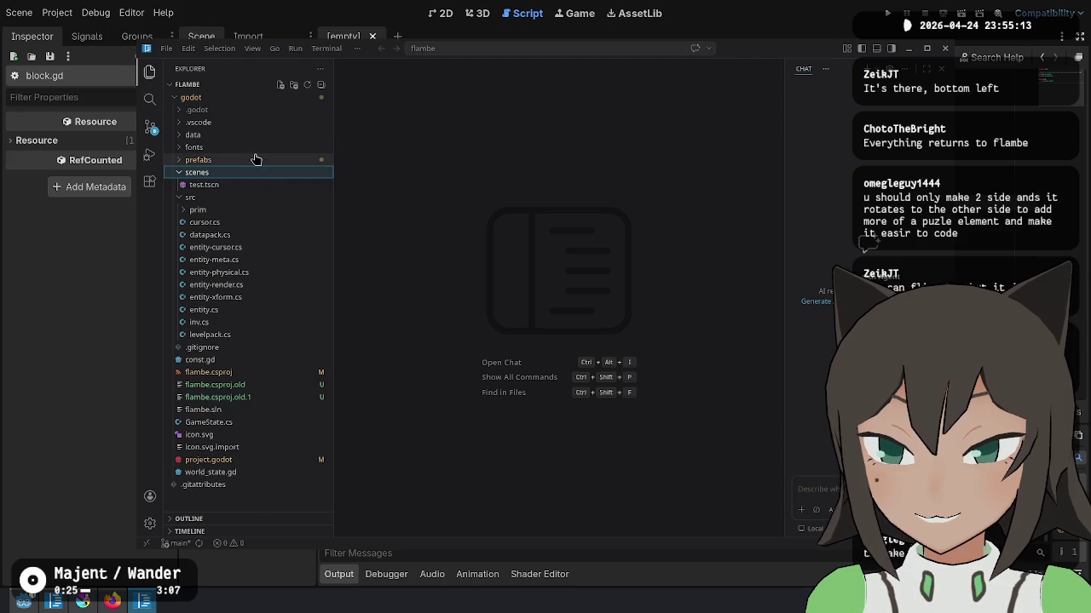
{"action": "left_click", "coordinate": [250, 221]}
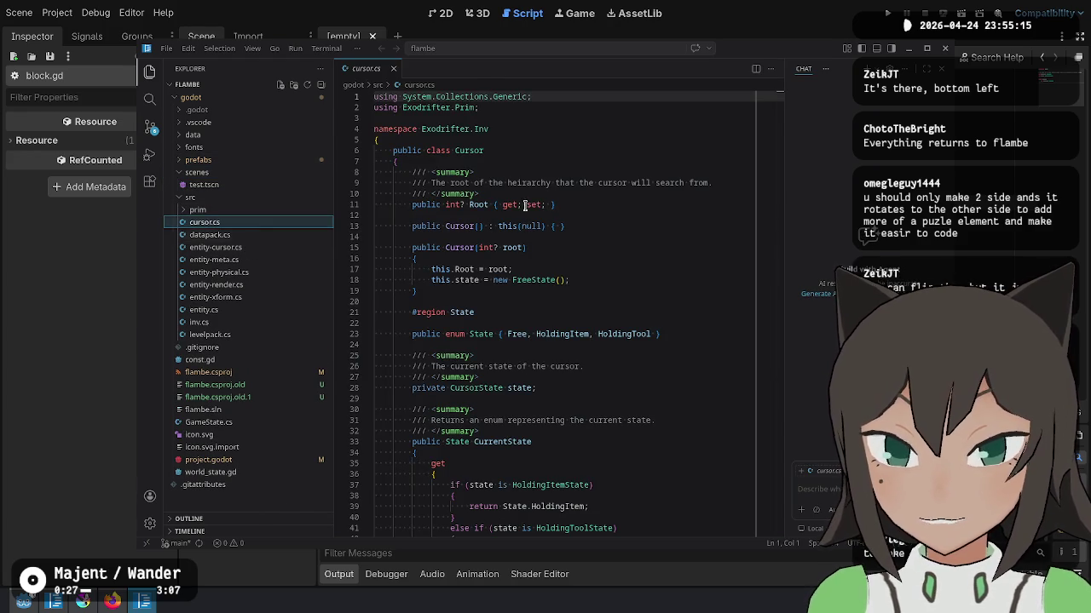
{"action": "left_click", "coordinate": [550, 226]}
{"action": "left_click", "coordinate": [621, 275]}
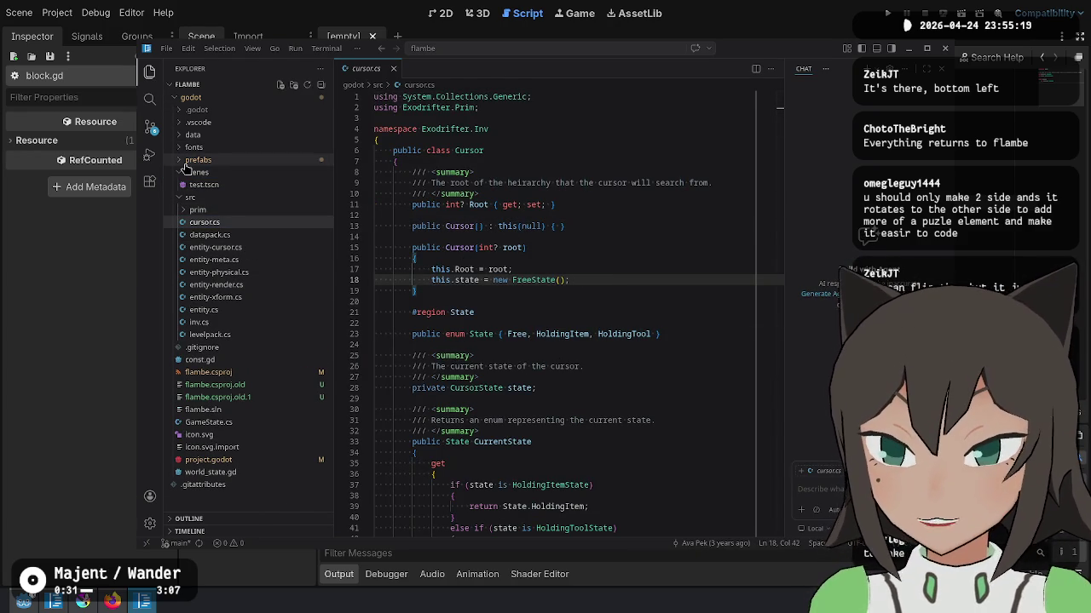
Step: Expand the data folder and preview arrow.png, cursor.png, grab.png, grid.png and node.png
{"action": "left_click", "coordinate": [196, 172]}
{"action": "left_click", "coordinate": [196, 159]}
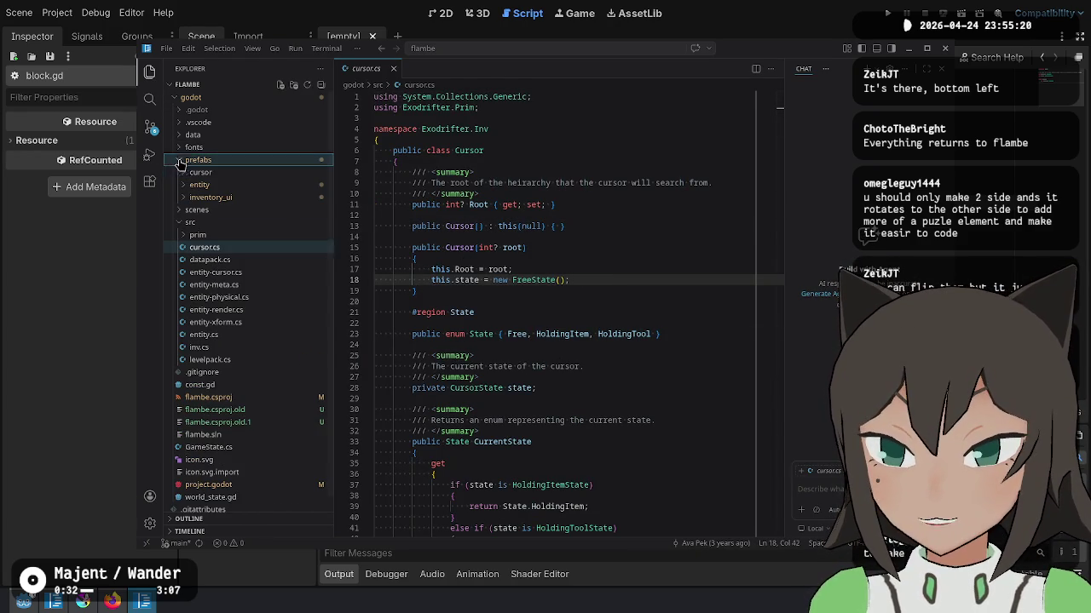
{"action": "left_click", "coordinate": [185, 222]}
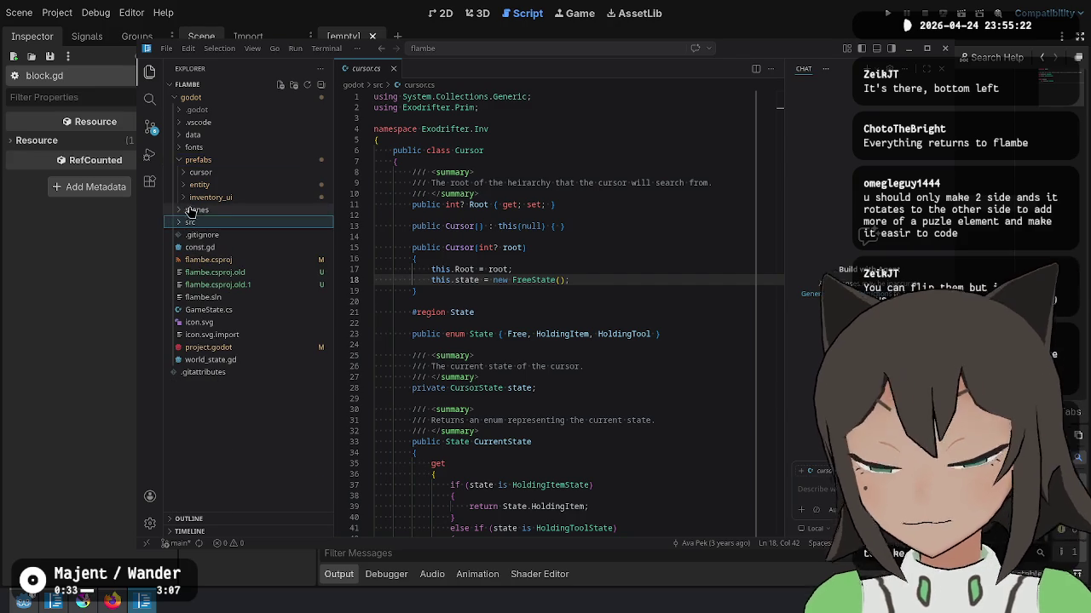
{"action": "left_click", "coordinate": [184, 134]}
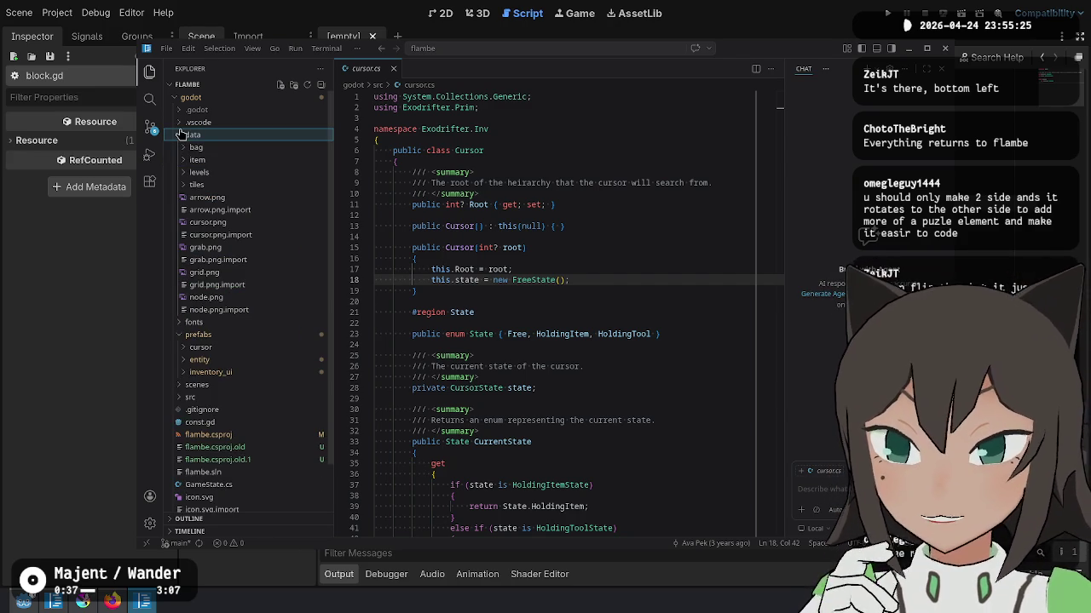
{"action": "left_click", "coordinate": [184, 134]}
{"action": "left_click", "coordinate": [184, 134]}
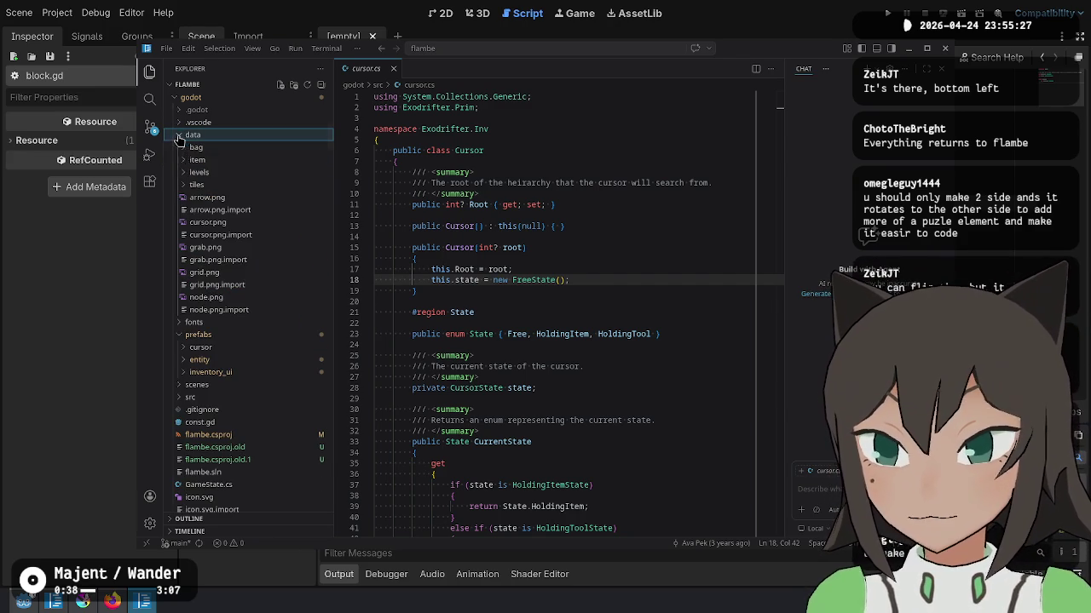
{"action": "left_click", "coordinate": [200, 197]}
{"action": "left_click", "coordinate": [208, 223]}
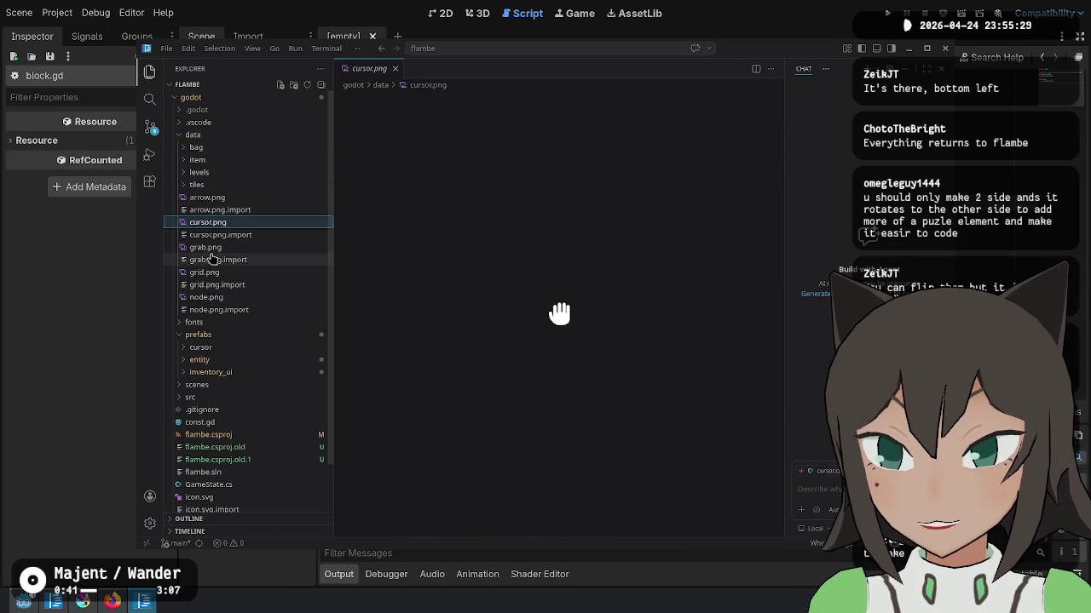
{"action": "left_click", "coordinate": [208, 247]}
{"action": "left_click", "coordinate": [209, 272]}
{"action": "left_click", "coordinate": [213, 296]}
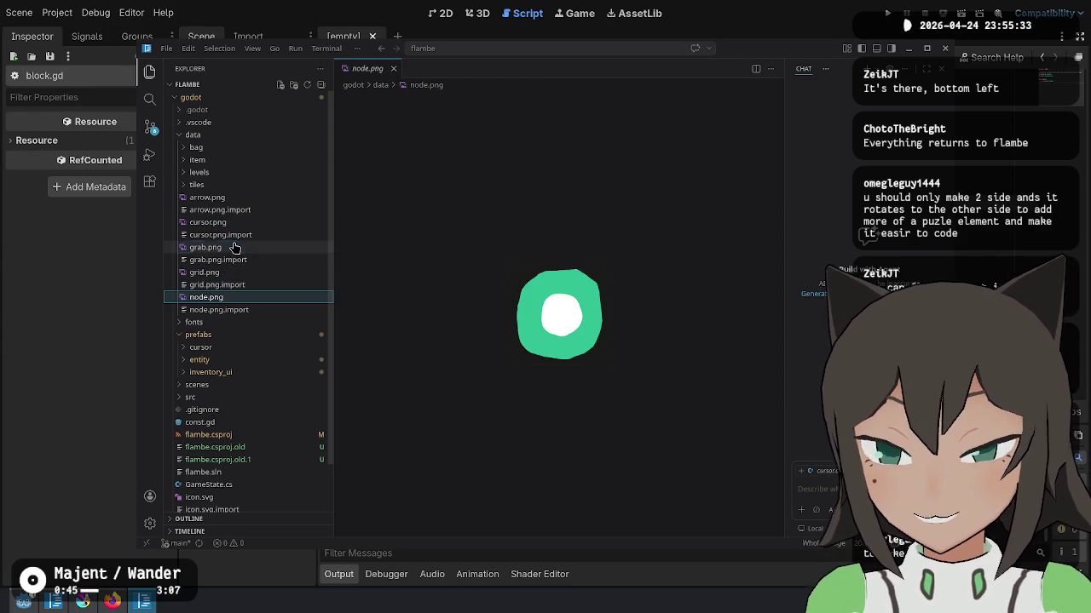
{"action": "left_click", "coordinate": [232, 247]}
Step: Collapse data, expand src > prim, open cell.cs and select the Cell struct name
{"action": "left_click", "coordinate": [227, 136]}
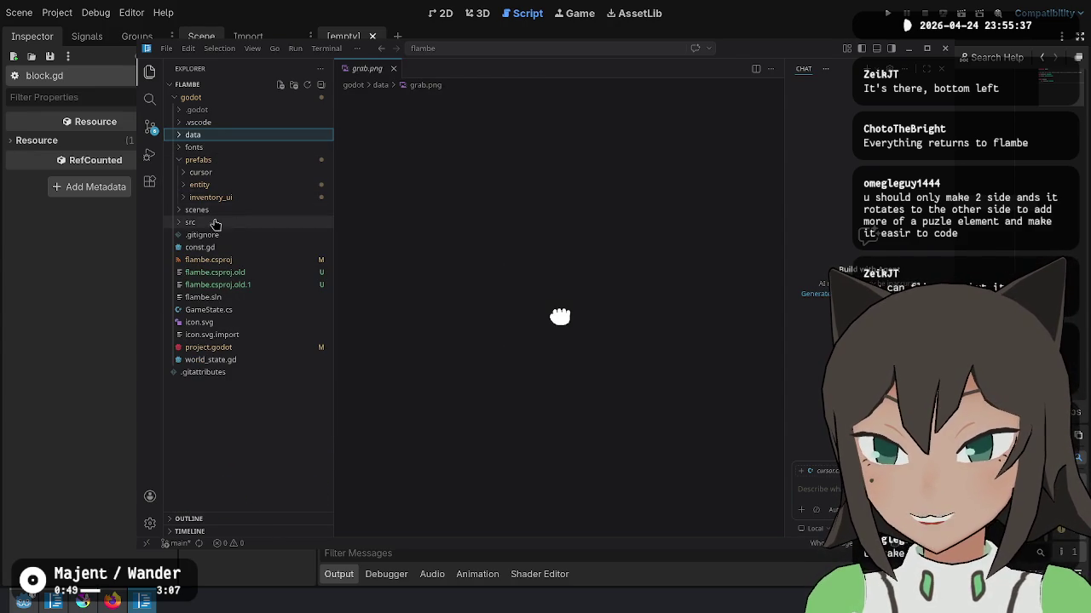
{"action": "left_click", "coordinate": [179, 223]}
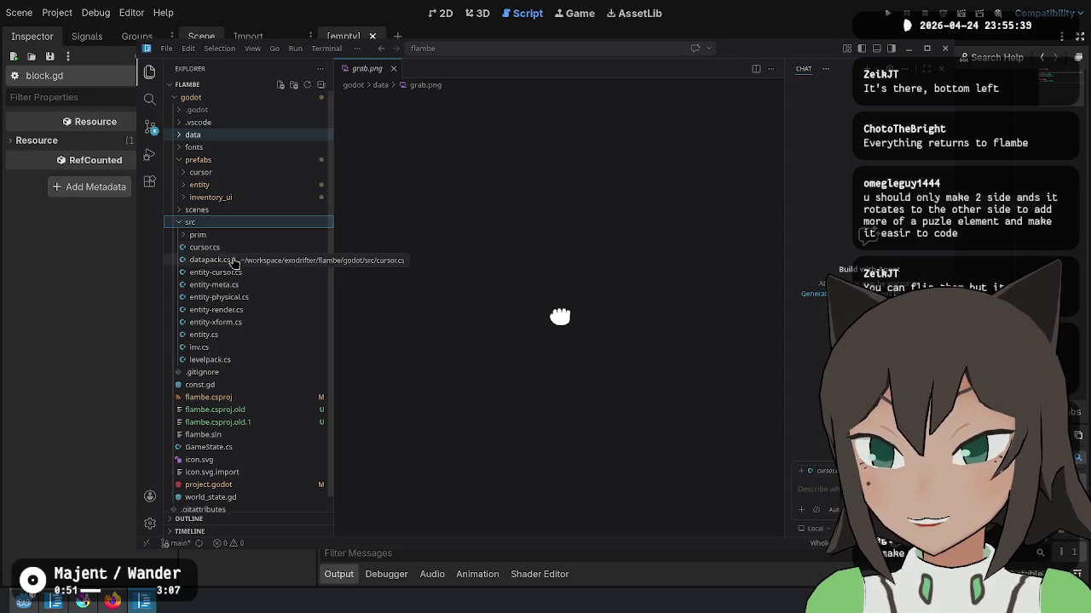
{"action": "left_click", "coordinate": [242, 236]}
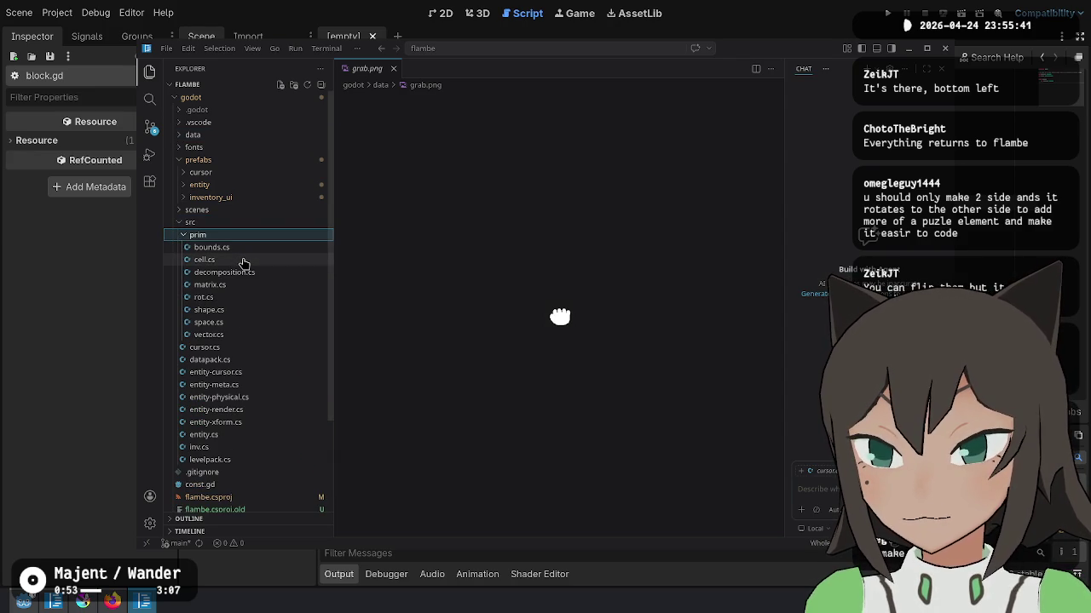
{"action": "left_click", "coordinate": [204, 260]}
{"action": "double_click", "coordinate": [512, 139]}
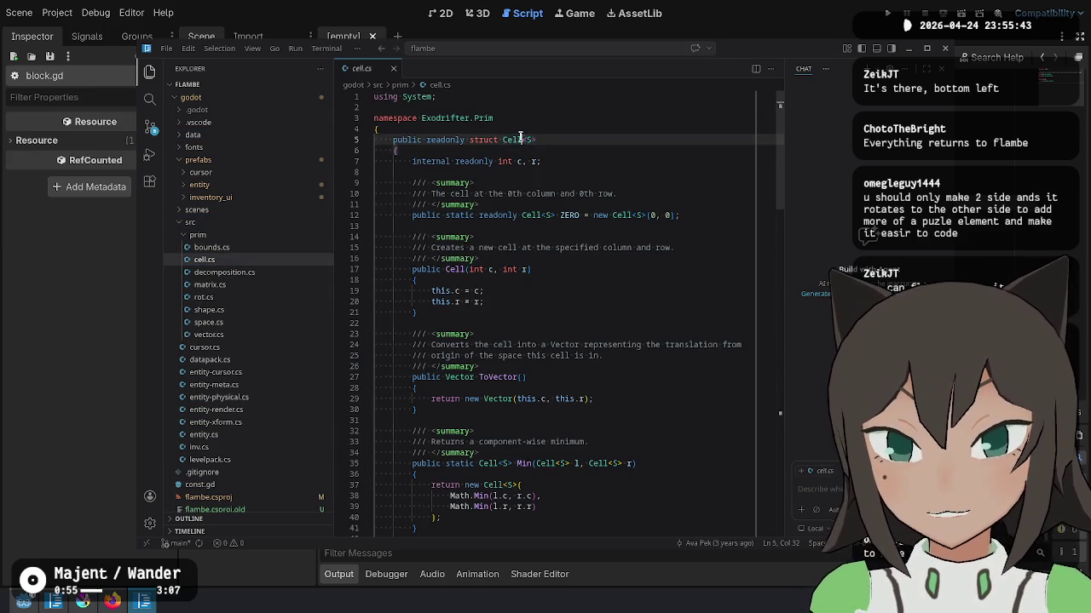
Step: In block.gd, change the tiles array type from NewTile to Cell, begin renaming tiles, and return to cell.cs
{"action": "key", "text": "alt+Tab"}
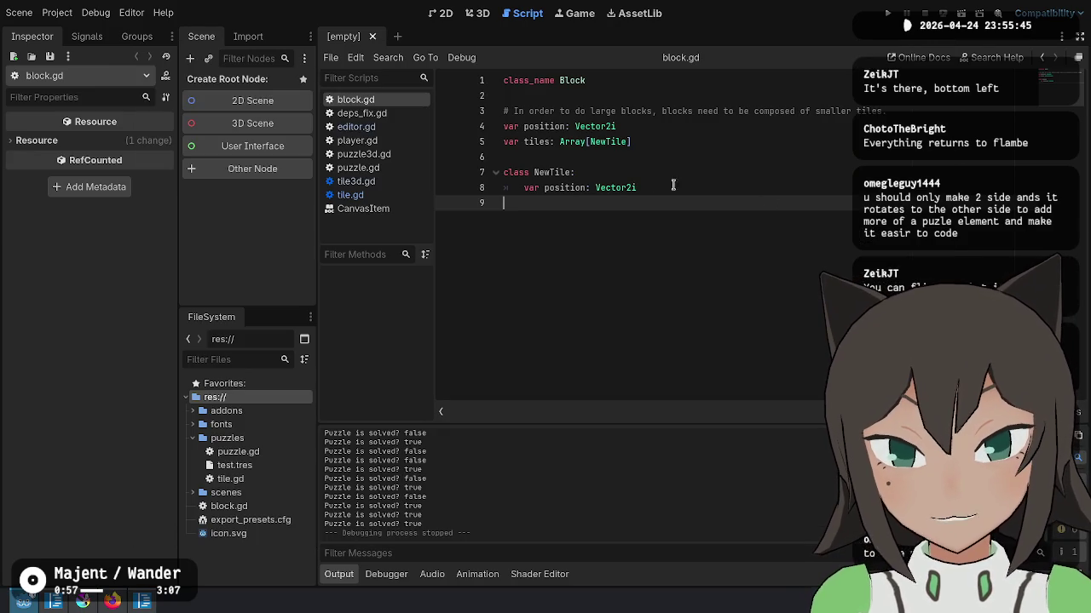
{"action": "double_click", "coordinate": [596, 142]}
{"action": "type", "text": "Cell"}
{"action": "key", "text": "Down"}
{"action": "key", "text": "Down"}
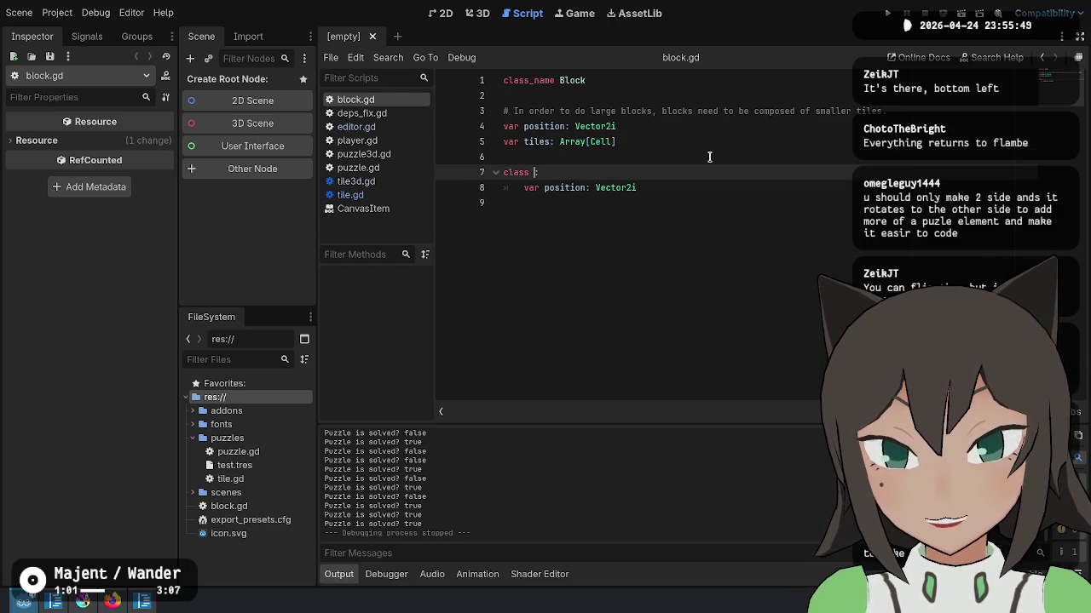
{"action": "key", "text": "Up"}
{"action": "key", "text": "Up"}
{"action": "key", "text": "ctrl+BackSpace"}
{"action": "type", "text": "ce"}
{"action": "key", "text": "alt+Tab"}
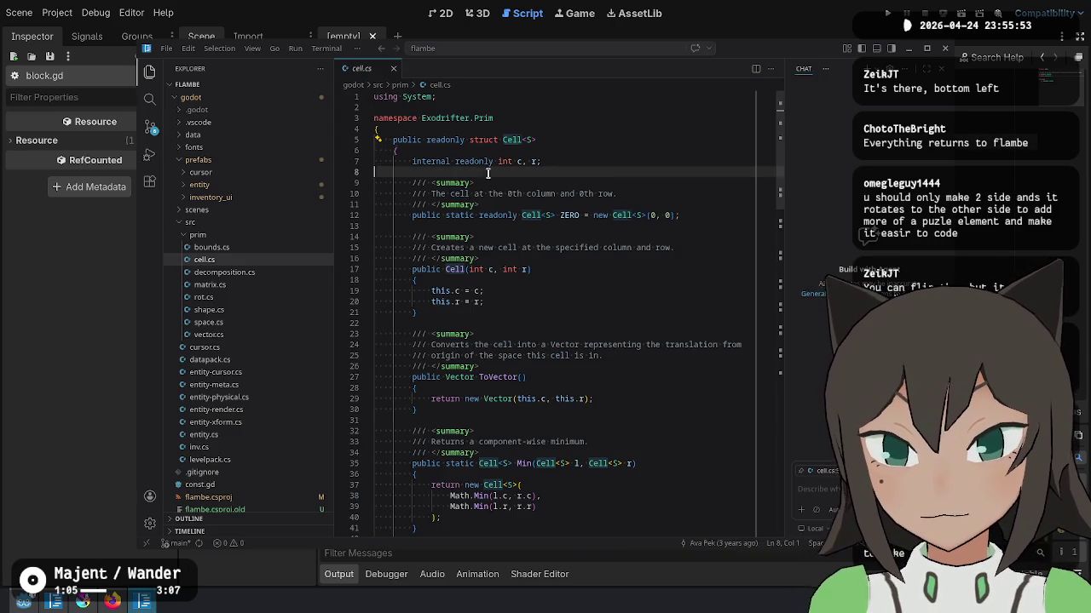
Step: Select the line declaring the c and r fields in cell.cs, glancing at Godot and returning
{"action": "key", "text": "shift+Up"}
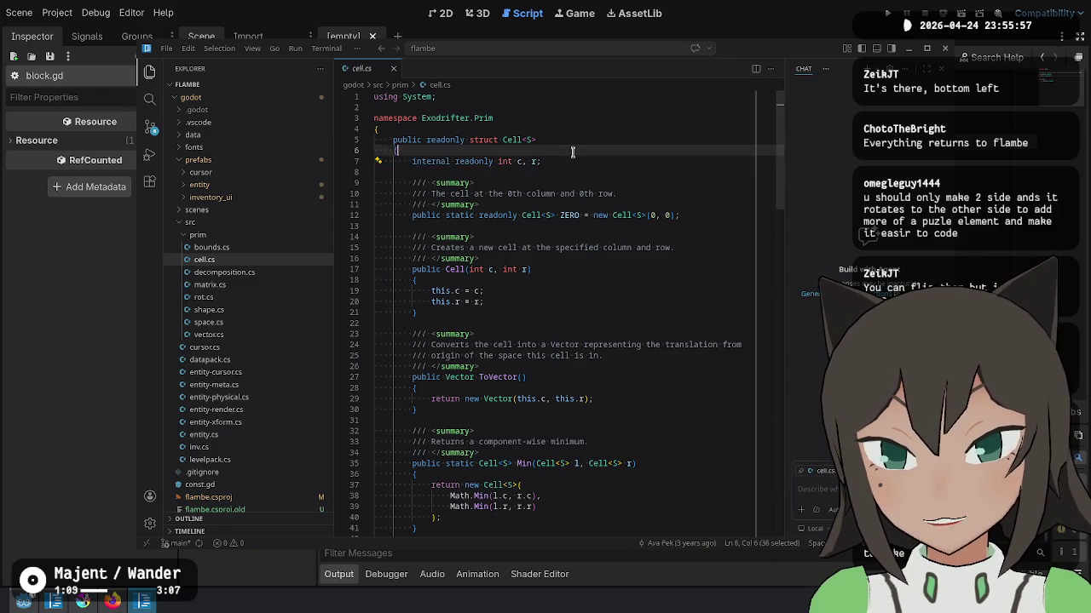
{"action": "key", "text": "alt+Tab"}
{"action": "left_click", "coordinate": [641, 187]}
{"action": "key", "text": "alt+Tab"}
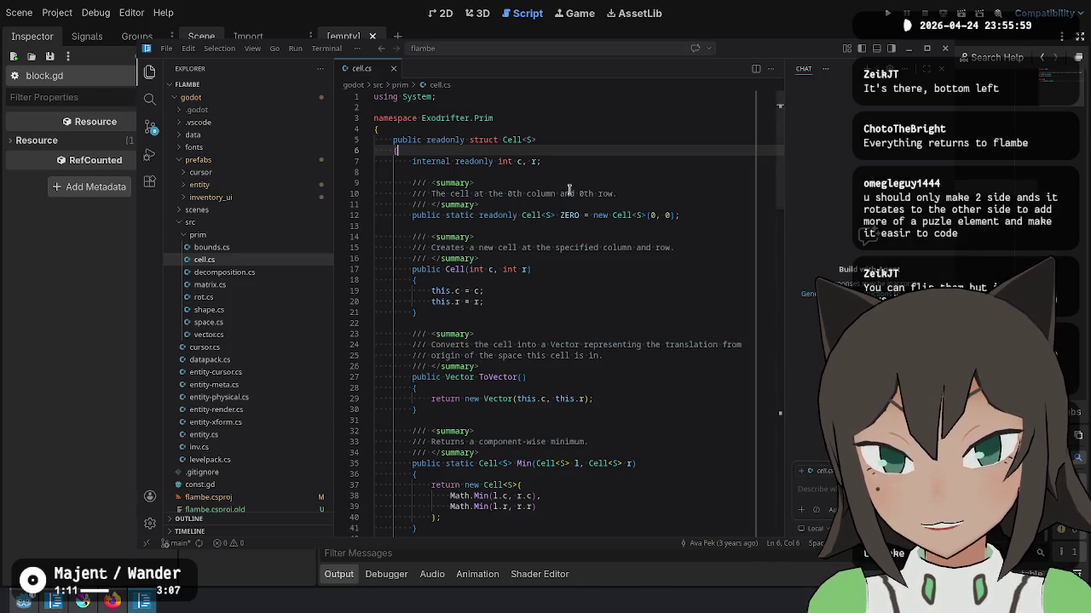
{"action": "left_click", "coordinate": [535, 232]}
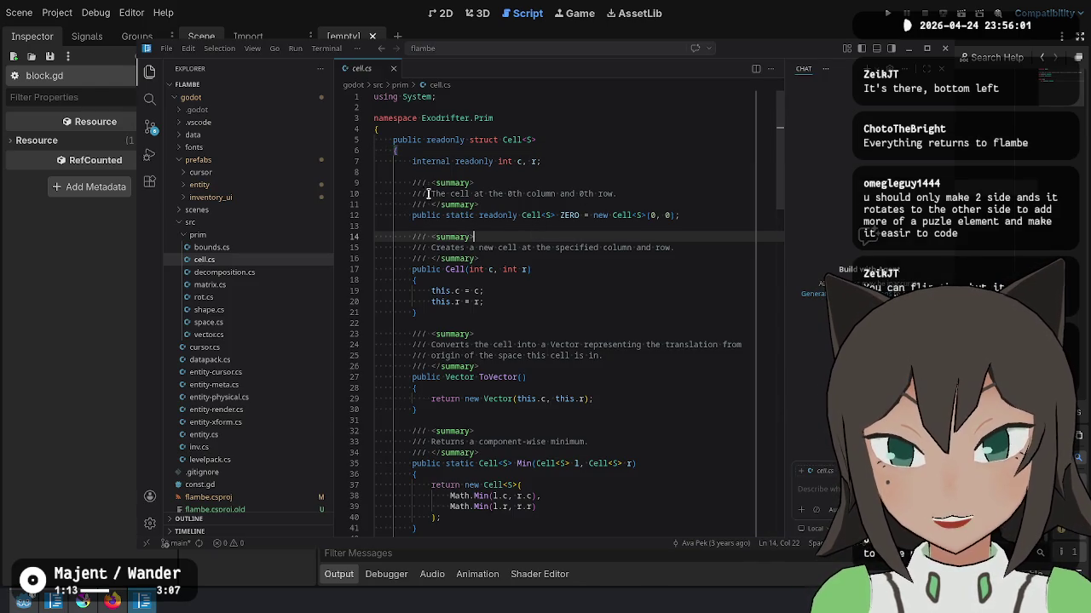
Step: Scroll through the rest of the Cell struct, then open decomposition.cs
{"action": "scroll", "coordinate": [451, 247], "scroll_direction": "down", "scroll_amount": 2}
{"action": "scroll", "coordinate": [465, 238], "scroll_direction": "down", "scroll_amount": 3}
{"action": "scroll", "coordinate": [477, 226], "scroll_direction": "down", "scroll_amount": 1}
{"action": "scroll", "coordinate": [499, 211], "scroll_direction": "down", "scroll_amount": 3}
{"action": "scroll", "coordinate": [498, 211], "scroll_direction": "down", "scroll_amount": 7}
{"action": "scroll", "coordinate": [584, 191], "scroll_direction": "down", "scroll_amount": 5}
{"action": "scroll", "coordinate": [585, 190], "scroll_direction": "down", "scroll_amount": 10}
{"action": "scroll", "coordinate": [576, 208], "scroll_direction": "up", "scroll_amount": 7}
{"action": "scroll", "coordinate": [576, 208], "scroll_direction": "up", "scroll_amount": 13}
{"action": "scroll", "coordinate": [554, 238], "scroll_direction": "up", "scroll_amount": 9}
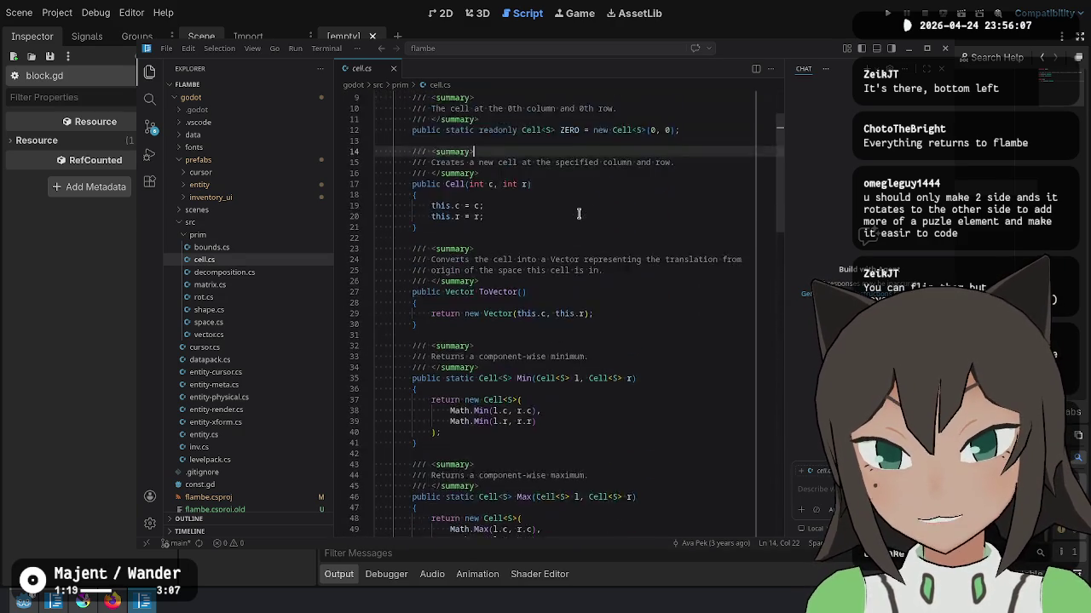
{"action": "scroll", "coordinate": [527, 268], "scroll_direction": "up", "scroll_amount": 3}
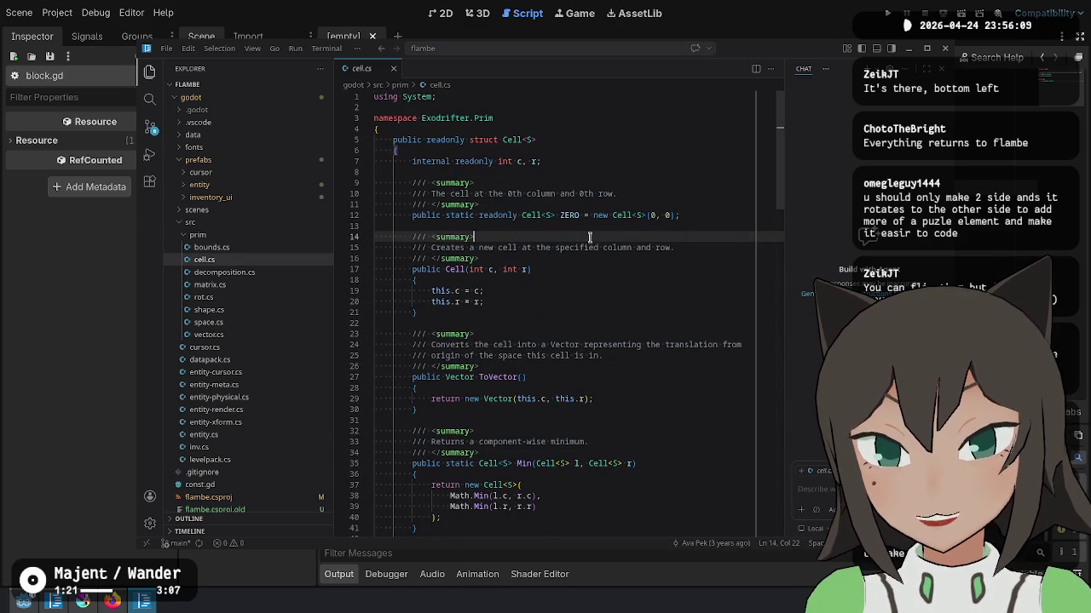
{"action": "left_click", "coordinate": [254, 274]}
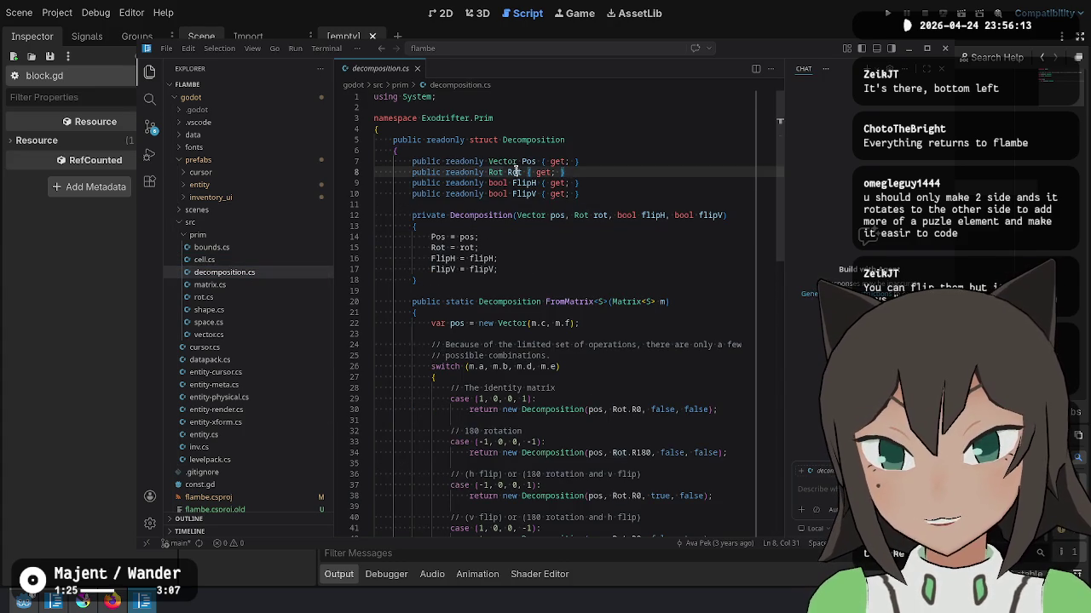
Step: Check decomposition.cs's constructor, then open matrix.cs and study its fields declaration on line 12
{"action": "left_click", "coordinate": [634, 152]}
{"action": "left_click", "coordinate": [628, 247]}
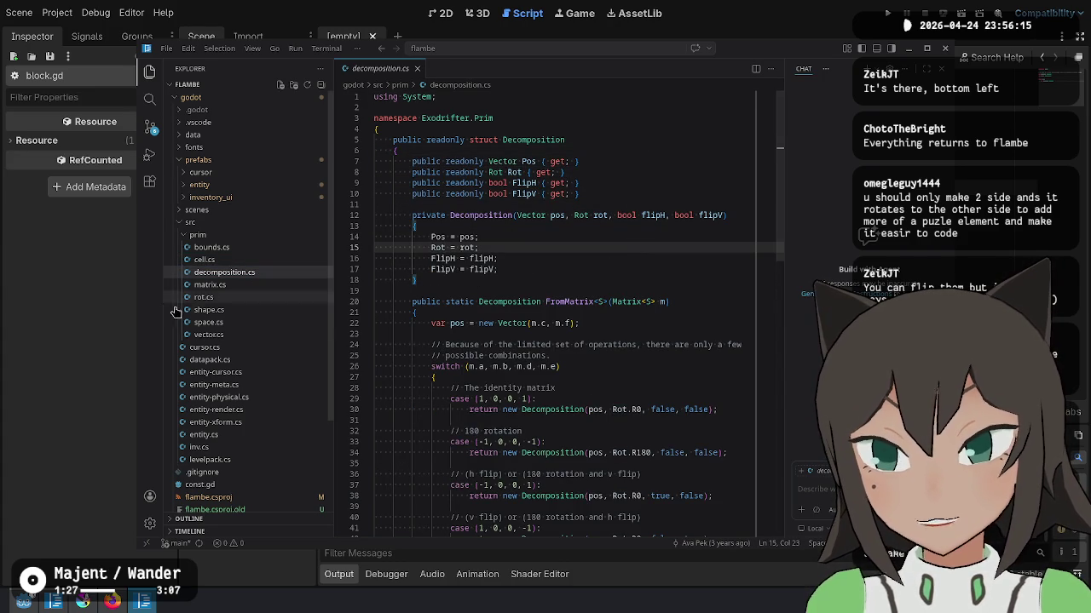
{"action": "left_click", "coordinate": [267, 285]}
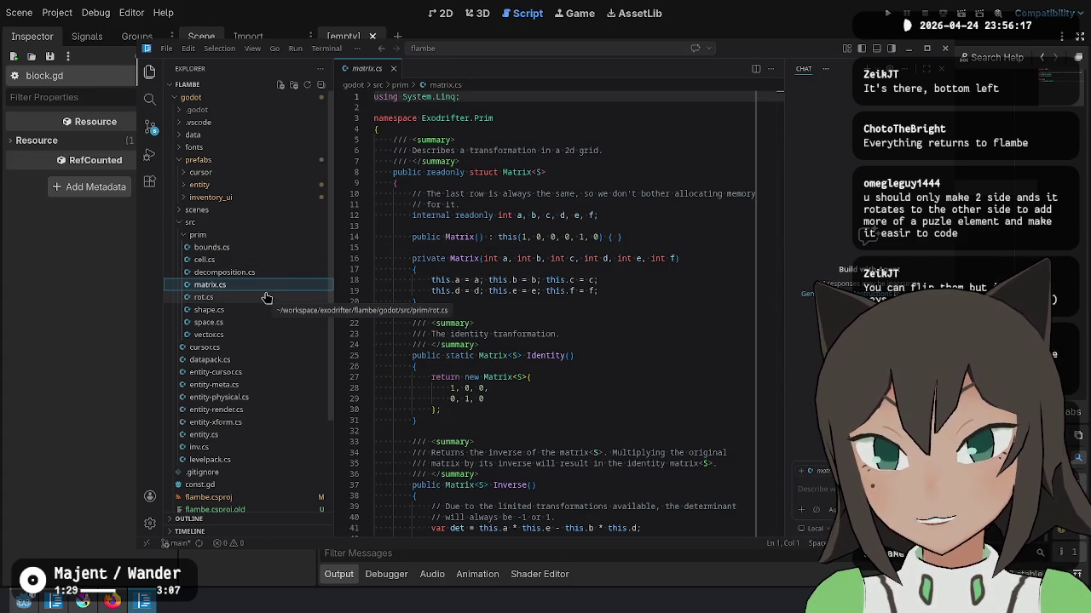
{"action": "left_click", "coordinate": [660, 214]}
{"action": "key", "text": "Up"}
{"action": "key", "text": "Up"}
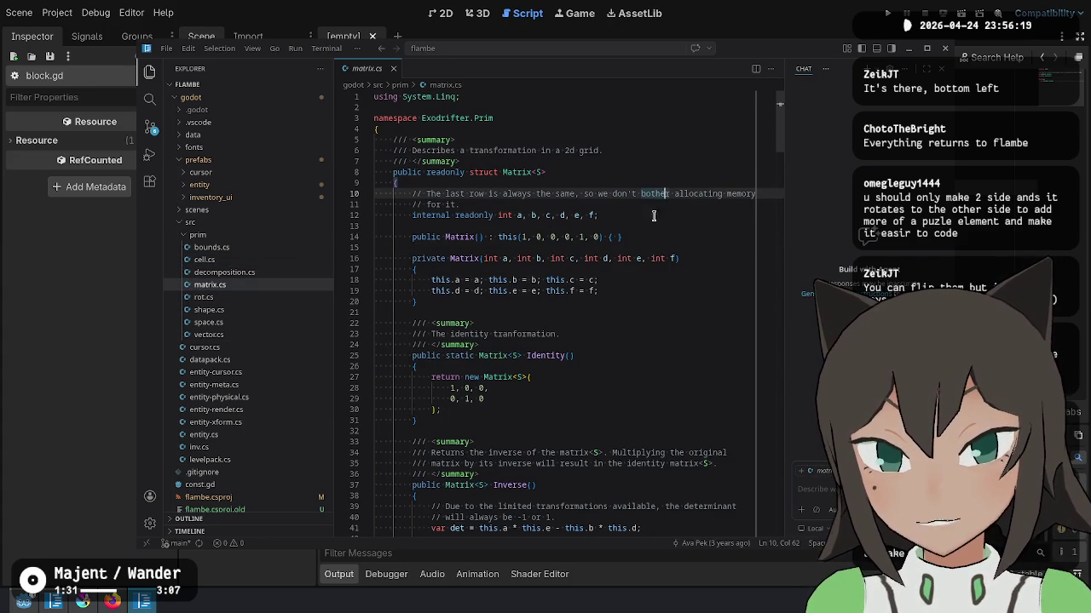
{"action": "key", "text": "Home"}
{"action": "key", "text": "Home"}
{"action": "left_click", "coordinate": [633, 216]}
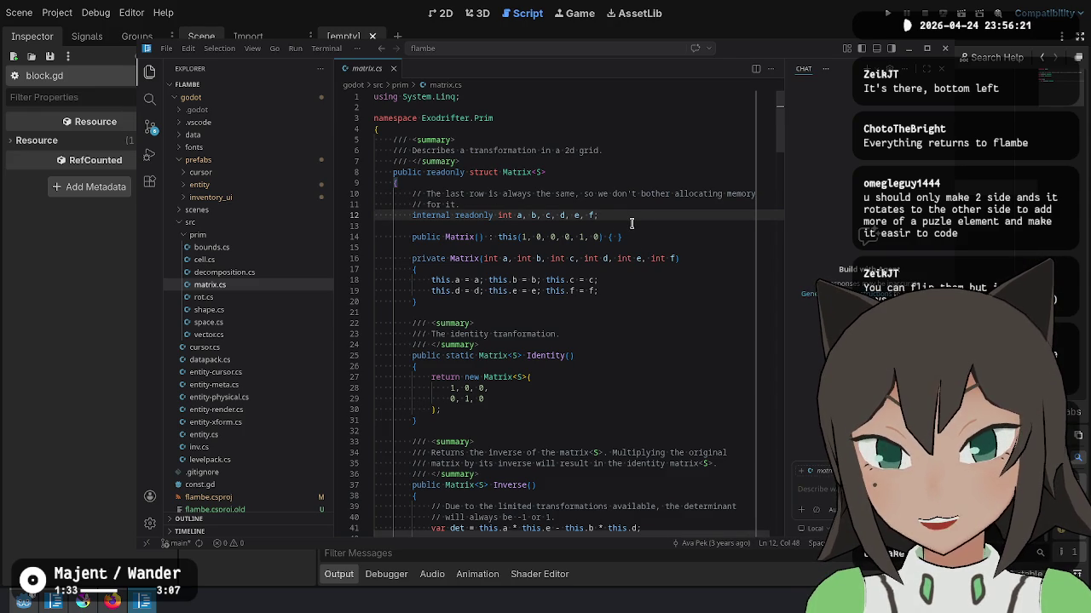
{"action": "key", "text": "ctrl+Left"}
{"action": "key", "text": "ctrl+Left"}
{"action": "key", "text": "ctrl+Left"}
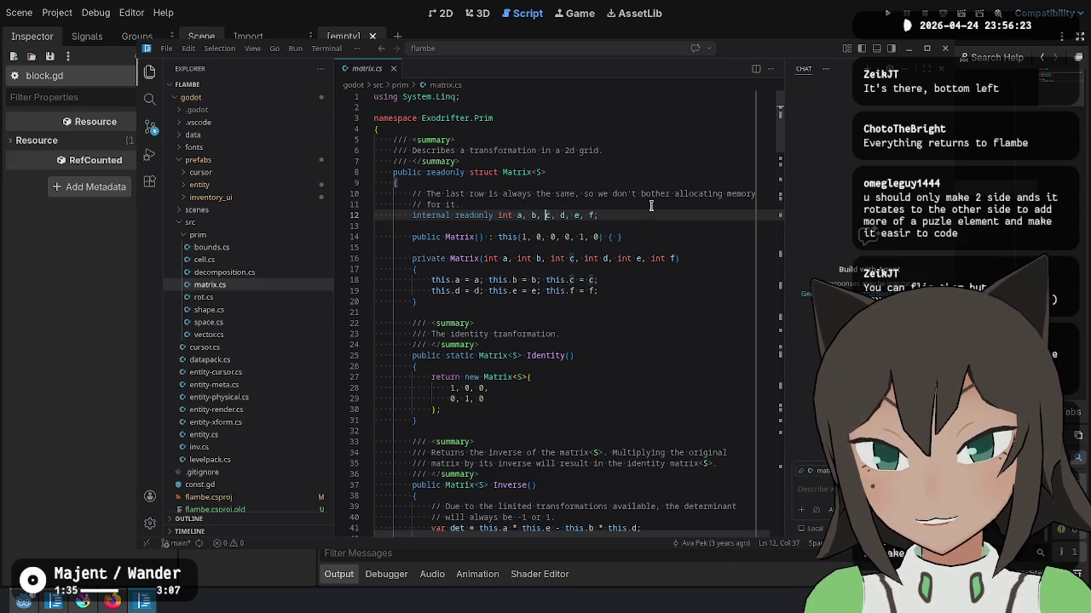
{"action": "key", "text": "Right"}
{"action": "key", "text": "Right"}
{"action": "left_click", "coordinate": [641, 208]}
{"action": "left_click_drag", "start_coordinate": [599, 214], "coordinate": [432, 215]}
{"action": "left_click", "coordinate": [432, 214]}
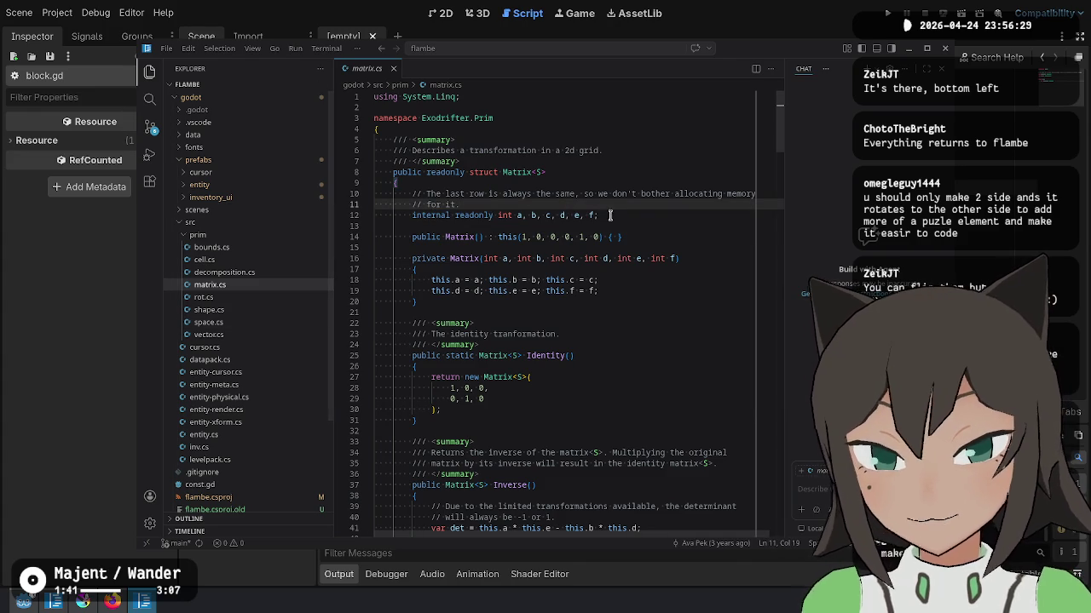
{"action": "key", "text": "Down"}
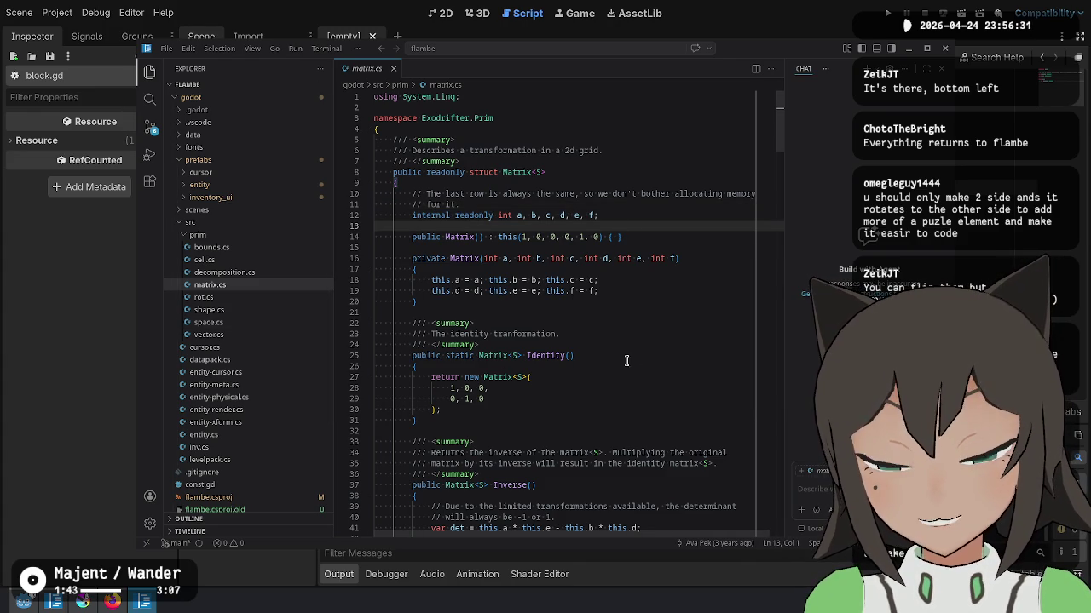
Step: Read further down matrix.cs, selecting the identity matrix values on lines 28–29
{"action": "scroll", "coordinate": [466, 366], "scroll_direction": "down", "scroll_amount": 1}
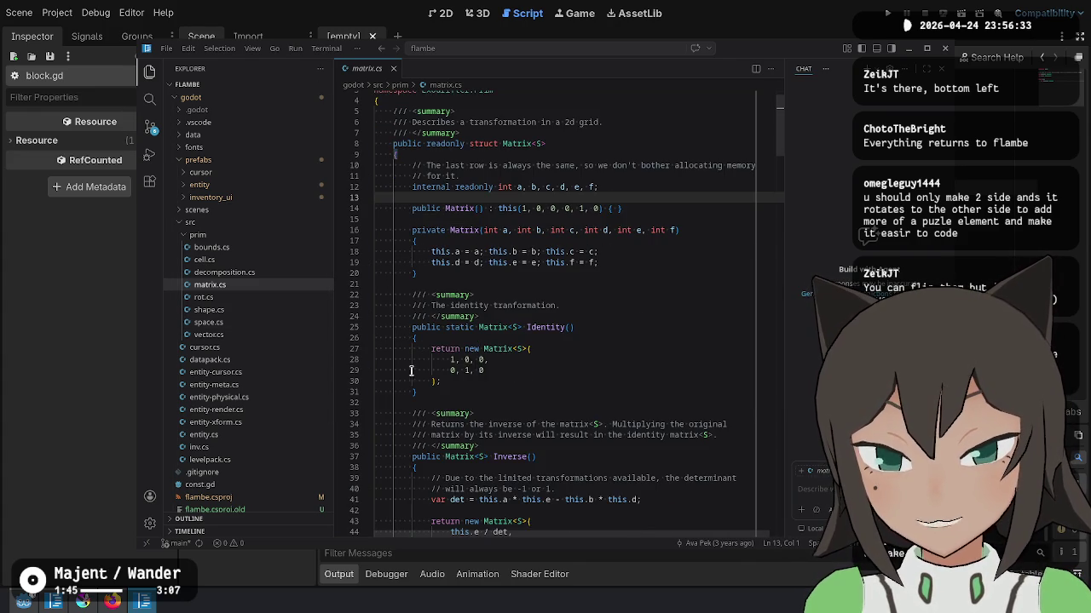
{"action": "left_click_drag", "start_coordinate": [491, 368], "coordinate": [445, 362]}
{"action": "left_click", "coordinate": [543, 390]}
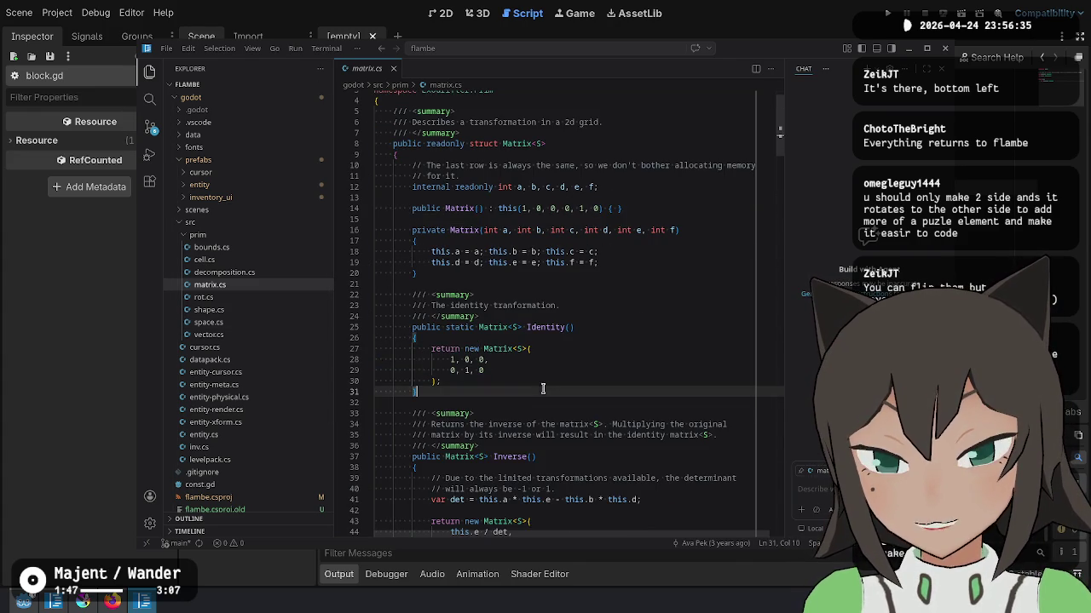
{"action": "left_click", "coordinate": [524, 370]}
{"action": "left_click", "coordinate": [516, 400]}
{"action": "scroll", "coordinate": [645, 470], "scroll_direction": "down", "scroll_amount": 3}
{"action": "scroll", "coordinate": [604, 341], "scroll_direction": "down", "scroll_amount": 7}
{"action": "scroll", "coordinate": [591, 380], "scroll_direction": "down", "scroll_amount": 10}
{"action": "scroll", "coordinate": [592, 378], "scroll_direction": "down", "scroll_amount": 6}
{"action": "scroll", "coordinate": [592, 378], "scroll_direction": "up", "scroll_amount": 6}
{"action": "scroll", "coordinate": [592, 378], "scroll_direction": "up", "scroll_amount": 10}
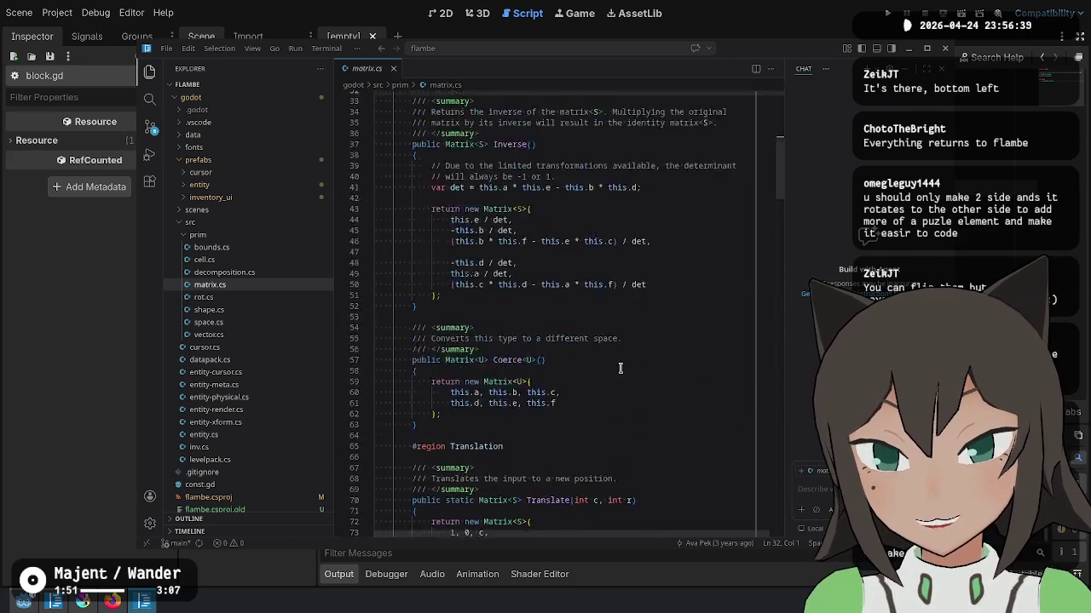
{"action": "scroll", "coordinate": [592, 377], "scroll_direction": "up", "scroll_amount": 10}
Step: Look over rot.cs's rotations enum, Rotate switch and RotateCC declaration
{"action": "left_click", "coordinate": [231, 297]}
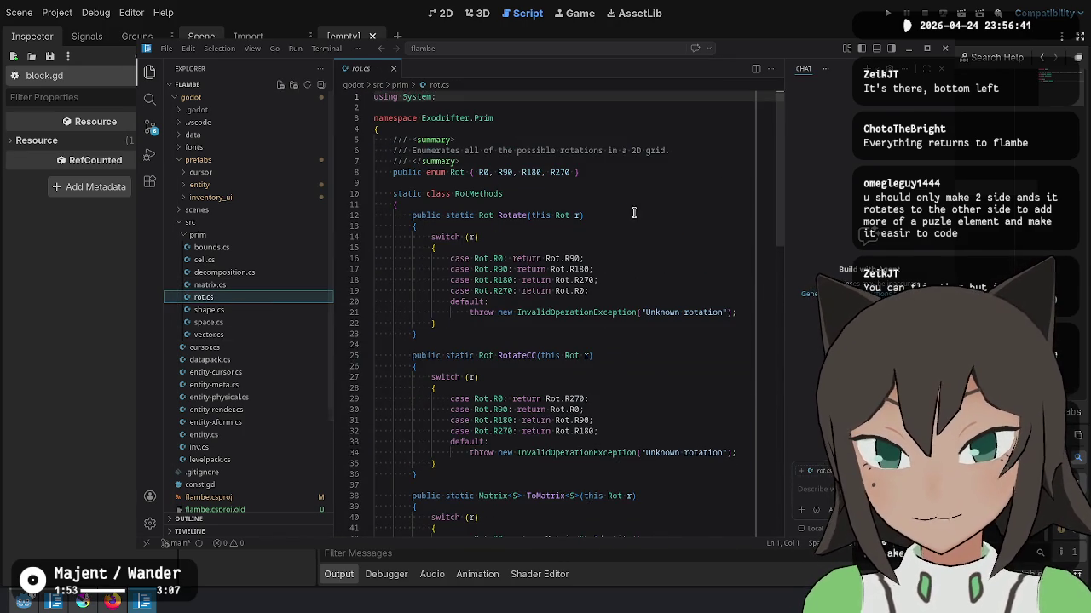
{"action": "left_click", "coordinate": [662, 186]}
{"action": "left_click", "coordinate": [655, 257]}
{"action": "left_click", "coordinate": [655, 177]}
{"action": "left_click", "coordinate": [644, 237]}
{"action": "left_click", "coordinate": [631, 356]}
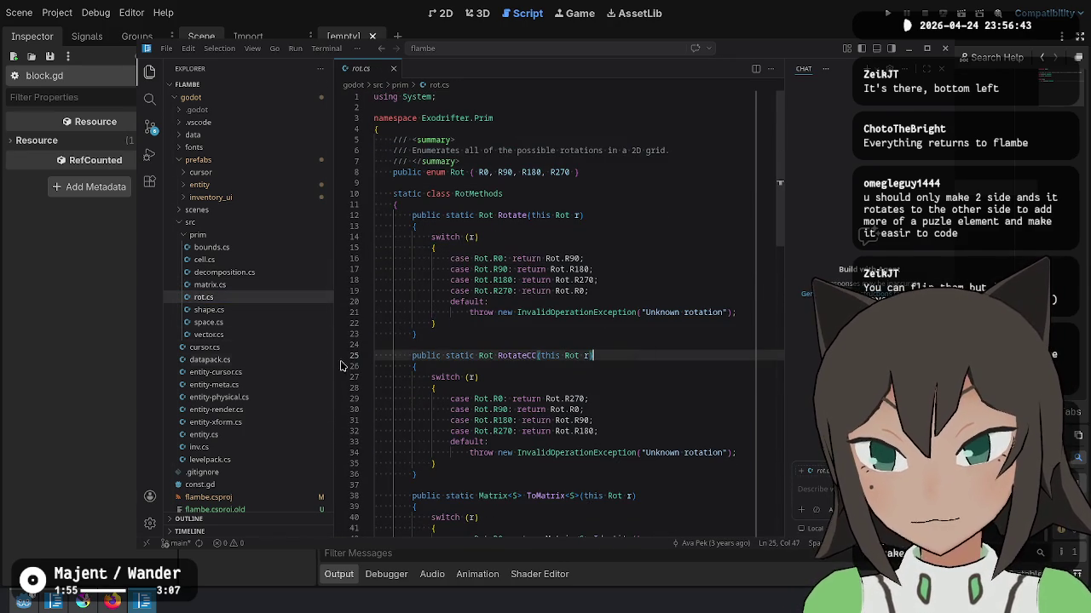
Step: Open shape.cs, select its cells declaration on line 10, and switch back to Godot
{"action": "left_click", "coordinate": [247, 310]}
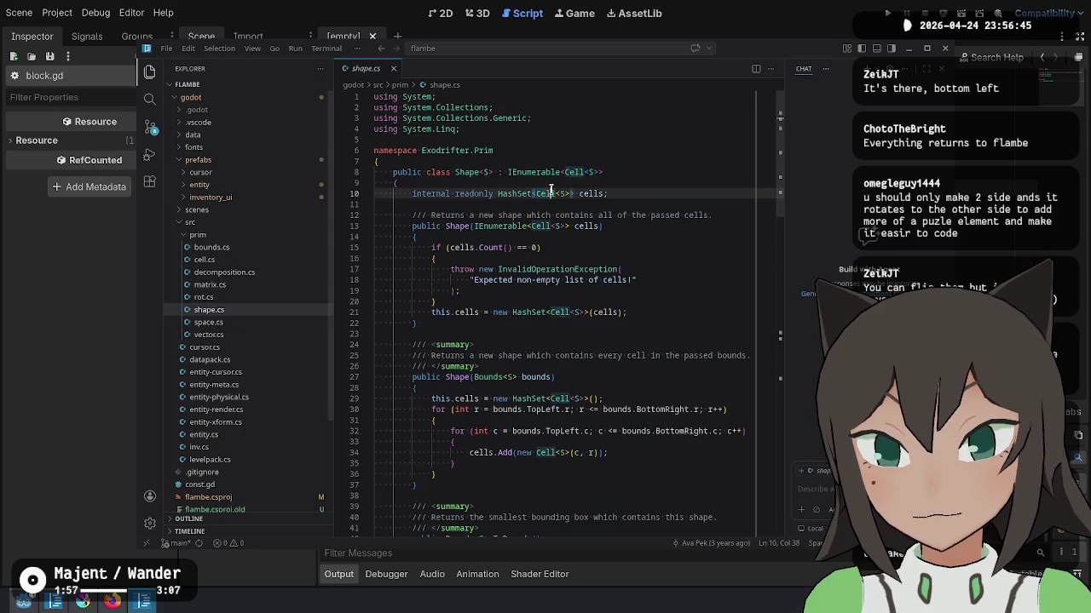
{"action": "left_click", "coordinate": [594, 215]}
{"action": "triple_click", "coordinate": [584, 195]}
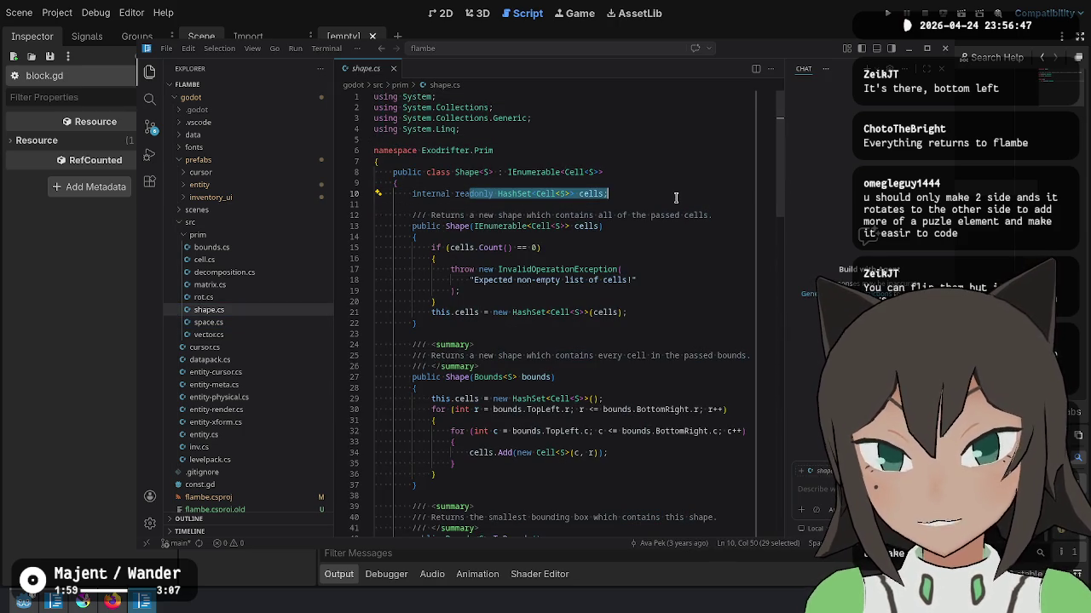
{"action": "key", "text": "alt+Tab"}
Step: Replace Block with Shapes after class_name on line 1 of block.gd, then return to VS Code
{"action": "double_click", "coordinate": [571, 80]}
{"action": "type", "text": "Shapes"}
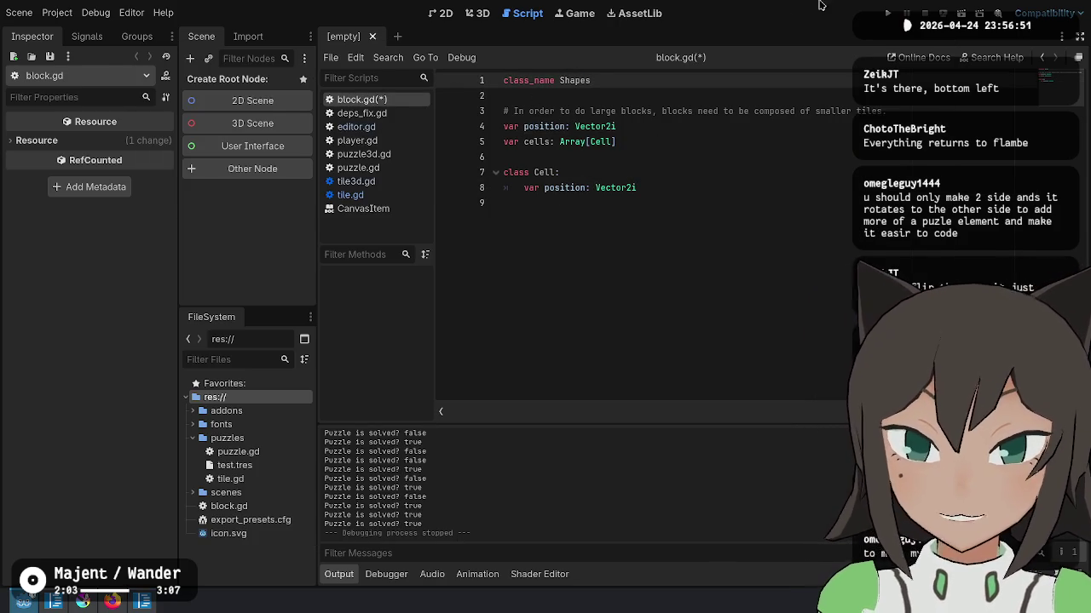
{"action": "key", "text": "alt+Tab"}
{"action": "key", "text": "Escape"}
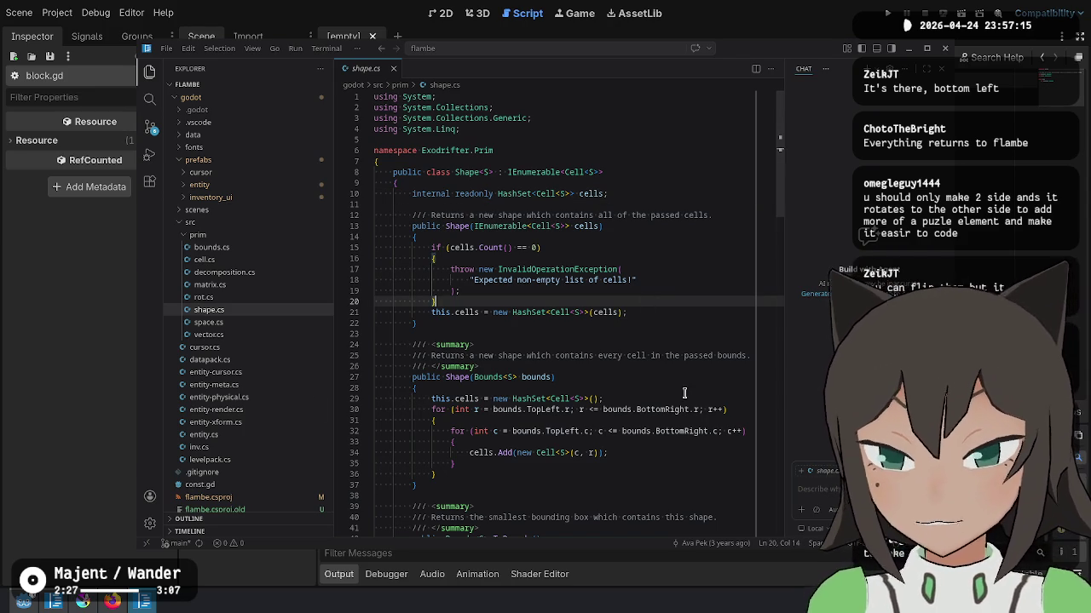
Step: Read shape.cs's two constructors, selecting the bounds constructor's summary text
{"action": "scroll", "coordinate": [578, 345], "scroll_direction": "down", "scroll_amount": 3}
{"action": "left_click", "coordinate": [578, 350]}
{"action": "scroll", "coordinate": [600, 339], "scroll_direction": "down", "scroll_amount": 3}
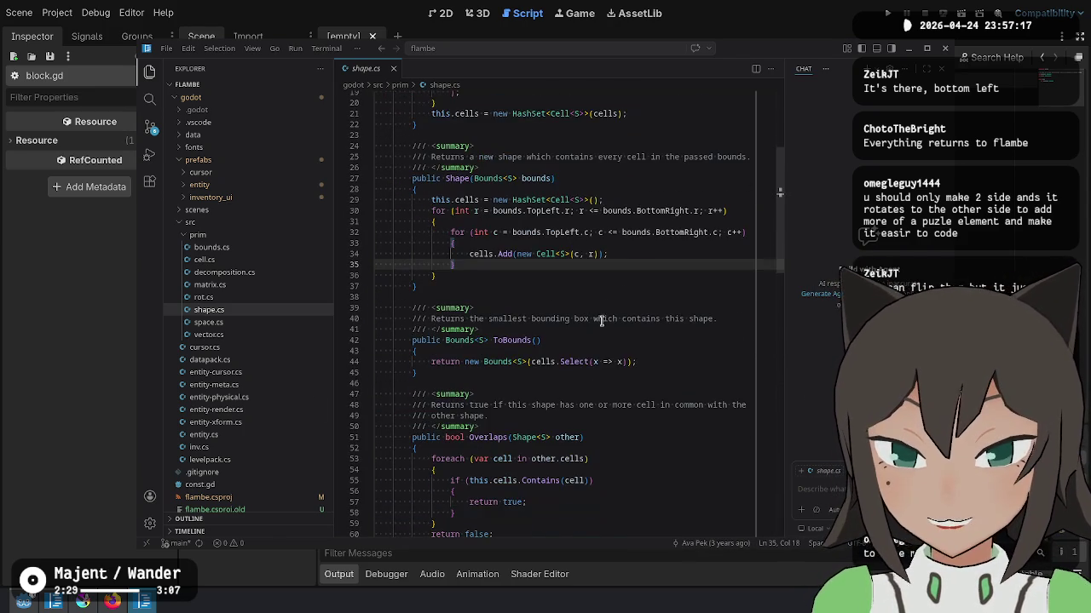
{"action": "left_click", "coordinate": [555, 178]}
{"action": "scroll", "coordinate": [580, 241], "scroll_direction": "up", "scroll_amount": 4}
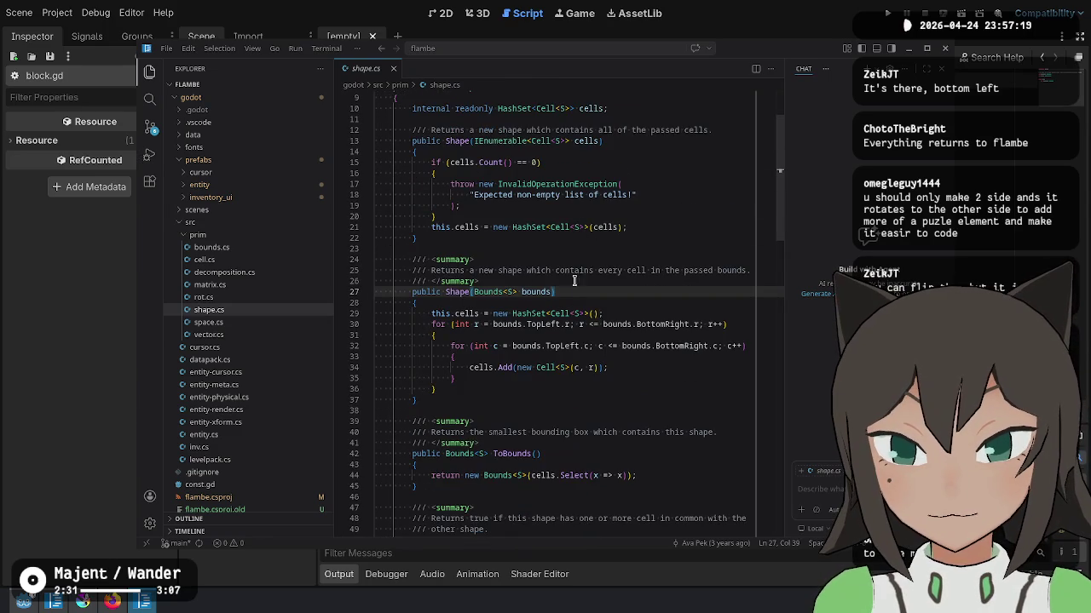
{"action": "left_click_drag", "start_coordinate": [474, 281], "coordinate": [598, 270]}
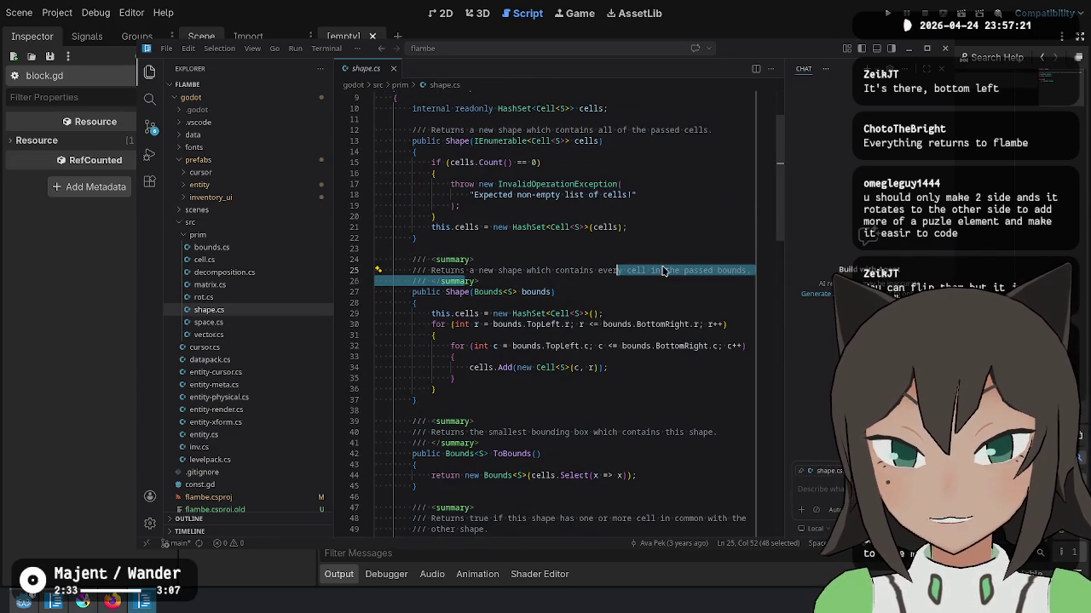
{"action": "left_click_drag", "start_coordinate": [739, 272], "coordinate": [572, 259]}
{"action": "left_click", "coordinate": [543, 238]}
{"action": "scroll", "coordinate": [511, 226], "scroll_direction": "up", "scroll_amount": 3}
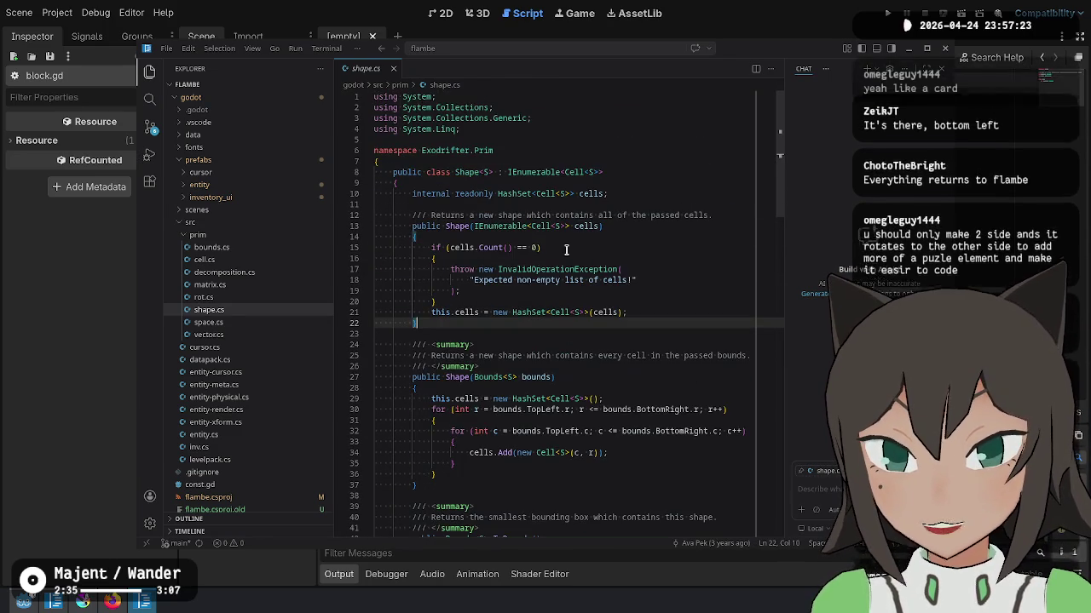
Step: Scroll down through shape.cs's Overlaps, Covers and GetEnumerator methods
{"action": "scroll", "coordinate": [503, 220], "scroll_direction": "down", "scroll_amount": 5}
{"action": "scroll", "coordinate": [528, 255], "scroll_direction": "down", "scroll_amount": 3}
{"action": "scroll", "coordinate": [562, 298], "scroll_direction": "down", "scroll_amount": 2}
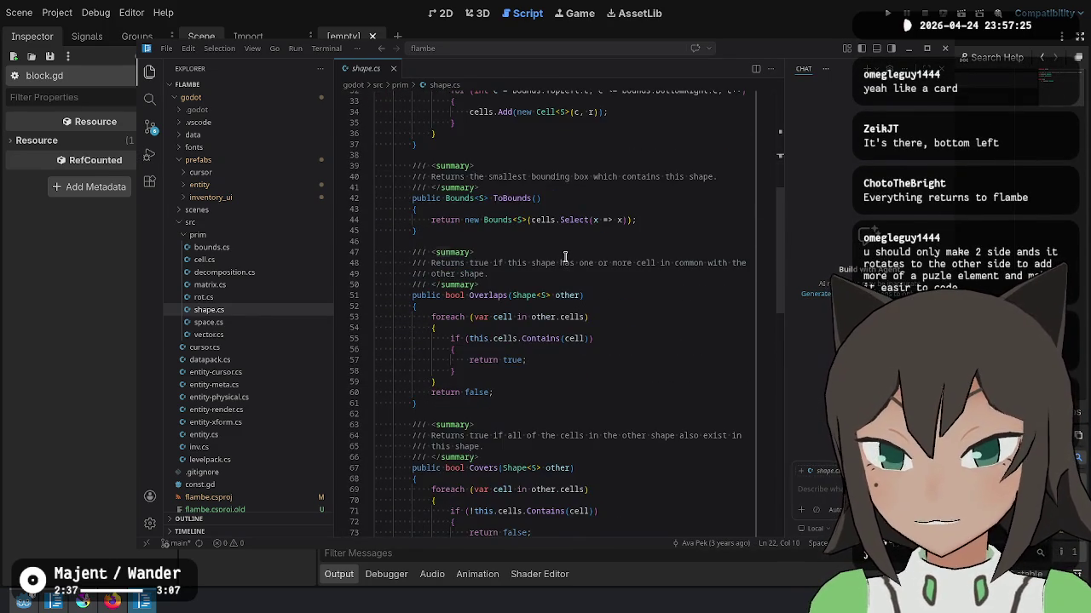
{"action": "left_click", "coordinate": [602, 360]}
{"action": "left_click", "coordinate": [585, 409]}
{"action": "left_click", "coordinate": [615, 458]}
{"action": "scroll", "coordinate": [618, 477], "scroll_direction": "down", "scroll_amount": 5}
{"action": "scroll", "coordinate": [580, 358], "scroll_direction": "down", "scroll_amount": 5}
{"action": "left_click", "coordinate": [511, 208]}
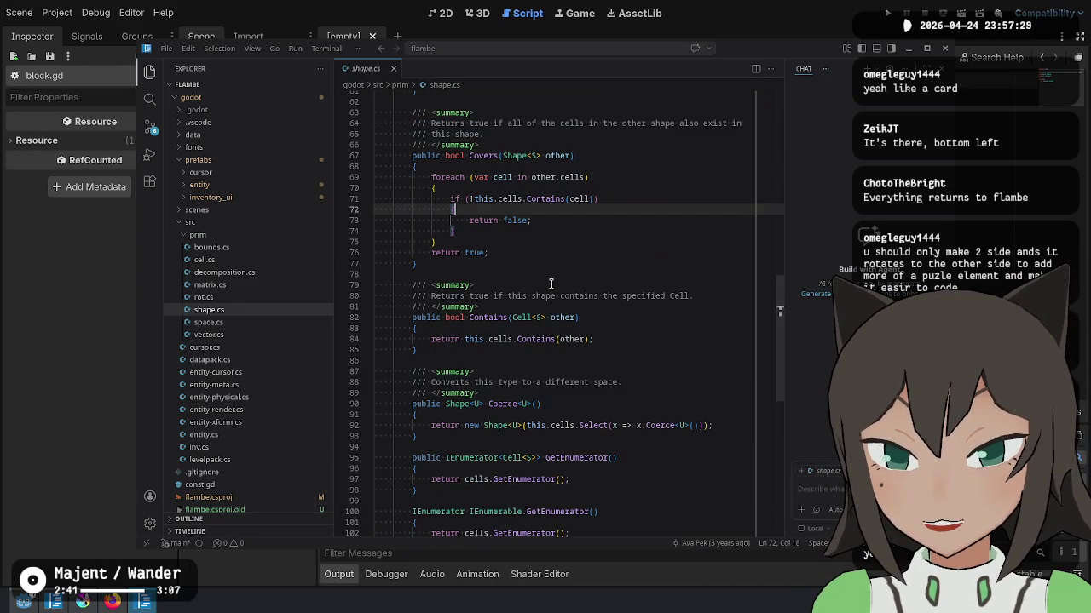
{"action": "scroll", "coordinate": [536, 210], "scroll_direction": "down", "scroll_amount": 4}
{"action": "left_click", "coordinate": [623, 405]}
{"action": "left_click", "coordinate": [645, 358]}
{"action": "left_click", "coordinate": [664, 316]}
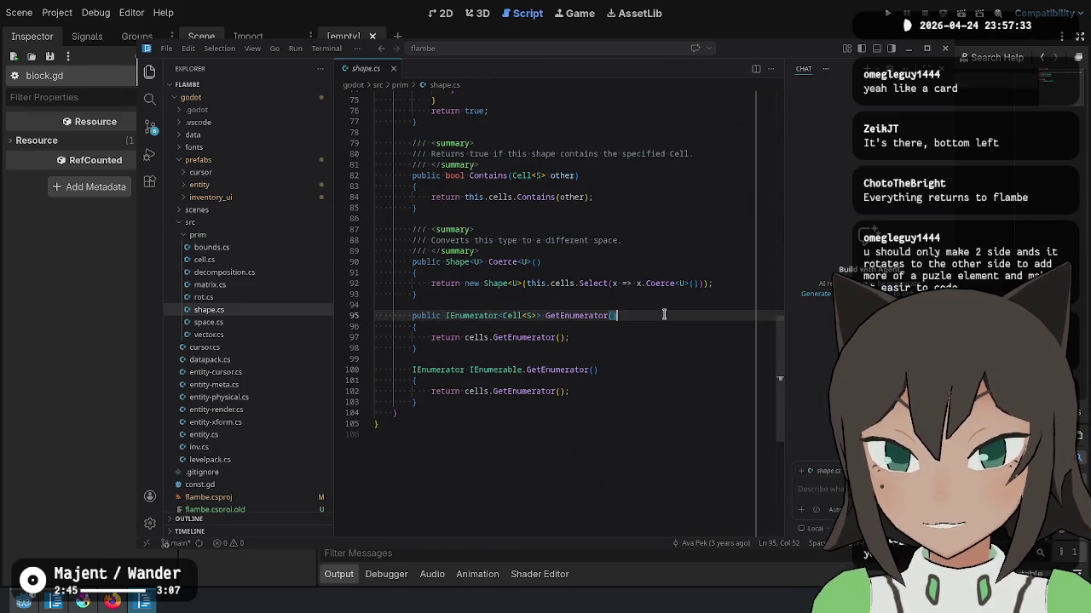
Step: Peek at space.cs and vector.cs, then go back to shape.cs and scroll up
{"action": "left_click", "coordinate": [209, 322]}
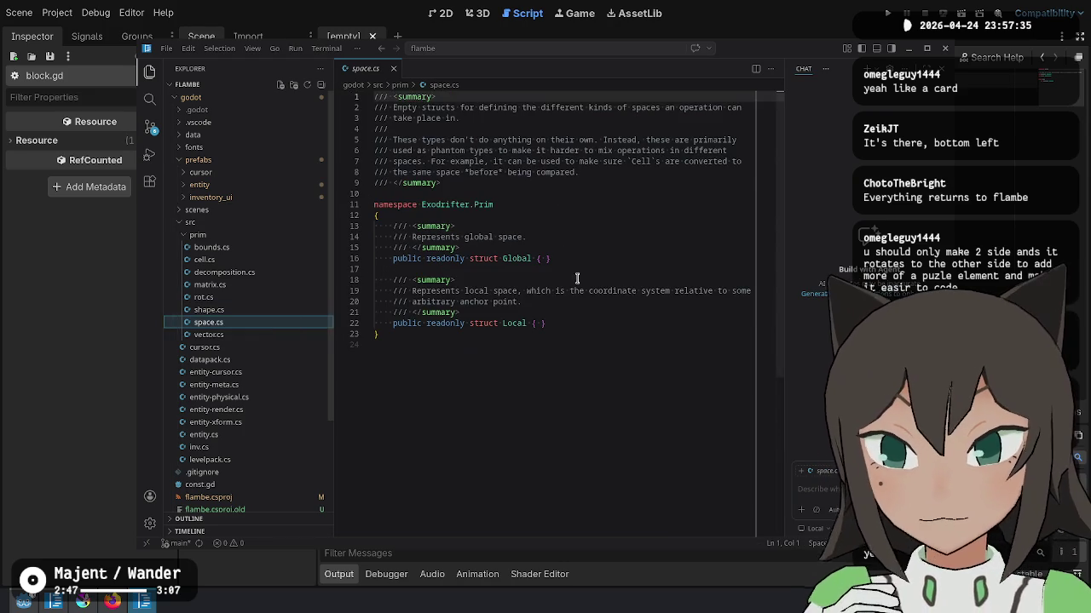
{"action": "left_click", "coordinate": [605, 365]}
{"action": "left_click", "coordinate": [234, 335]}
{"action": "left_click", "coordinate": [247, 325]}
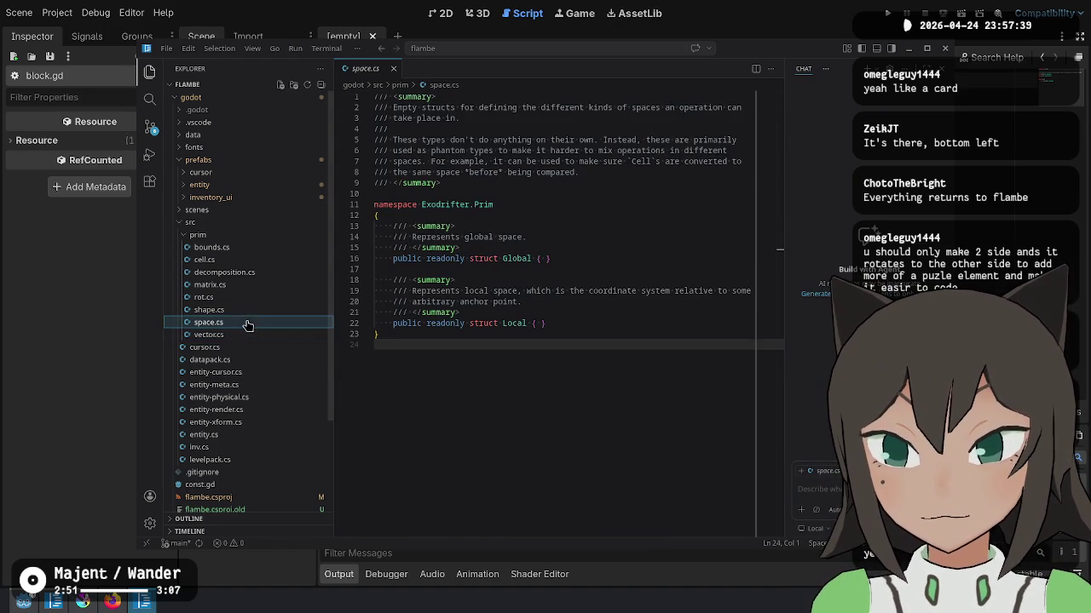
{"action": "left_click", "coordinate": [250, 309]}
{"action": "scroll", "coordinate": [507, 238], "scroll_direction": "up", "scroll_amount": 5}
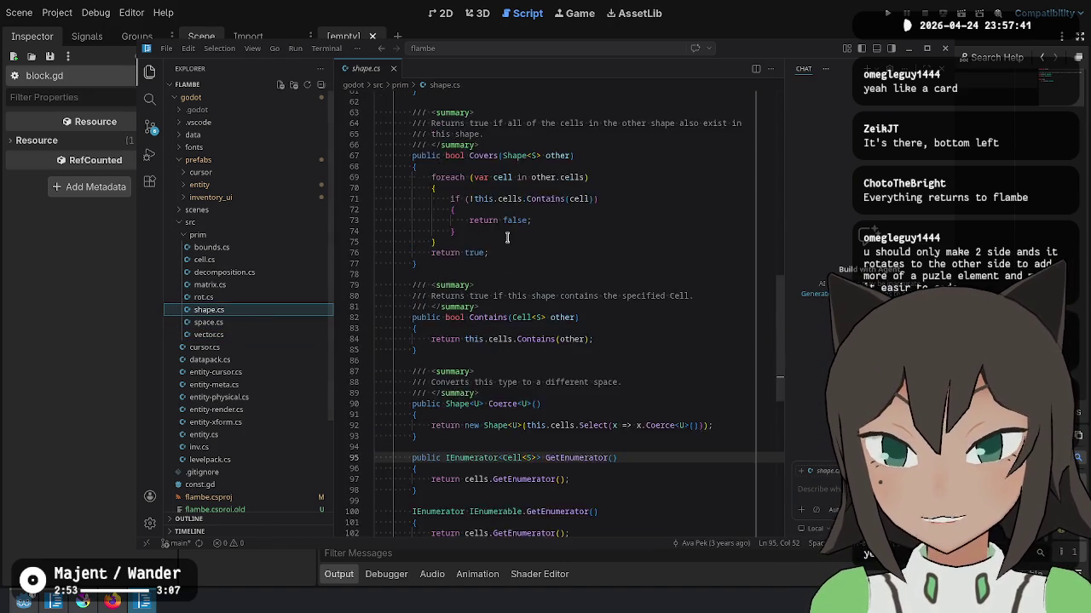
{"action": "scroll", "coordinate": [507, 238], "scroll_direction": "up", "scroll_amount": 4}
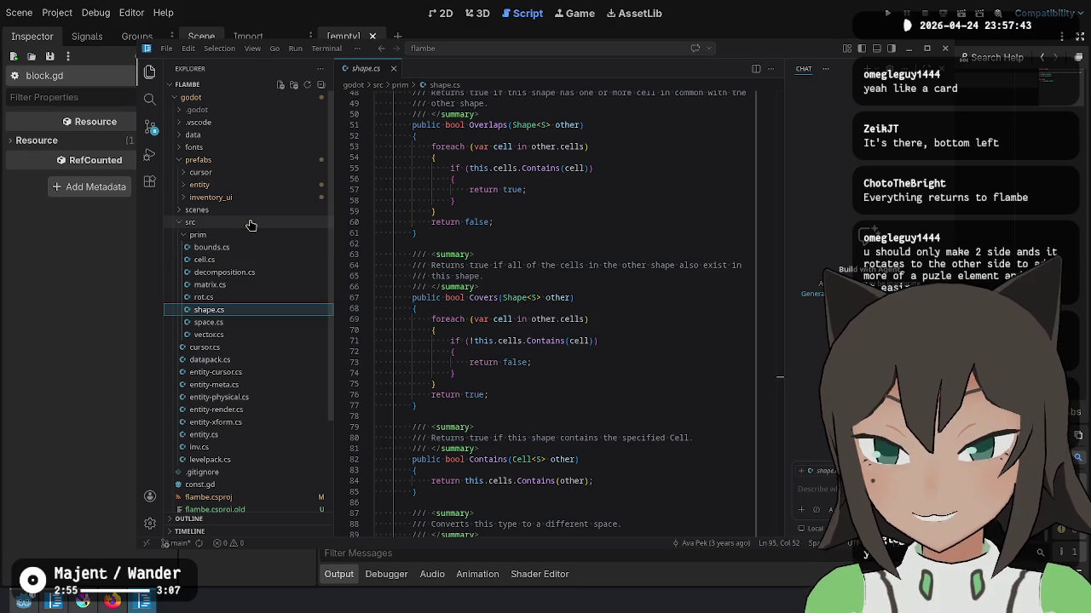
{"action": "scroll", "coordinate": [628, 247], "scroll_direction": "up", "scroll_amount": 8}
{"action": "scroll", "coordinate": [628, 246], "scroll_direction": "up", "scroll_amount": 7}
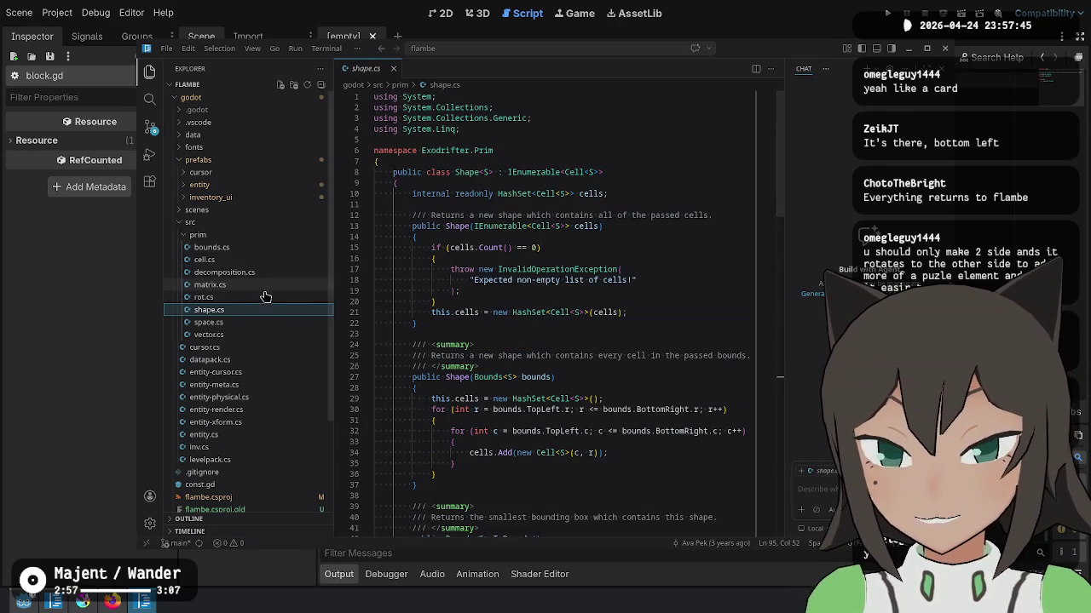
Step: Step through datapack.cs, matrix.cs and decomposition.cs, ending on cell.cs's ZERO constant
{"action": "left_click", "coordinate": [264, 362]}
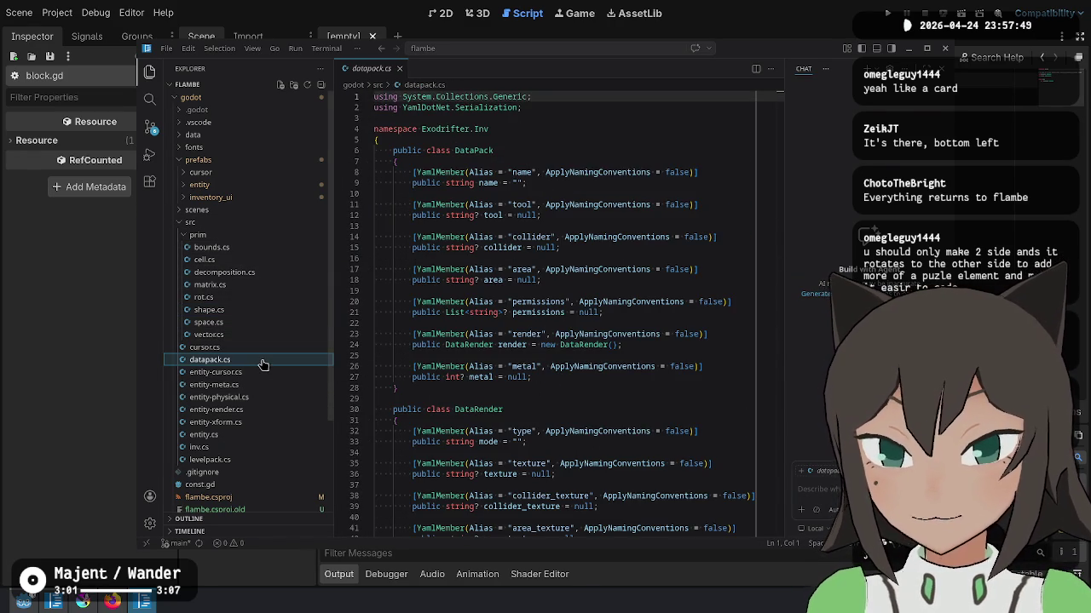
{"action": "left_click", "coordinate": [241, 285]}
{"action": "left_click", "coordinate": [256, 272]}
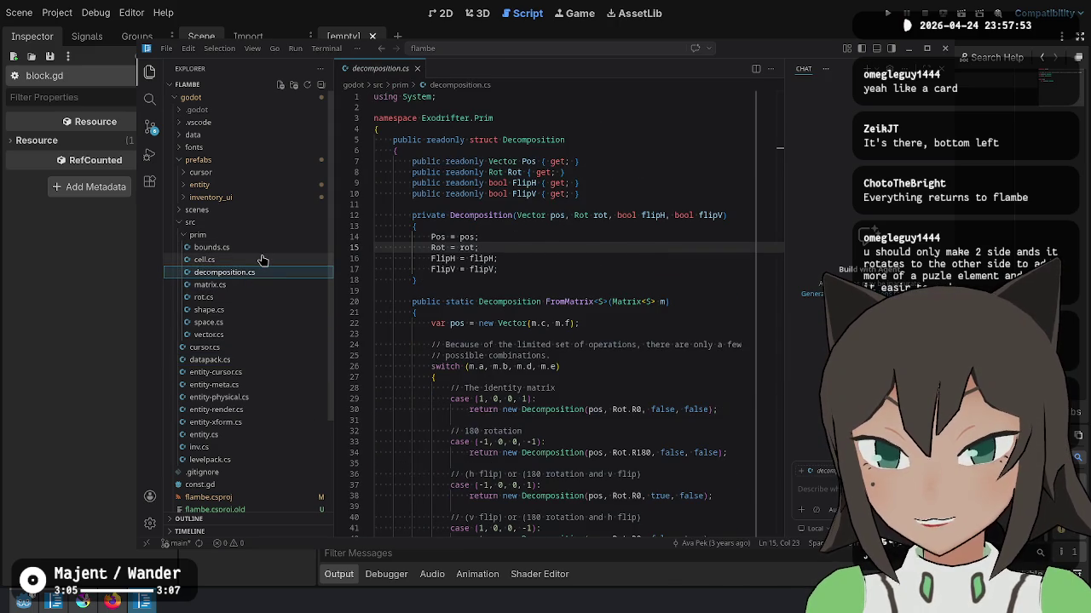
{"action": "left_click", "coordinate": [260, 259]}
{"action": "left_click", "coordinate": [644, 259]}
{"action": "left_click", "coordinate": [600, 216]}
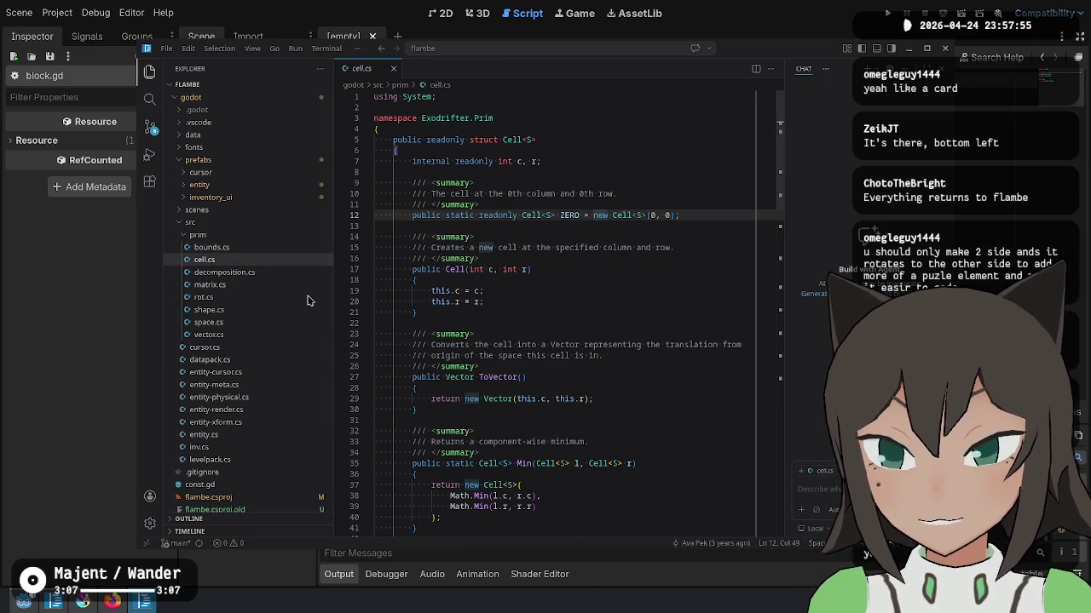
Step: Scroll through cell.cs's Max and Coerce helpers down to the Operators region
{"action": "scroll", "coordinate": [596, 315], "scroll_direction": "down", "scroll_amount": 4}
{"action": "scroll", "coordinate": [588, 307], "scroll_direction": "down", "scroll_amount": 2}
{"action": "scroll", "coordinate": [536, 316], "scroll_direction": "down", "scroll_amount": 3}
{"action": "scroll", "coordinate": [537, 273], "scroll_direction": "down", "scroll_amount": 3}
{"action": "left_click", "coordinate": [544, 213]}
{"action": "left_click", "coordinate": [708, 151]}
{"action": "scroll", "coordinate": [588, 224], "scroll_direction": "up", "scroll_amount": 3}
{"action": "scroll", "coordinate": [588, 223], "scroll_direction": "up", "scroll_amount": 3}
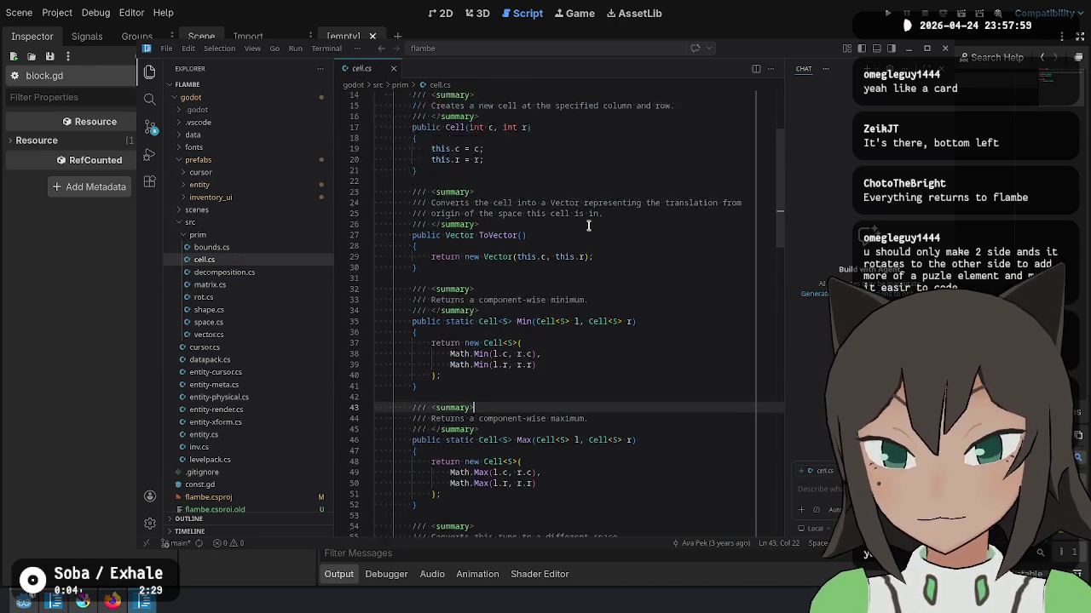
{"action": "scroll", "coordinate": [588, 226], "scroll_direction": "up", "scroll_amount": 3}
{"action": "scroll", "coordinate": [586, 234], "scroll_direction": "down", "scroll_amount": 8}
{"action": "scroll", "coordinate": [582, 246], "scroll_direction": "down", "scroll_amount": 2}
{"action": "left_click", "coordinate": [484, 309]}
{"action": "scroll", "coordinate": [491, 356], "scroll_direction": "down", "scroll_amount": 3}
{"action": "left_click", "coordinate": [521, 285]}
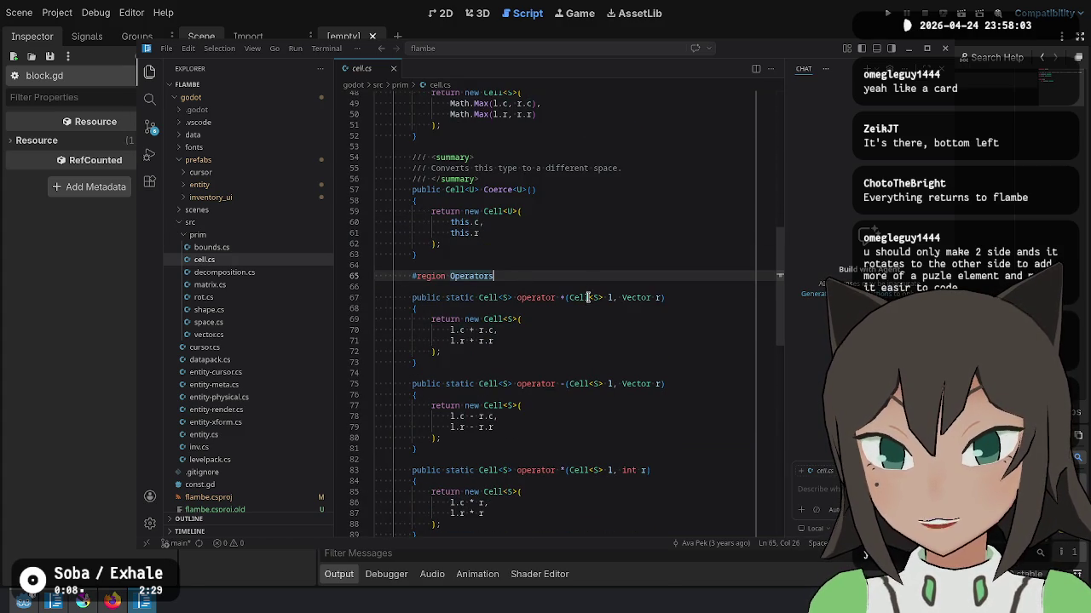
Step: Examine the Operators region, selecting the multiplication operator and then its parameters
{"action": "scroll", "coordinate": [545, 341], "scroll_direction": "down", "scroll_amount": 2}
{"action": "scroll", "coordinate": [494, 307], "scroll_direction": "down", "scroll_amount": 5}
{"action": "scroll", "coordinate": [490, 307], "scroll_direction": "down", "scroll_amount": 3}
{"action": "scroll", "coordinate": [495, 324], "scroll_direction": "down", "scroll_amount": 2}
{"action": "scroll", "coordinate": [507, 350], "scroll_direction": "up", "scroll_amount": 10}
{"action": "scroll", "coordinate": [518, 370], "scroll_direction": "up", "scroll_amount": 2}
{"action": "scroll", "coordinate": [518, 371], "scroll_direction": "down", "scroll_amount": 4}
{"action": "scroll", "coordinate": [518, 357], "scroll_direction": "down", "scroll_amount": 4}
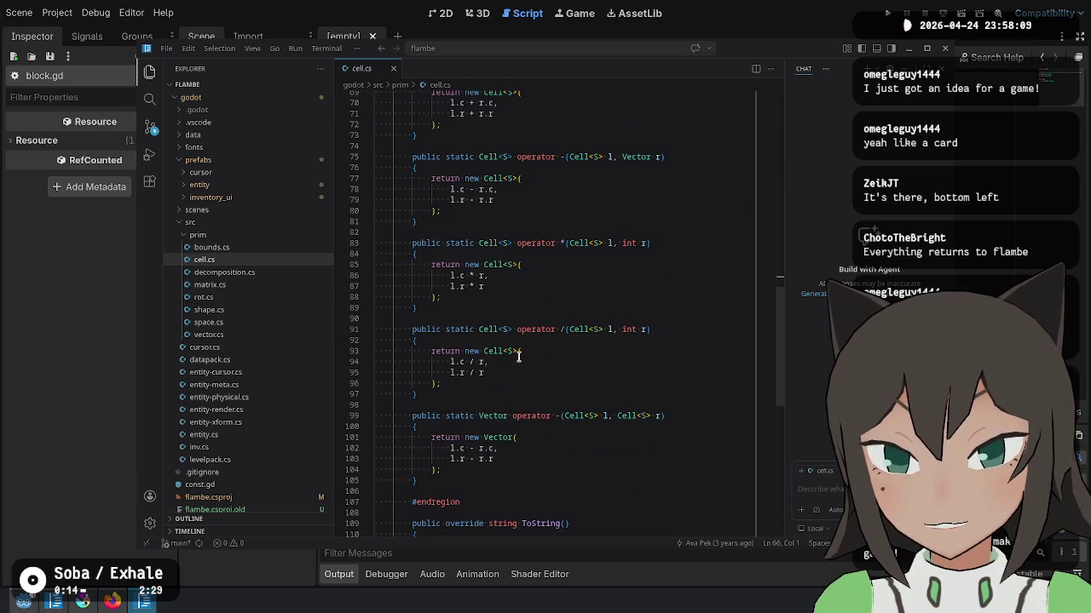
{"action": "left_click_drag", "start_coordinate": [478, 243], "coordinate": [559, 298]}
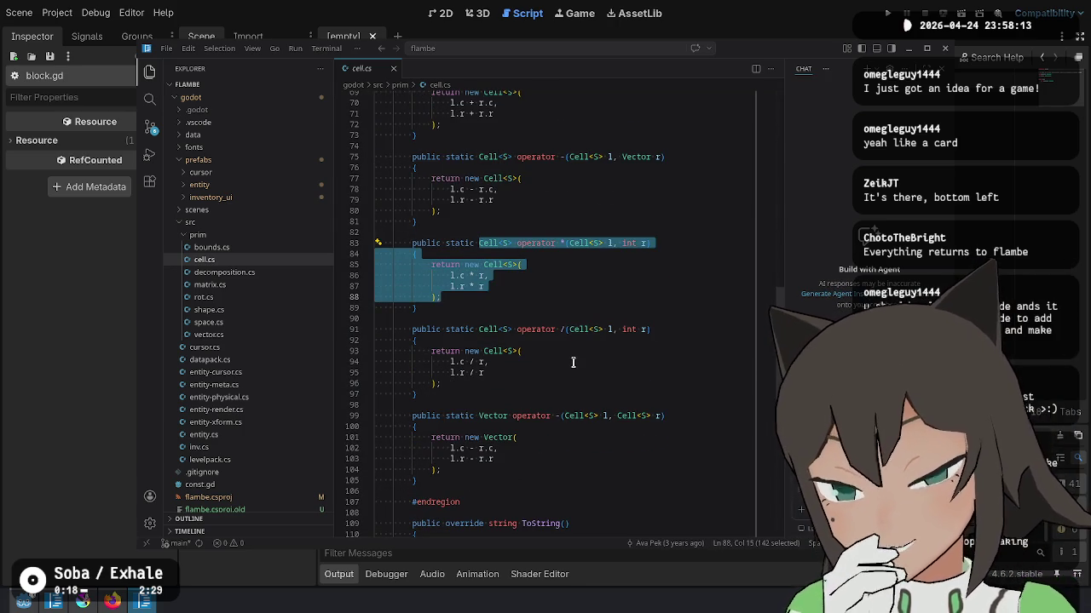
{"action": "left_click", "coordinate": [624, 243]}
{"action": "left_click_drag", "start_coordinate": [650, 242], "coordinate": [608, 244]}
{"action": "left_click", "coordinate": [657, 246]}
{"action": "left_click", "coordinate": [602, 176]}
{"action": "left_click", "coordinate": [509, 477]}
Step: Scroll back up to ToVector, select the word Vector in its summary, and return to Godot
{"action": "scroll", "coordinate": [509, 476], "scroll_direction": "up", "scroll_amount": 10}
{"action": "scroll", "coordinate": [597, 341], "scroll_direction": "up", "scroll_amount": 5}
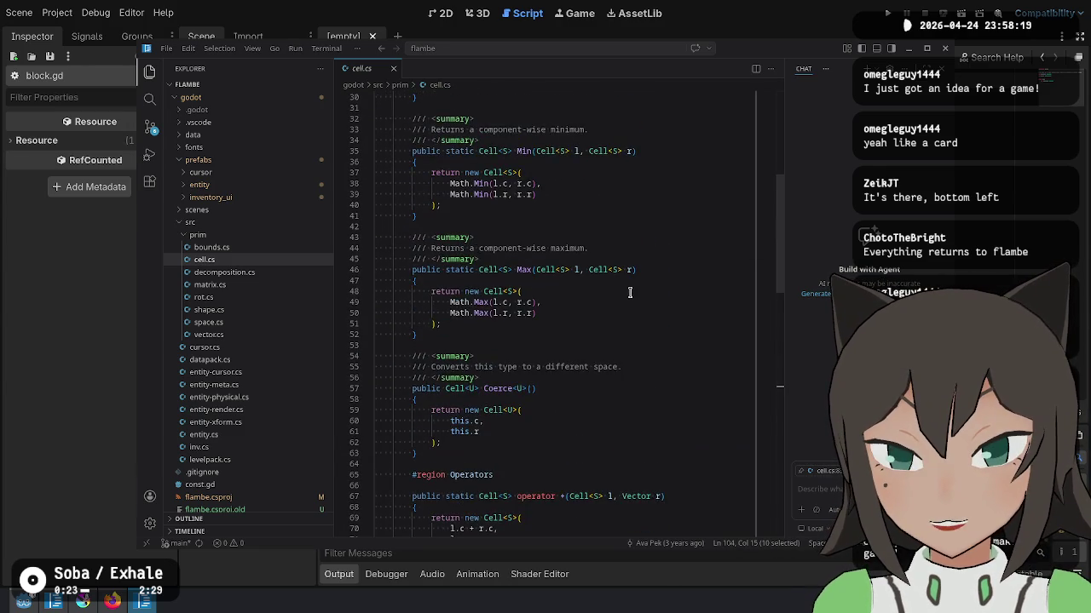
{"action": "left_click", "coordinate": [601, 376]}
{"action": "scroll", "coordinate": [602, 349], "scroll_direction": "up", "scroll_amount": 3}
{"action": "scroll", "coordinate": [603, 347], "scroll_direction": "up", "scroll_amount": 2}
{"action": "scroll", "coordinate": [602, 349], "scroll_direction": "up", "scroll_amount": 2}
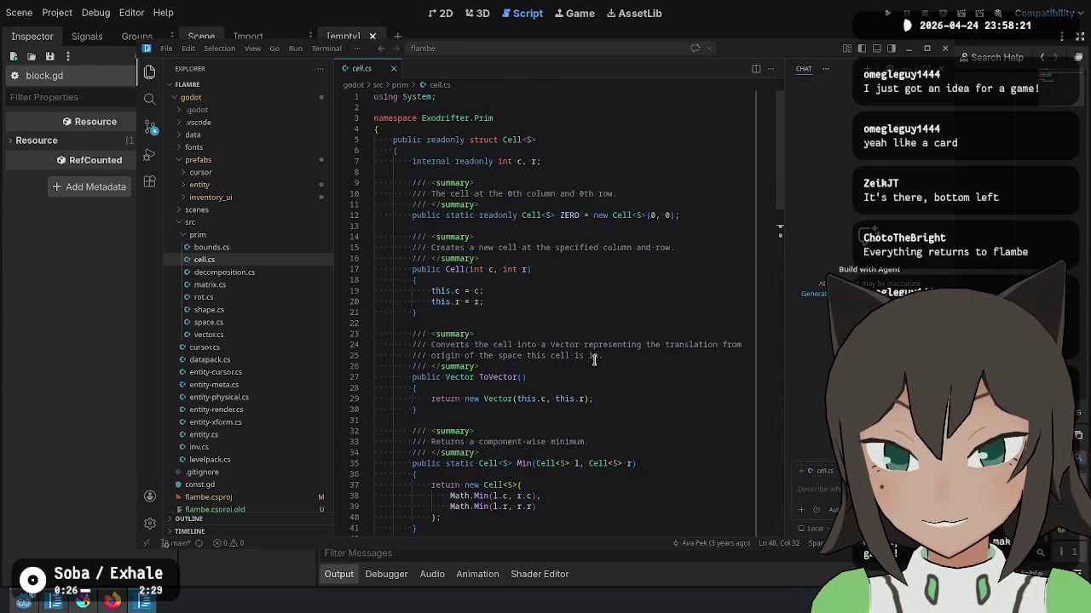
{"action": "left_click", "coordinate": [554, 380]}
{"action": "double_click", "coordinate": [576, 345]}
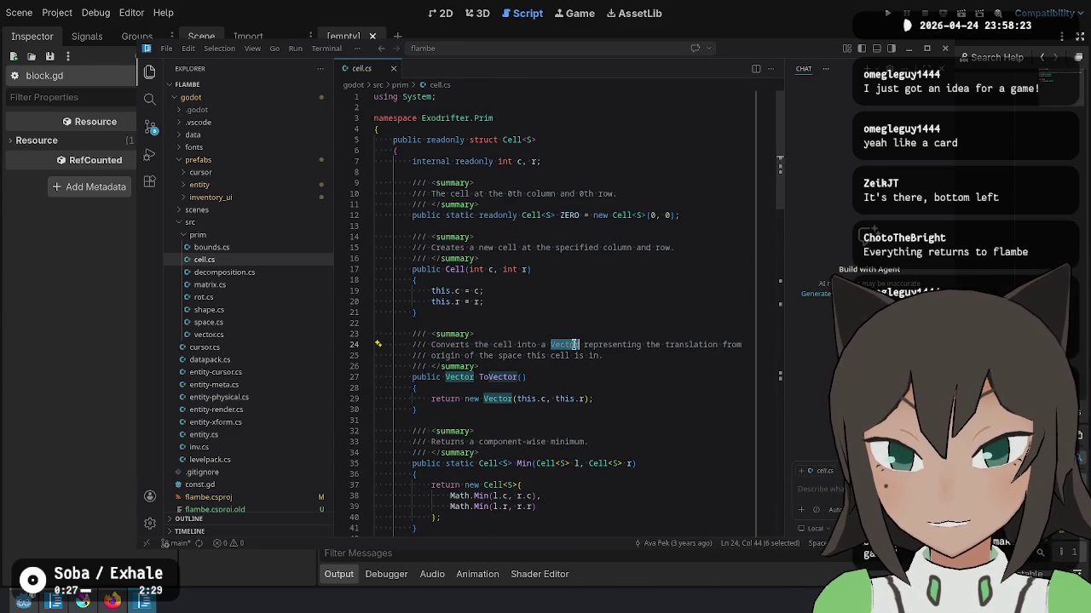
{"action": "left_click", "coordinate": [654, 366]}
{"action": "left_click", "coordinate": [628, 421]}
{"action": "key", "text": "alt+Tab"}
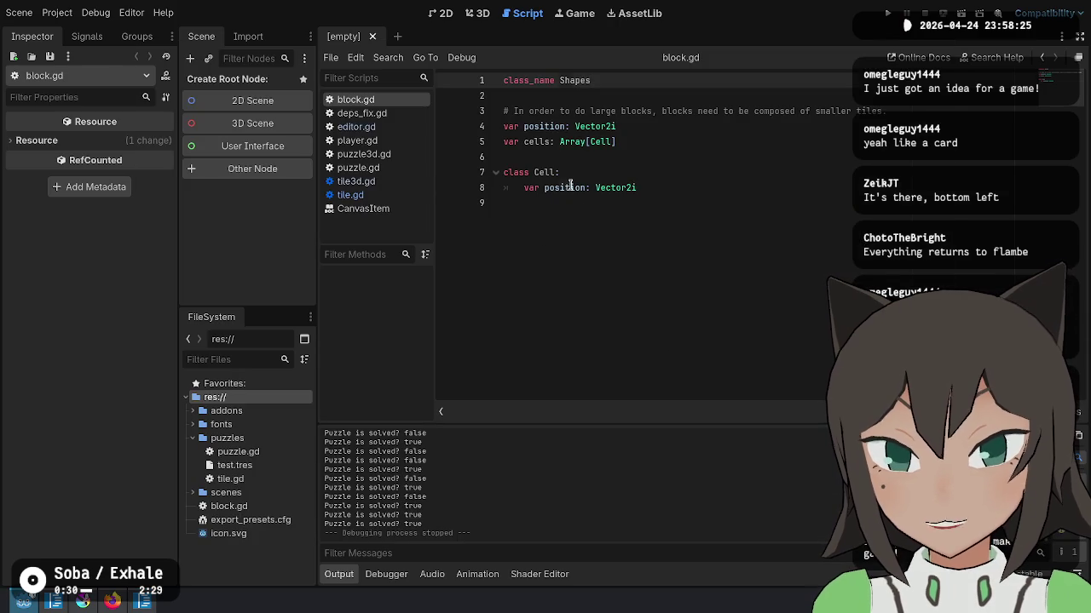
Step: Compare block.gd's position and Array[Cell] cells type against shape.cs's HashSet<Cell<S>> declaration
{"action": "double_click", "coordinate": [570, 186]}
{"action": "key", "text": "alt+Tab"}
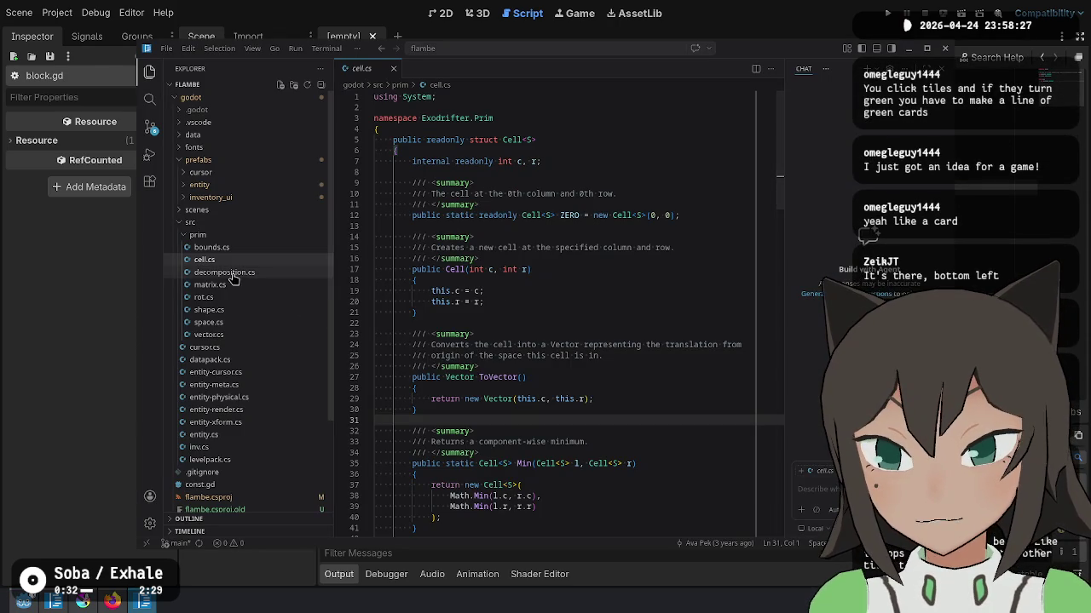
{"action": "left_click", "coordinate": [243, 311]}
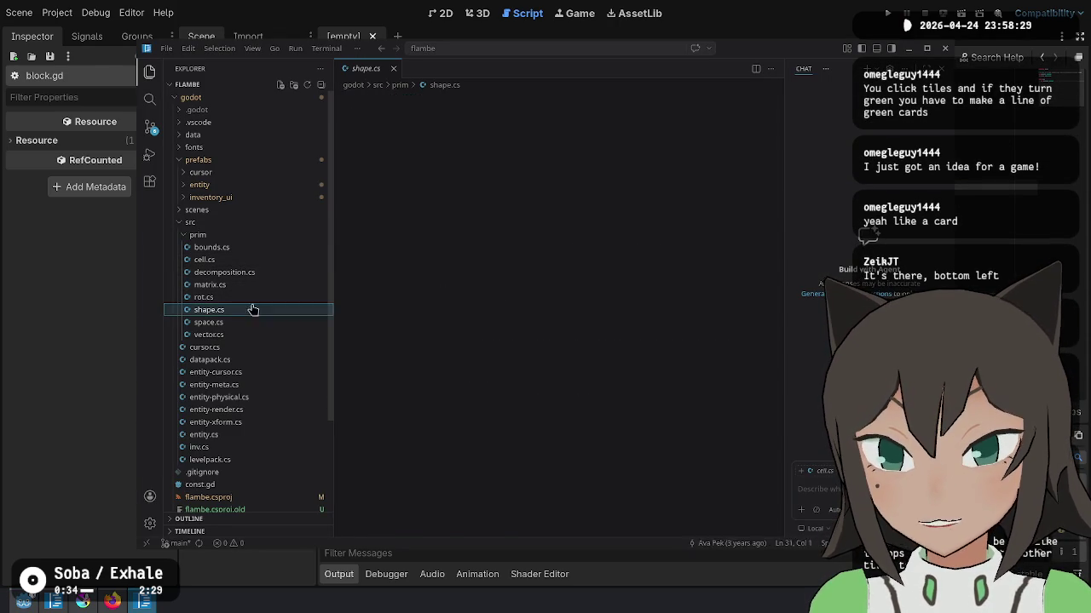
{"action": "left_click", "coordinate": [638, 236]}
{"action": "left_click", "coordinate": [622, 198]}
{"action": "key", "text": "alt+Tab"}
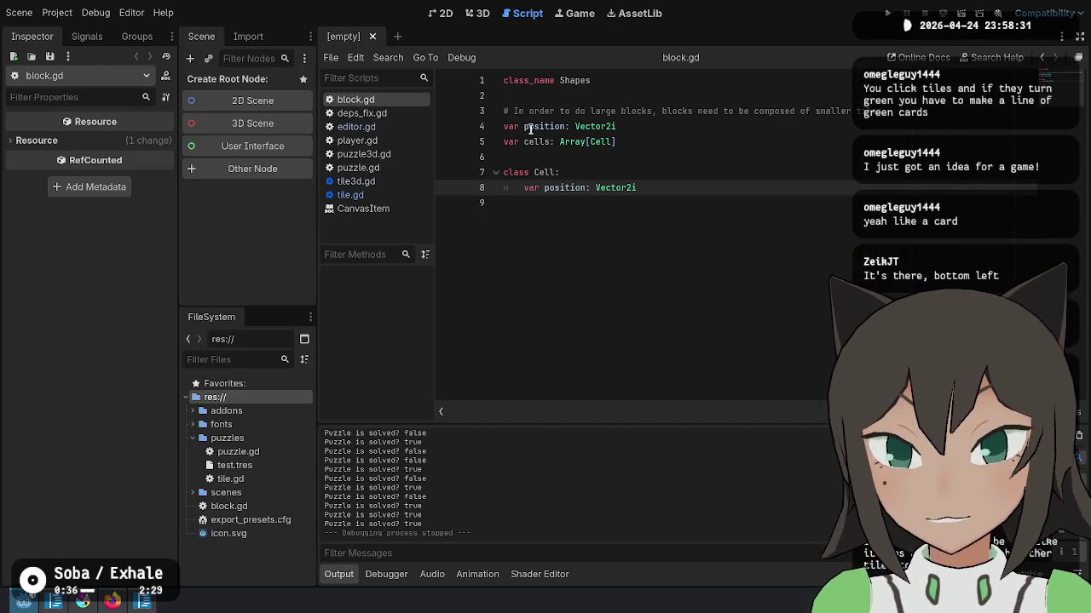
{"action": "left_click_drag", "start_coordinate": [616, 141], "coordinate": [555, 142]}
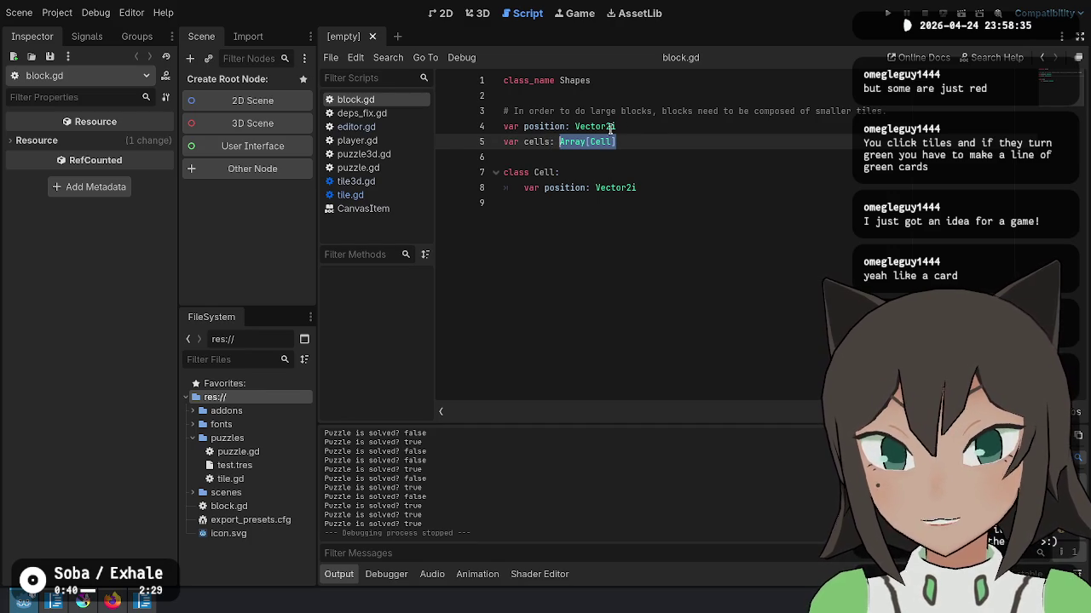
{"action": "key", "text": "alt+Tab"}
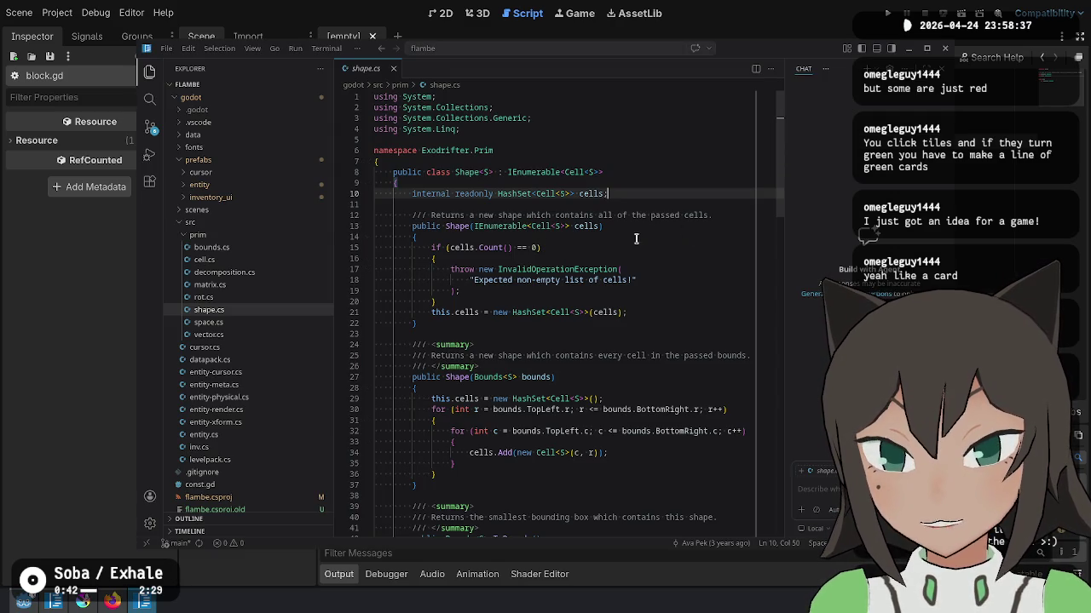
Step: Read the Overlaps method in shape.cs and highlight every use of Contains
{"action": "scroll", "coordinate": [646, 232], "scroll_direction": "down", "scroll_amount": 3}
{"action": "scroll", "coordinate": [614, 239], "scroll_direction": "down", "scroll_amount": 5}
{"action": "scroll", "coordinate": [579, 245], "scroll_direction": "down", "scroll_amount": 3}
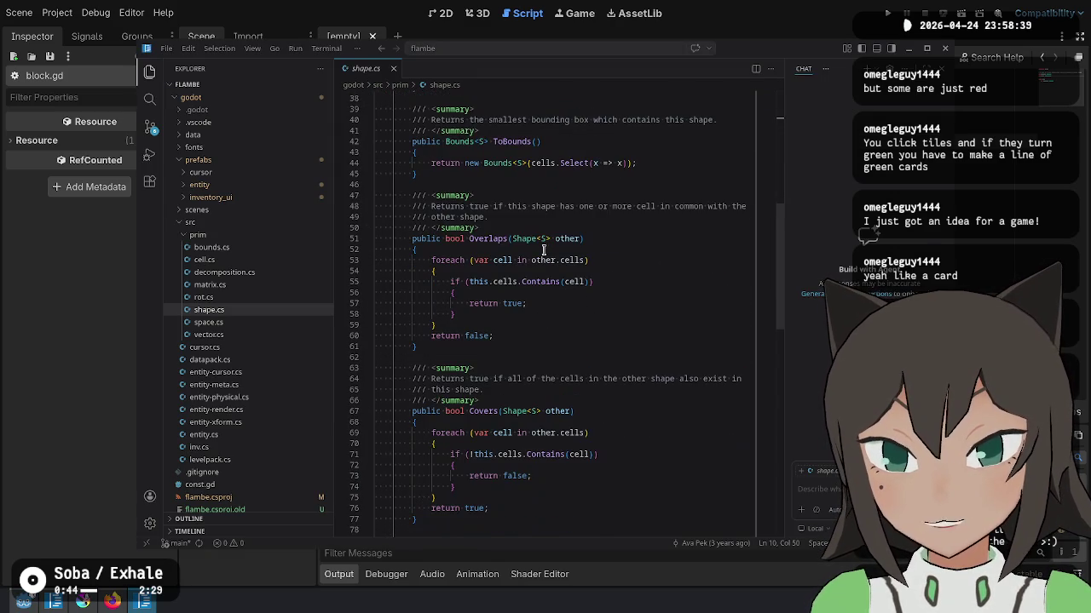
{"action": "left_click", "coordinate": [531, 206]}
{"action": "left_click_drag", "start_coordinate": [431, 208], "coordinate": [555, 224]}
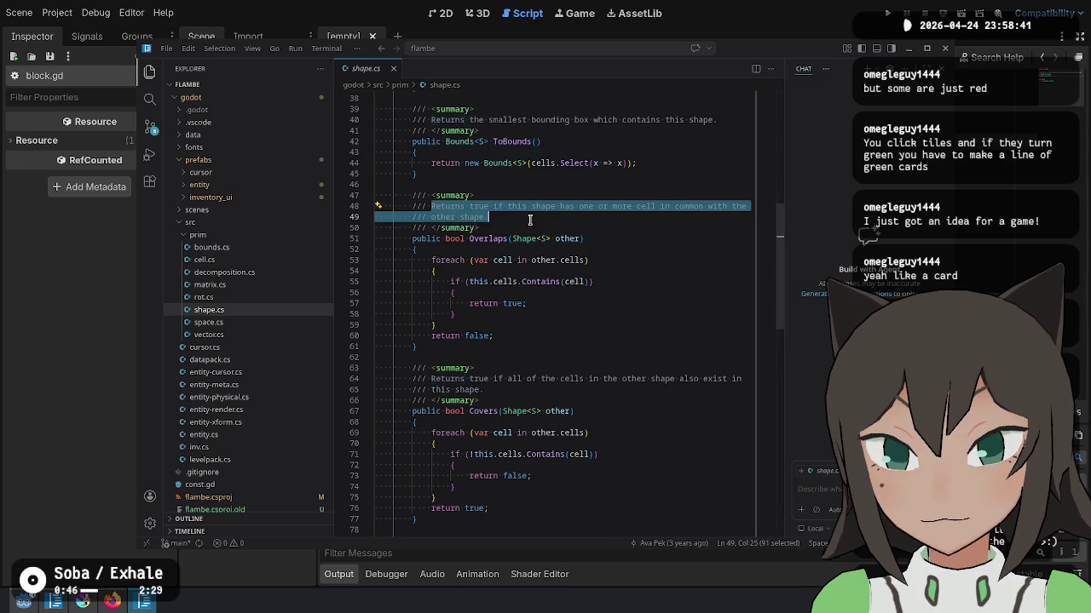
{"action": "left_click", "coordinate": [592, 248]}
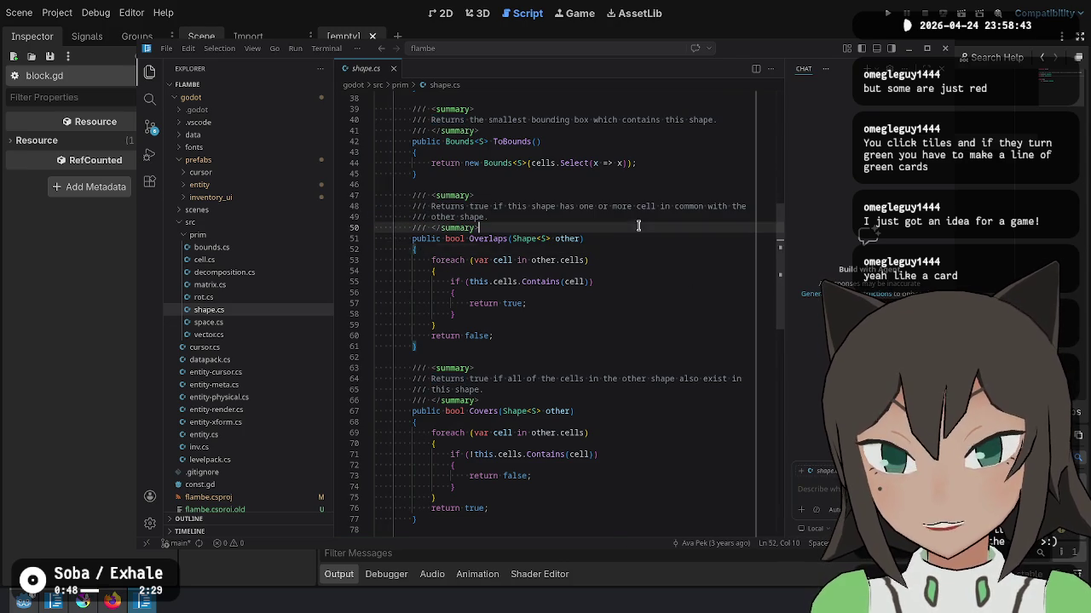
{"action": "left_click", "coordinate": [610, 281]}
{"action": "left_click", "coordinate": [615, 270]}
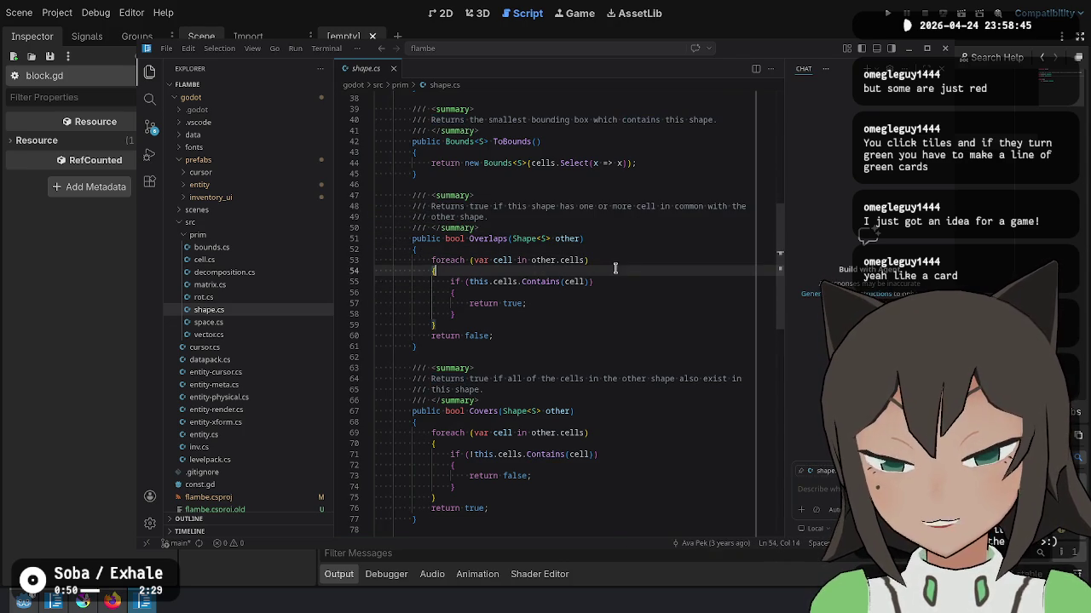
{"action": "left_click", "coordinate": [571, 216]}
{"action": "double_click", "coordinate": [540, 281]}
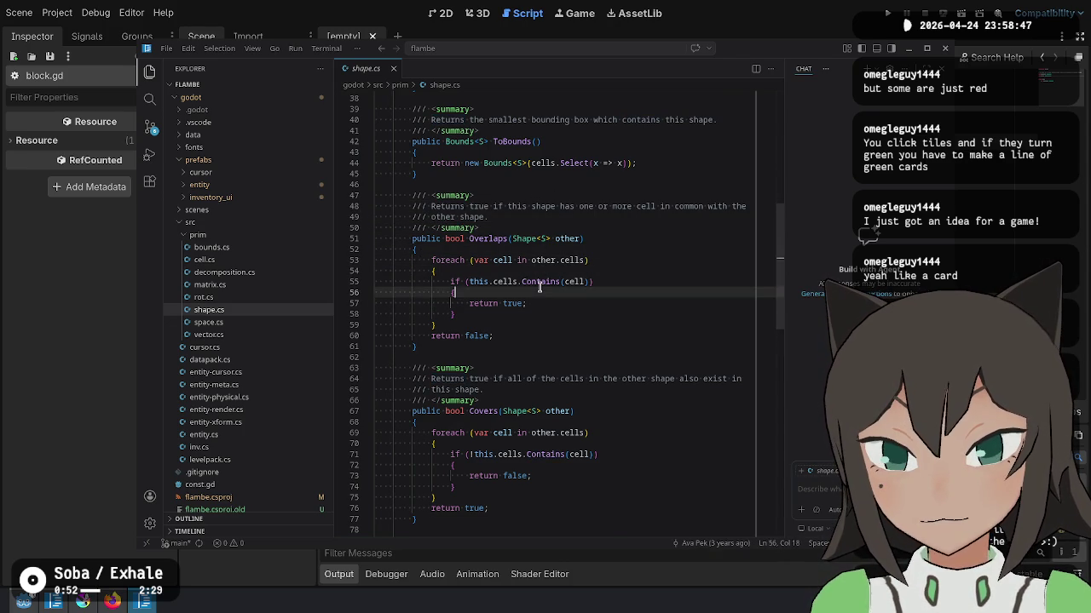
Step: Open cell.cs, search it for 'conta', and look over its ToVector method
{"action": "left_click", "coordinate": [238, 260]}
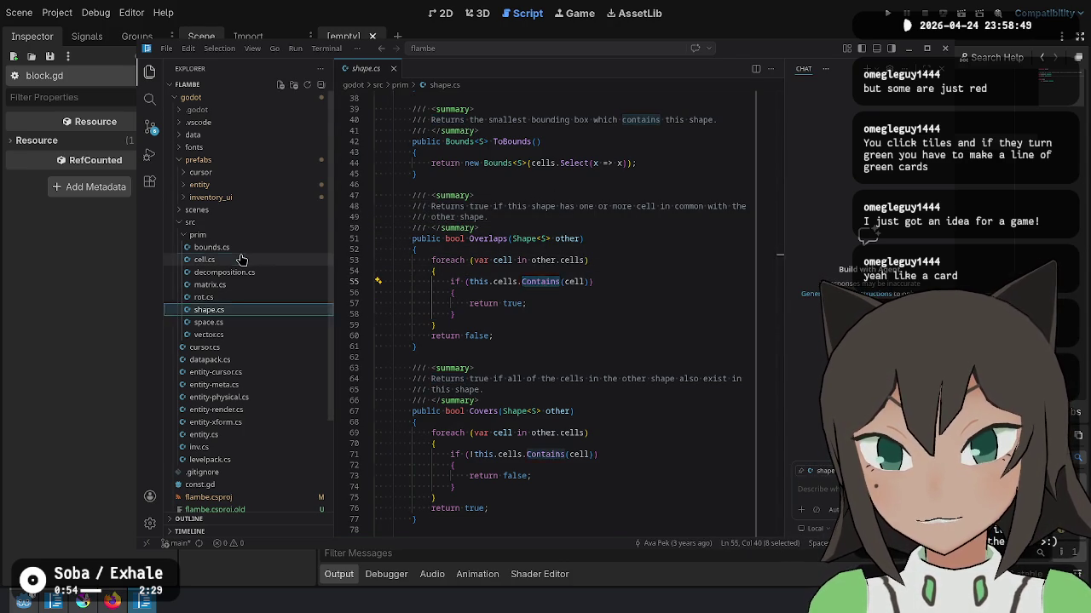
{"action": "left_click", "coordinate": [223, 310]}
{"action": "left_click", "coordinate": [238, 260]}
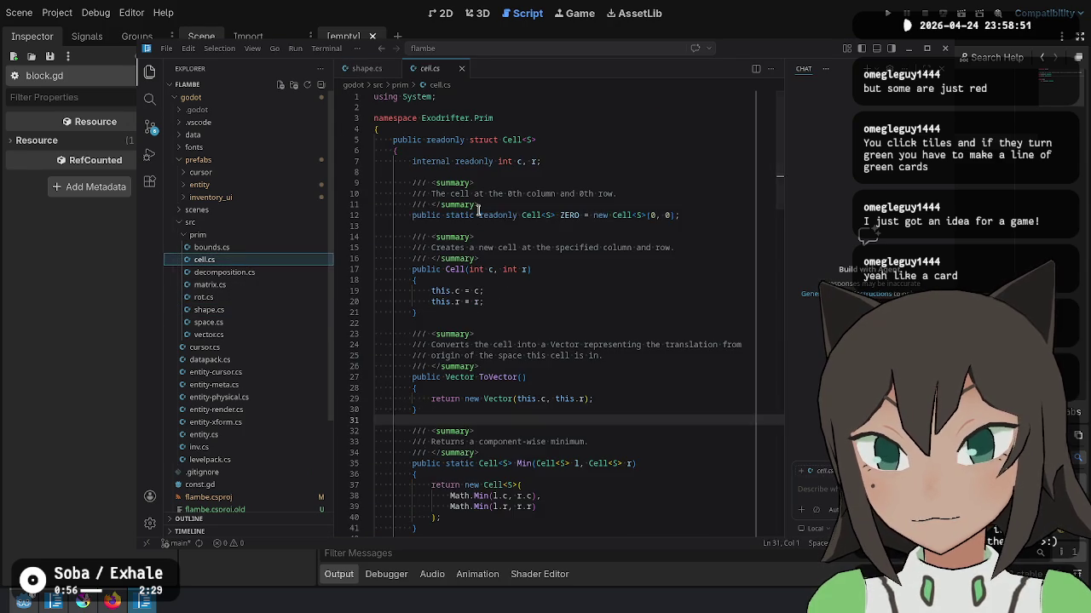
{"action": "key", "text": "ctrl+f"}
{"action": "type", "text": "conta"}
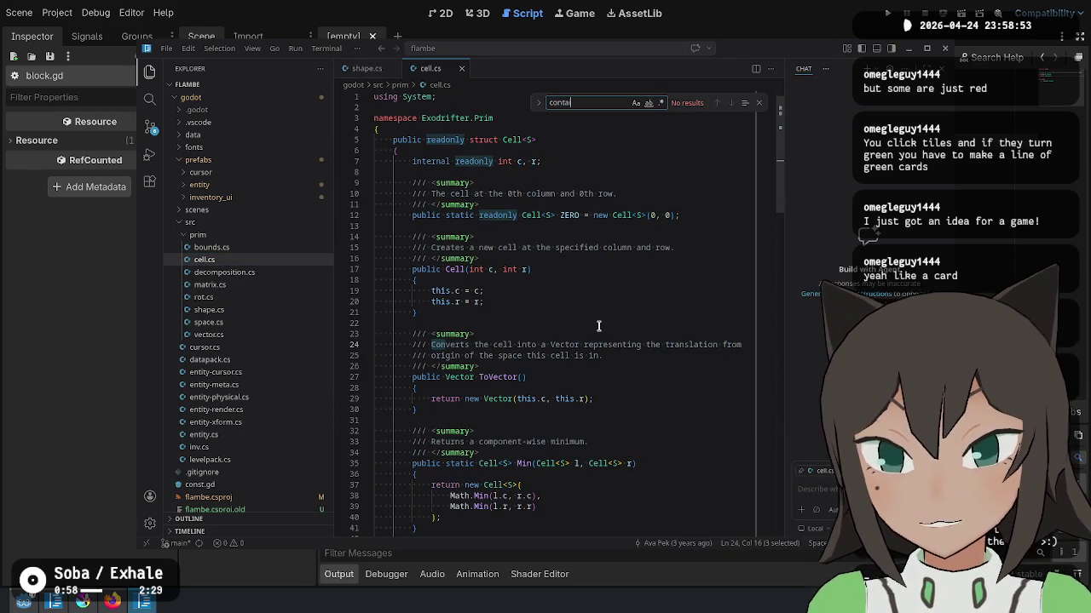
{"action": "key", "text": "Escape"}
{"action": "scroll", "coordinate": [598, 326], "scroll_direction": "down", "scroll_amount": 7}
{"action": "scroll", "coordinate": [588, 367], "scroll_direction": "down", "scroll_amount": 13}
{"action": "scroll", "coordinate": [583, 390], "scroll_direction": "down", "scroll_amount": 5}
{"action": "scroll", "coordinate": [587, 377], "scroll_direction": "up", "scroll_amount": 6}
{"action": "scroll", "coordinate": [613, 372], "scroll_direction": "up", "scroll_amount": 8}
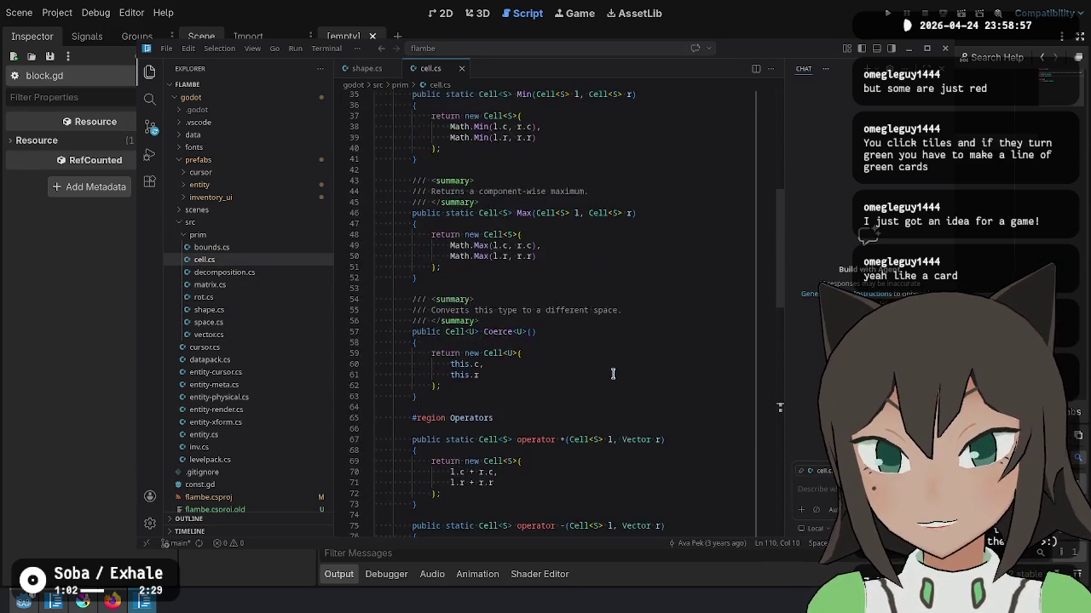
{"action": "scroll", "coordinate": [614, 374], "scroll_direction": "up", "scroll_amount": 12}
{"action": "scroll", "coordinate": [614, 374], "scroll_direction": "up", "scroll_amount": 3}
{"action": "left_click", "coordinate": [528, 377]}
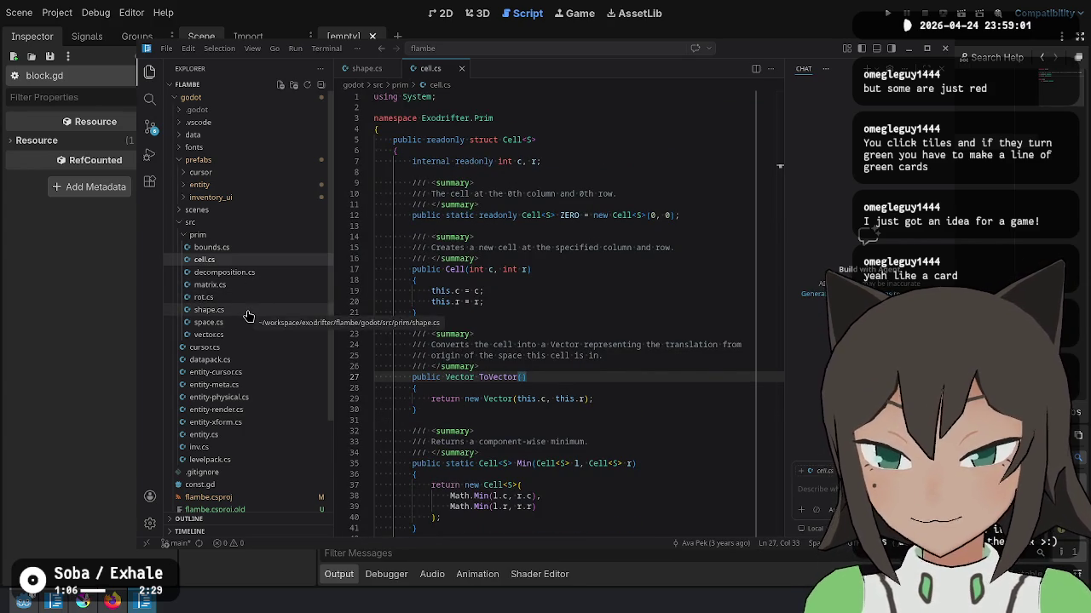
Step: Back in shape.cs, highlight the uses of cells and Contains and scroll through the file
{"action": "left_click", "coordinate": [239, 310]}
{"action": "left_click", "coordinate": [538, 281]}
{"action": "left_click", "coordinate": [498, 281]}
{"action": "double_click", "coordinate": [500, 281]}
{"action": "double_click", "coordinate": [530, 282]}
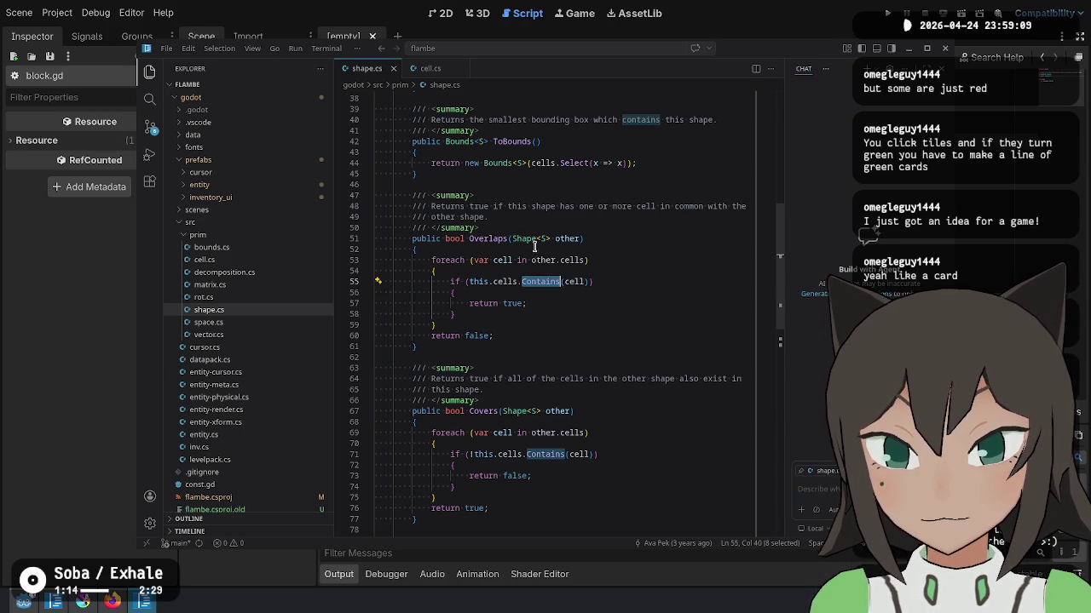
{"action": "scroll", "coordinate": [539, 279], "scroll_direction": "down", "scroll_amount": 2}
{"action": "scroll", "coordinate": [537, 277], "scroll_direction": "down", "scroll_amount": 4}
{"action": "scroll", "coordinate": [533, 272], "scroll_direction": "down", "scroll_amount": 3}
{"action": "scroll", "coordinate": [525, 269], "scroll_direction": "down", "scroll_amount": 3}
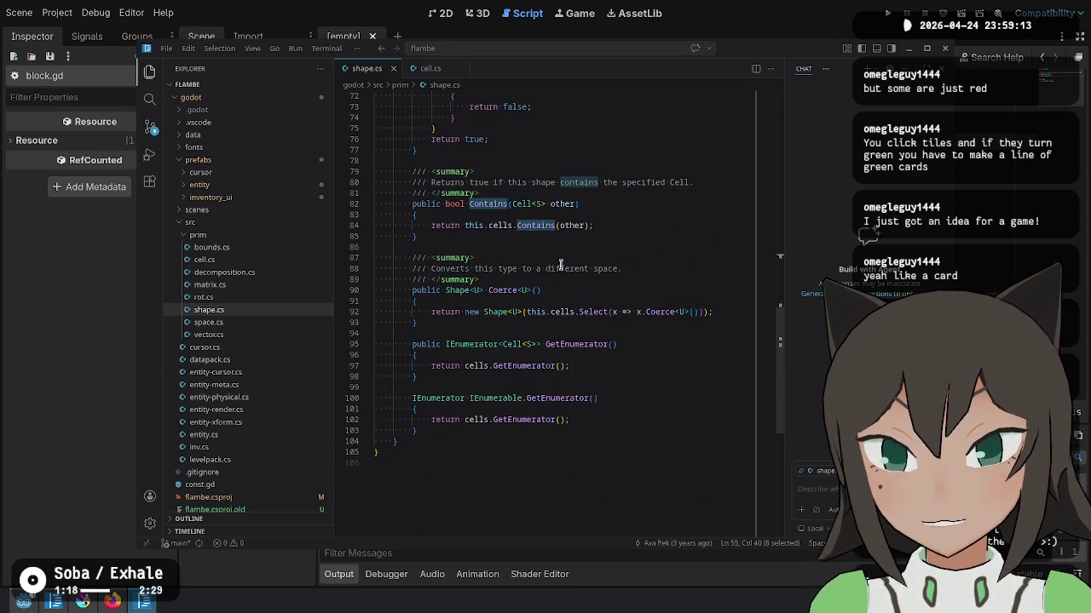
{"action": "scroll", "coordinate": [560, 264], "scroll_direction": "up", "scroll_amount": 6}
{"action": "scroll", "coordinate": [560, 267], "scroll_direction": "up", "scroll_amount": 5}
{"action": "scroll", "coordinate": [538, 312], "scroll_direction": "up", "scroll_amount": 5}
{"action": "scroll", "coordinate": [549, 375], "scroll_direction": "up", "scroll_amount": 6}
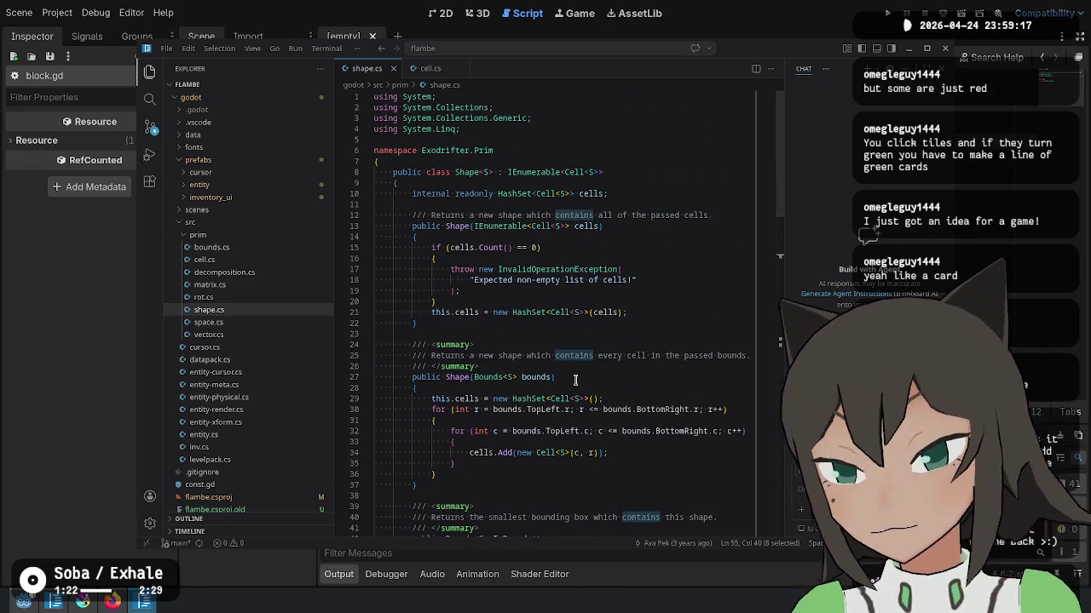
{"action": "scroll", "coordinate": [575, 379], "scroll_direction": "down", "scroll_amount": 4}
{"action": "scroll", "coordinate": [574, 366], "scroll_direction": "down", "scroll_amount": 3}
{"action": "scroll", "coordinate": [575, 371], "scroll_direction": "down", "scroll_amount": 2}
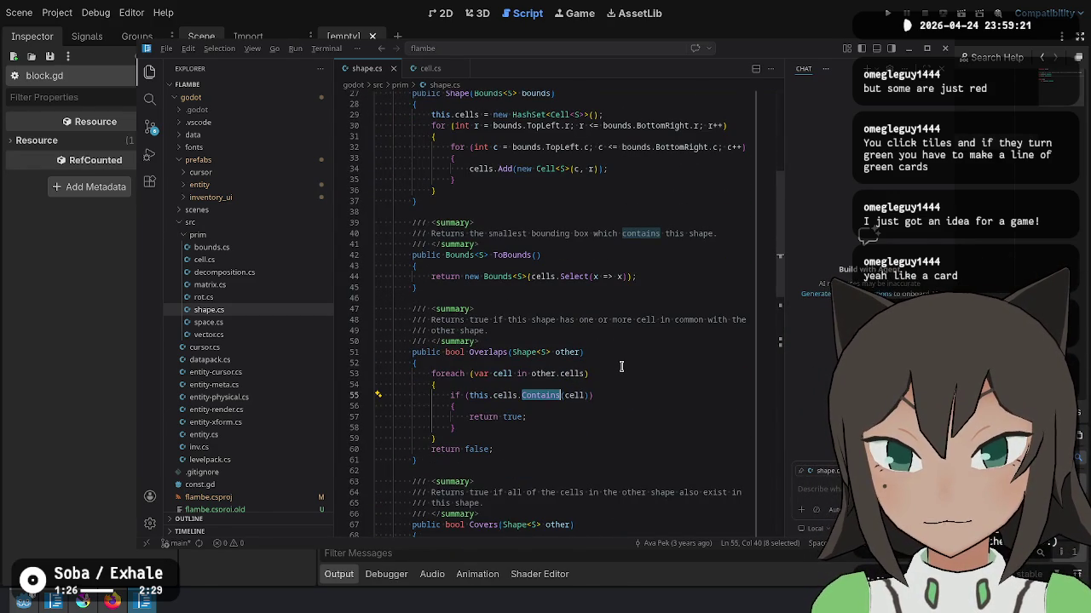
{"action": "left_click", "coordinate": [567, 394]}
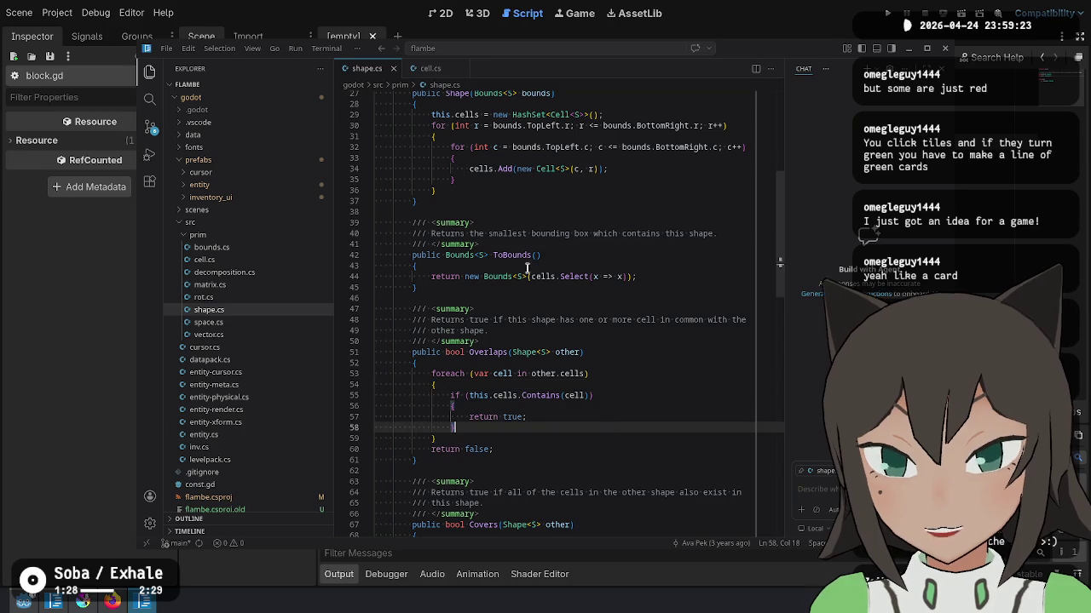
Step: Return to block.gd in Godot and add a blank line after the cells declaration
{"action": "key", "text": "alt+Tab"}
{"action": "left_click", "coordinate": [695, 156]}
{"action": "key", "text": "Return"}
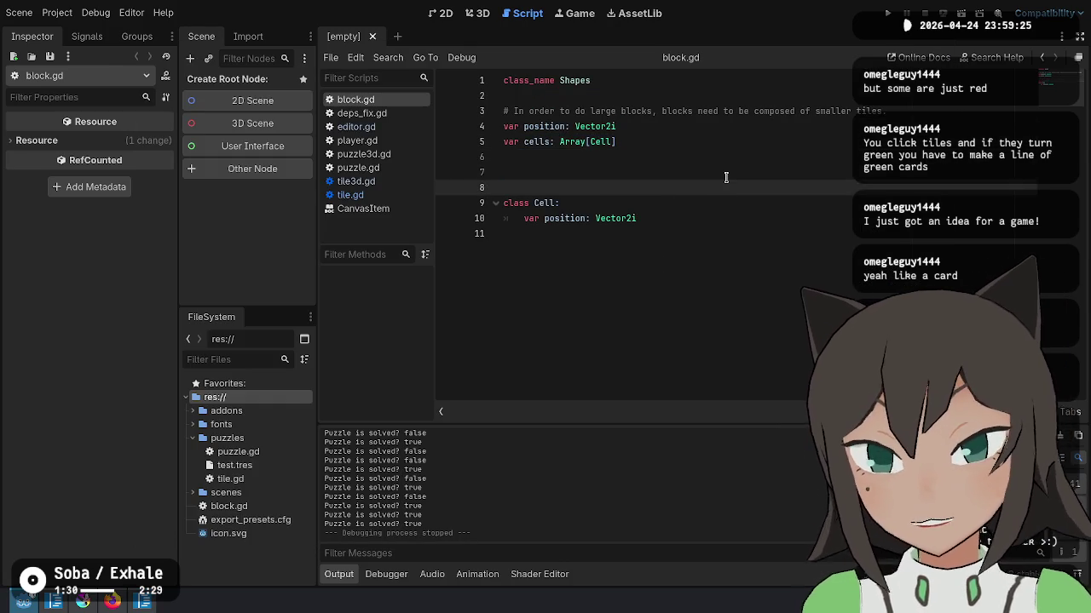
Step: Rename class_name Shapes to Shape, delete the large-blocks comment line, and tidy blank lines
{"action": "key", "text": "Return"}
{"action": "type", "text": "["}
{"action": "key", "text": "BackSpace"}
{"action": "key", "text": "Up"}
{"action": "key", "text": "Up"}
{"action": "key", "text": "Up"}
{"action": "key", "text": "Up"}
{"action": "key", "text": "End"}
{"action": "key", "text": "BackSpace"}
{"action": "key", "text": "Down"}
{"action": "key", "text": "Down"}
{"action": "key", "text": "Down"}
{"action": "key", "text": "Up"}
{"action": "key", "text": "ctrl+shift+k"}
{"action": "key", "text": "Down"}
{"action": "key", "text": "Down"}
{"action": "key", "text": "BackSpace"}
{"action": "key", "text": "Delete"}
{"action": "key", "text": "Up"}
{"action": "key", "text": "Up"}
Step: Add a ## doc comment describing the global position above the position variable
{"action": "key", "text": "Return"}
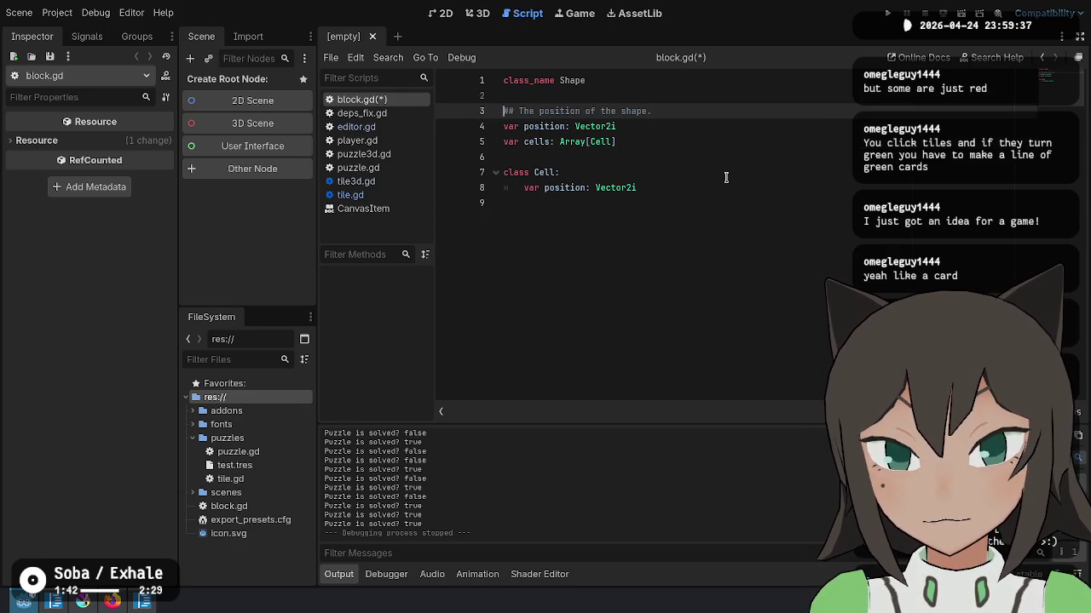
{"action": "type", "text": "global"}
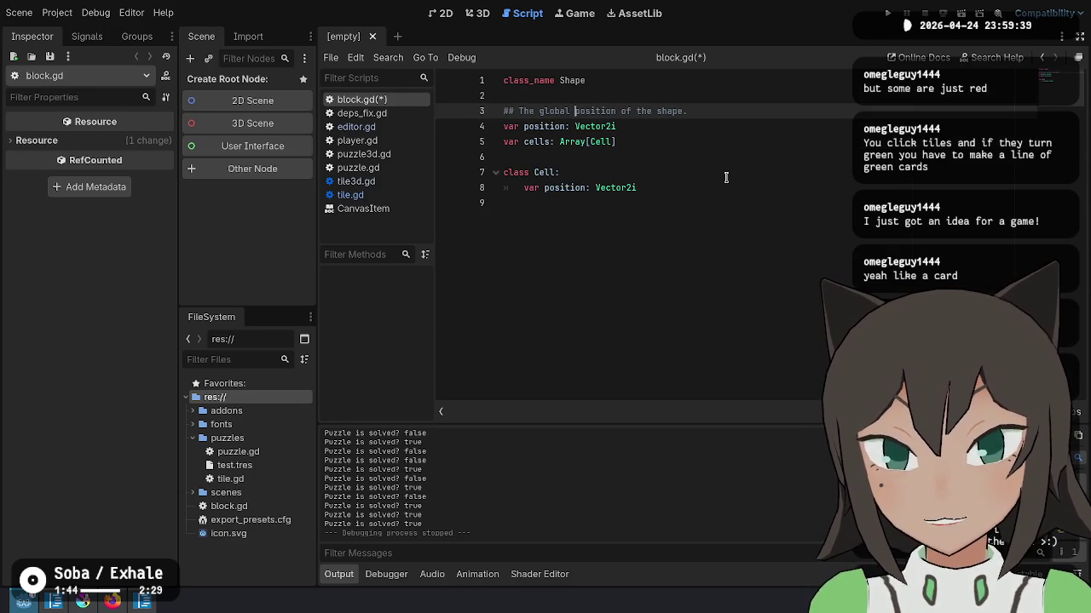
{"action": "key", "text": "Down"}
{"action": "key", "text": "Return"}
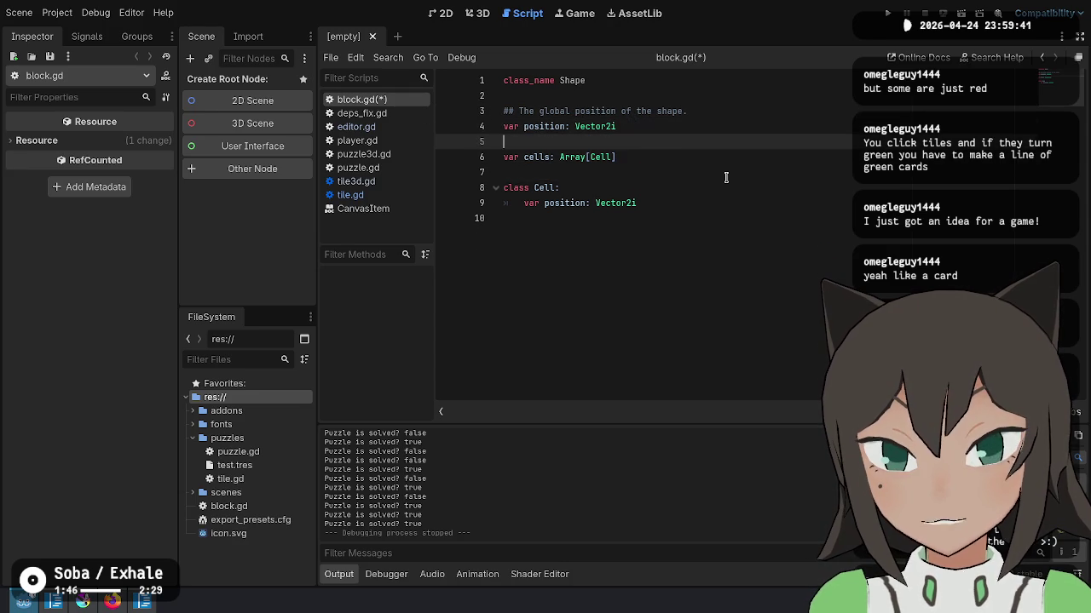
Step: Add a ## doc comment for the cells array and start a func _init line below it
{"action": "key", "text": "Return"}
{"action": "type", "text": "## The"}
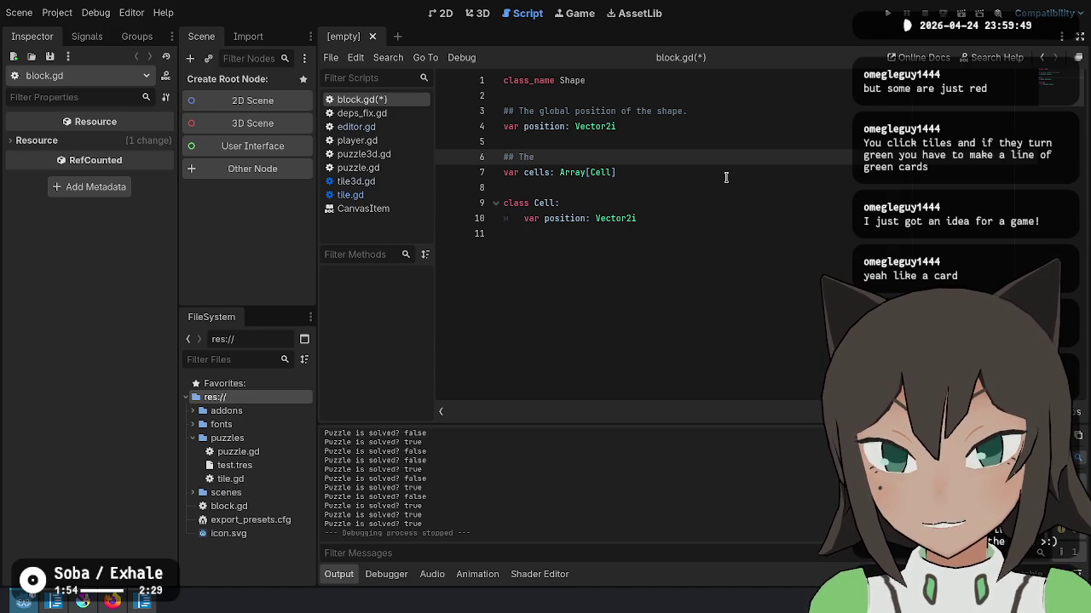
{"action": "type", "text": " cel"}
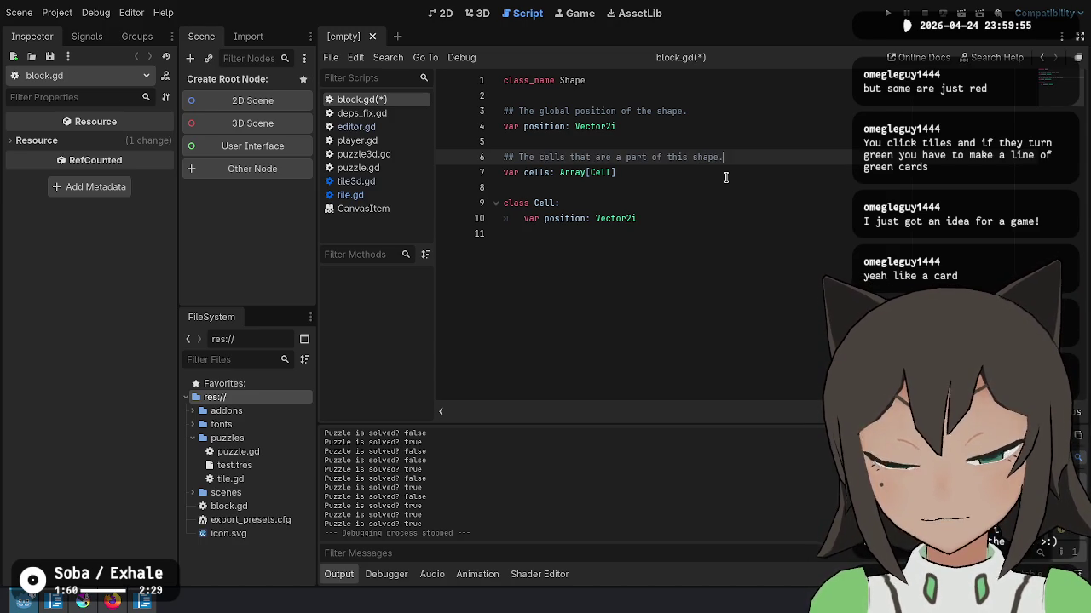
{"action": "key", "text": "Down"}
{"action": "key", "text": "Return"}
{"action": "key", "text": "Return"}
{"action": "type", "text": "nc _init"}
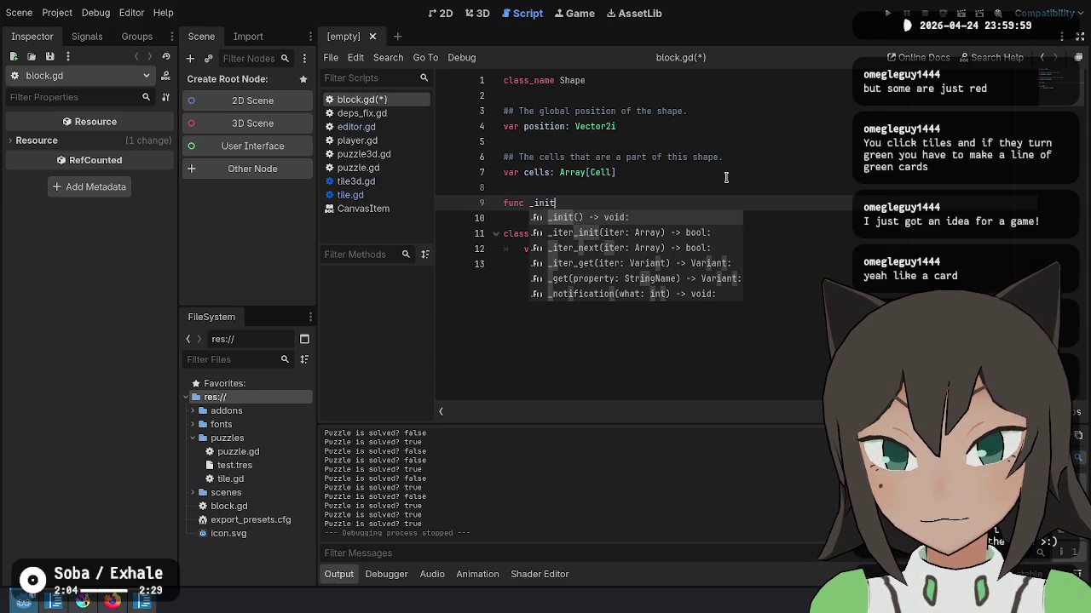
Step: Complete the constructor signature func _init(c: Array[Cell] = []) -> void and save block.gd
{"action": "key", "text": "Return"}
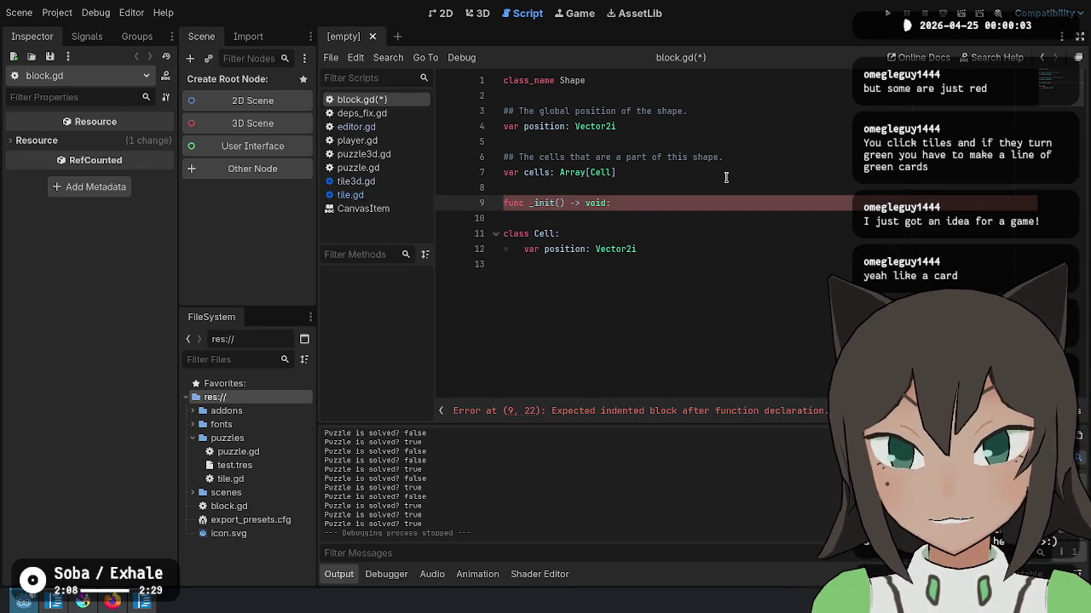
{"action": "key", "text": "End"}
{"action": "key", "text": "Return"}
{"action": "key", "text": "Up"}
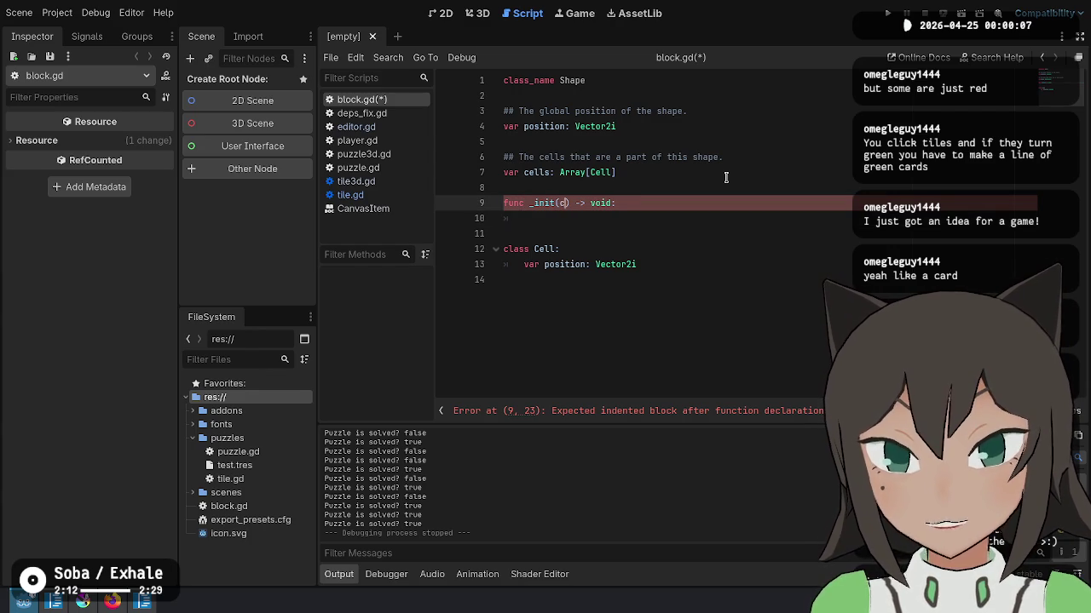
{"action": "type", "text": ": Array[Ce"}
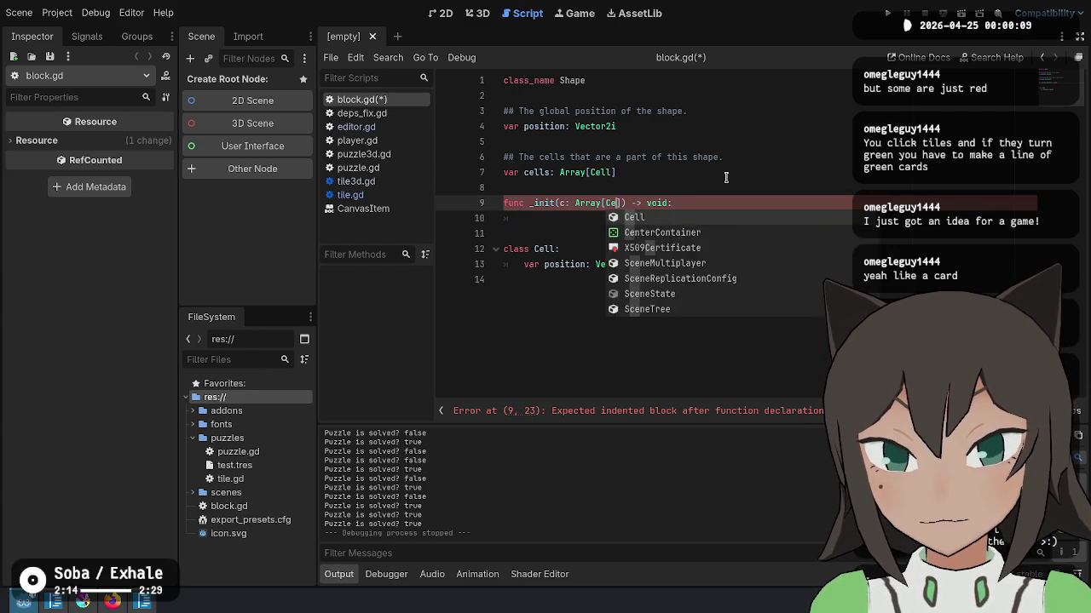
{"action": "key", "text": "Return"}
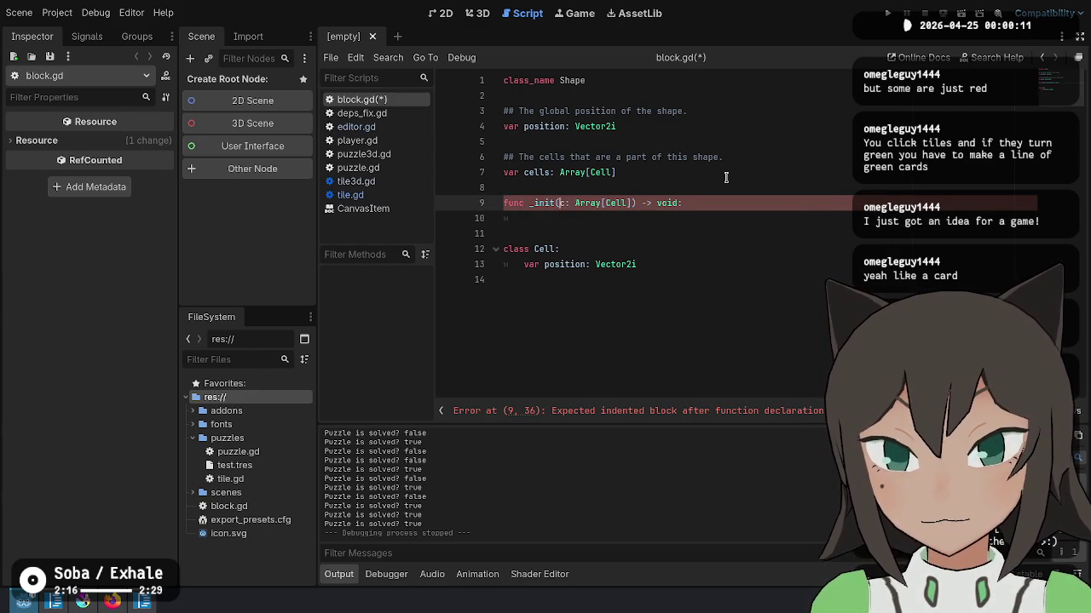
{"action": "key", "text": "Down"}
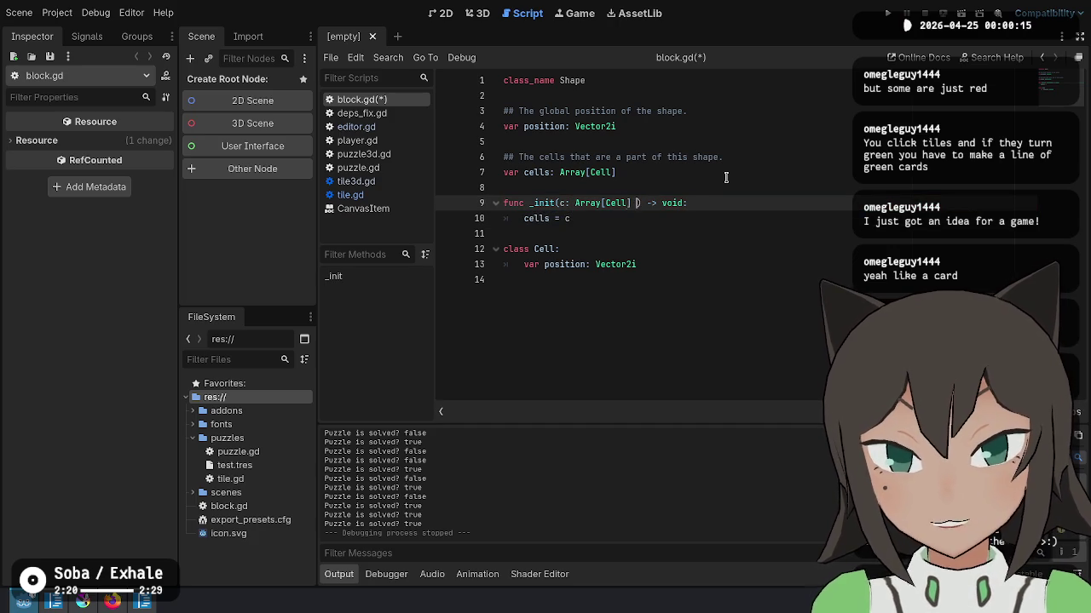
{"action": "type", "text": "= [v"}
{"action": "key", "text": "Escape"}
{"action": "key", "text": "Down"}
{"action": "key", "text": "ctrl+s"}
Step: Fill the constructor body with position = Vector2i.ZERO and cells = c
{"action": "key", "text": "Up"}
{"action": "key", "text": "End"}
{"action": "key", "text": "Return"}
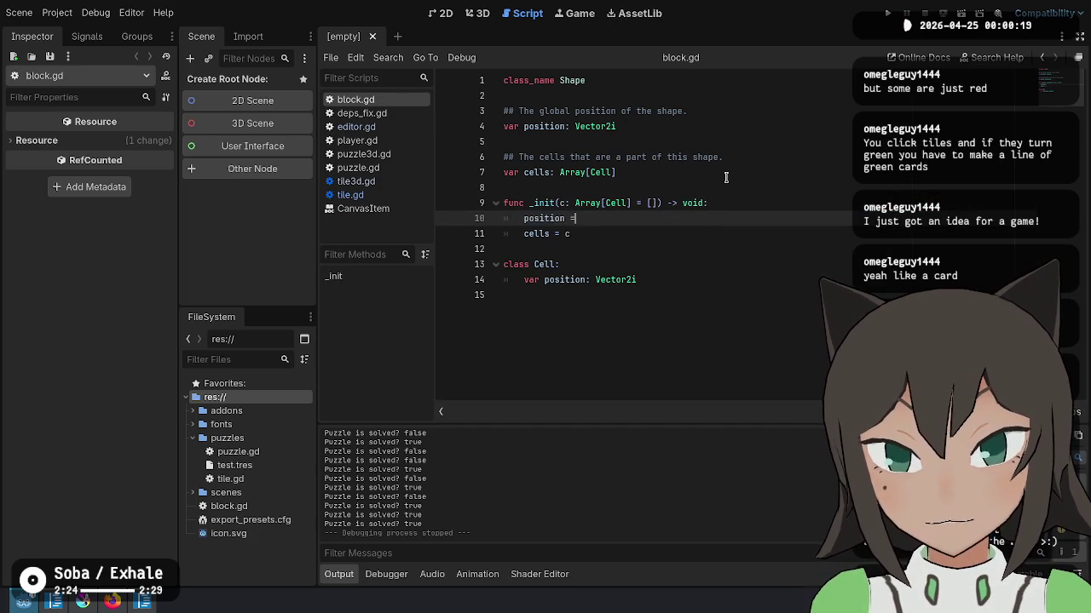
{"action": "type", "text": " Vector2i."}
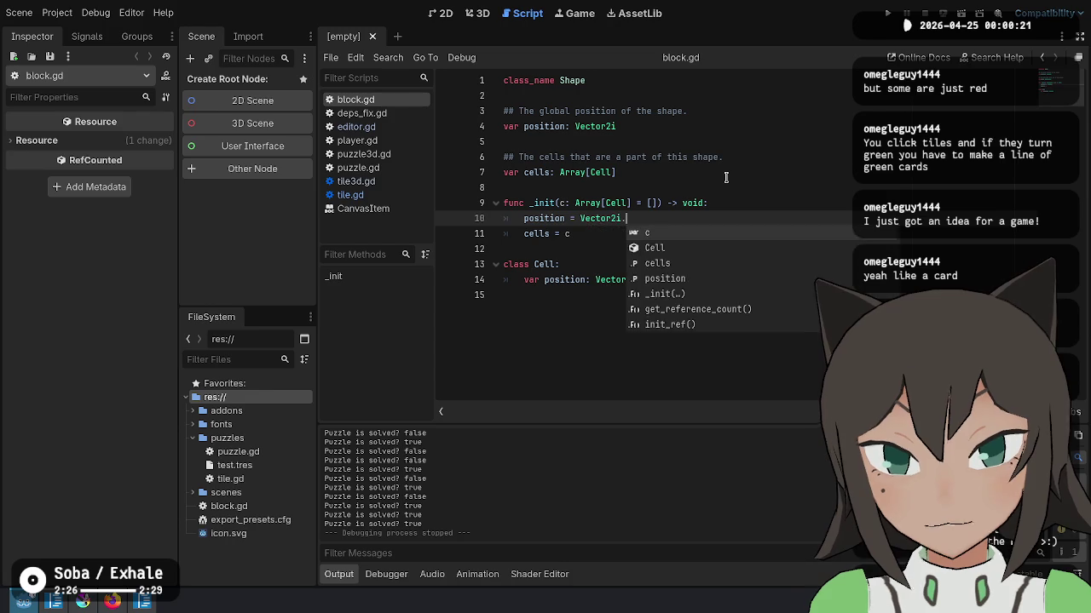
{"action": "type", "text": "ZERO"}
{"action": "key", "text": "Down"}
{"action": "key", "text": "Down"}
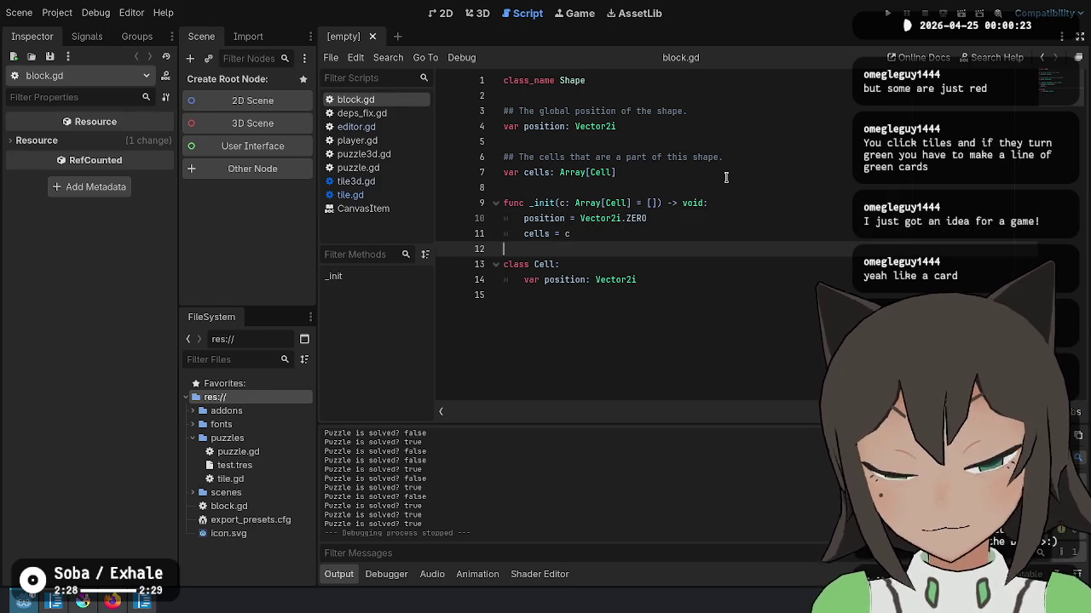
{"action": "key", "text": "Down"}
{"action": "key", "text": "Down"}
{"action": "key", "text": "Up"}
{"action": "key", "text": "Up"}
{"action": "key", "text": "Up"}
{"action": "key", "text": "Up"}
{"action": "key", "text": "End"}
{"action": "key", "text": "Down"}
{"action": "key", "text": "End"}
Step: Look over block.gd from the cells declaration down to the Cell class, then bring up shape.cs in VS Code
{"action": "key", "text": "Return"}
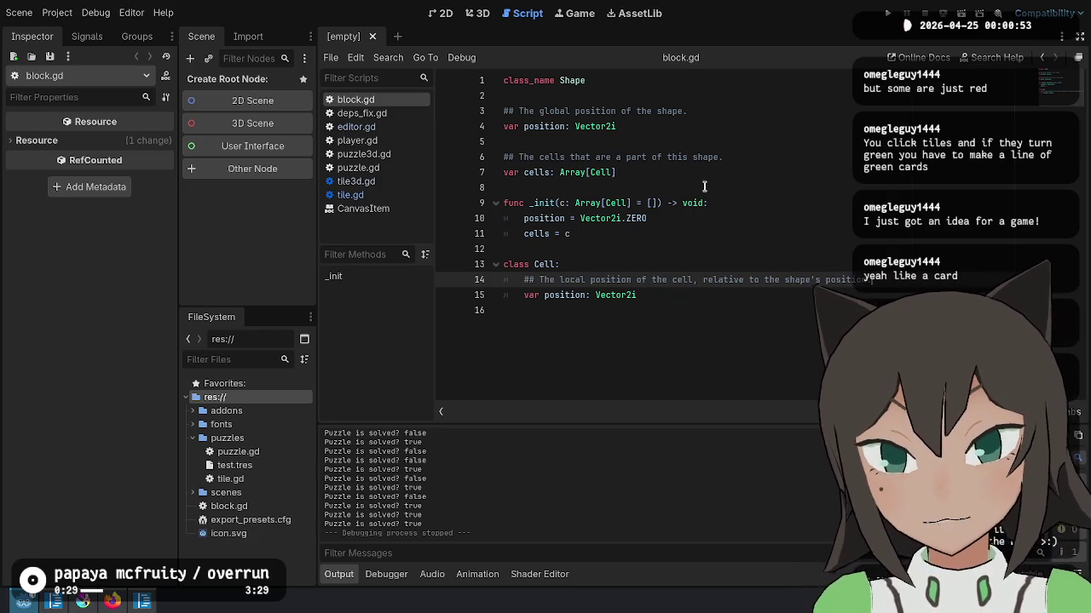
{"action": "left_click", "coordinate": [818, 188]}
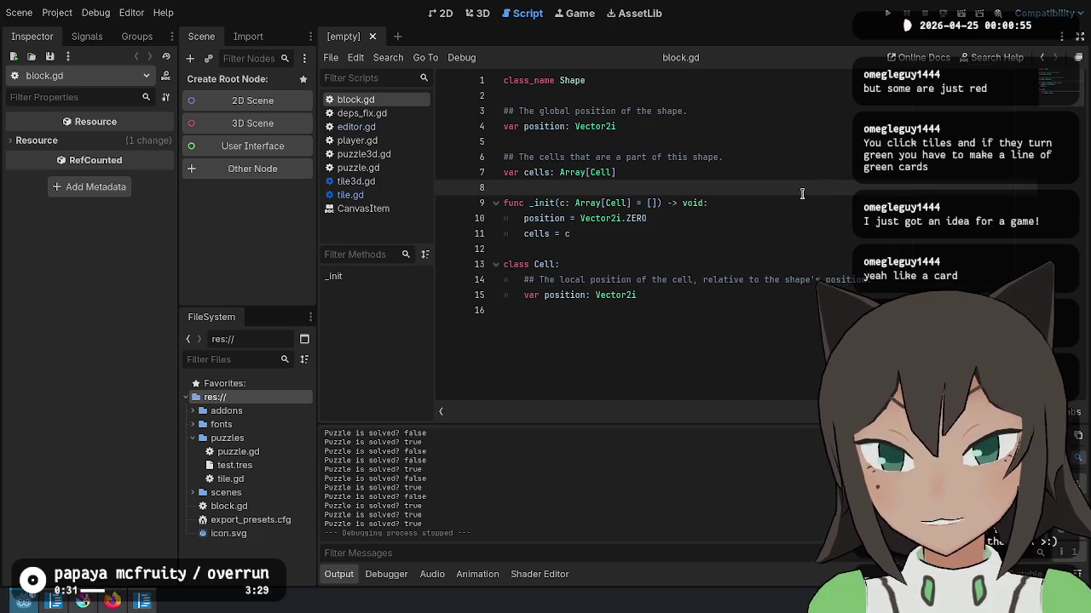
{"action": "key", "text": "Down"}
{"action": "key", "text": "Down"}
{"action": "key", "text": "Down"}
{"action": "key", "text": "Down"}
{"action": "key", "text": "Down"}
{"action": "key", "text": "Down"}
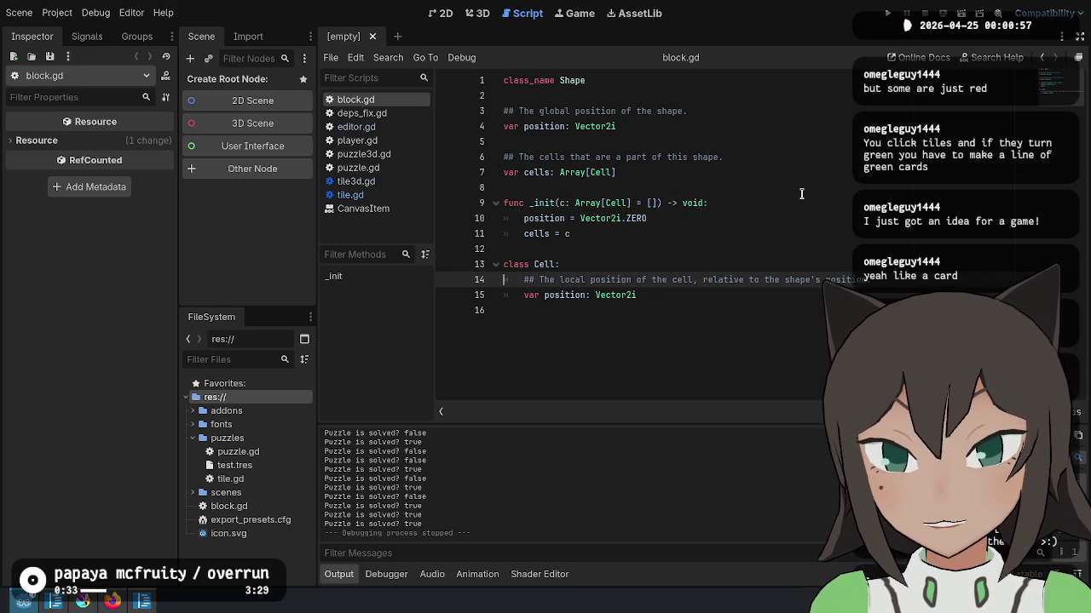
{"action": "key", "text": "Up"}
{"action": "key", "text": "Up"}
{"action": "key", "text": "Up"}
{"action": "key", "text": "Up"}
{"action": "key", "text": "Up"}
{"action": "key", "text": "Up"}
{"action": "key", "text": "Up"}
{"action": "key", "text": "Up"}
{"action": "key", "text": "Up"}
{"action": "key", "text": "Up"}
{"action": "key", "text": "Up"}
{"action": "key", "text": "Down"}
{"action": "key", "text": "Down"}
{"action": "key", "text": "Down"}
{"action": "key", "text": "Down"}
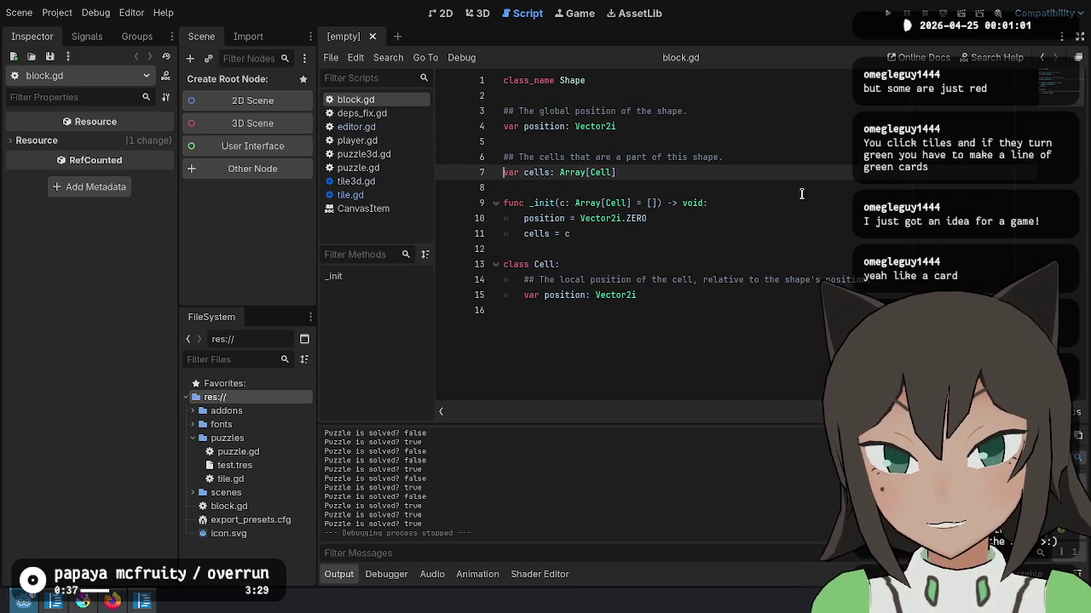
{"action": "key", "text": "alt+Tab"}
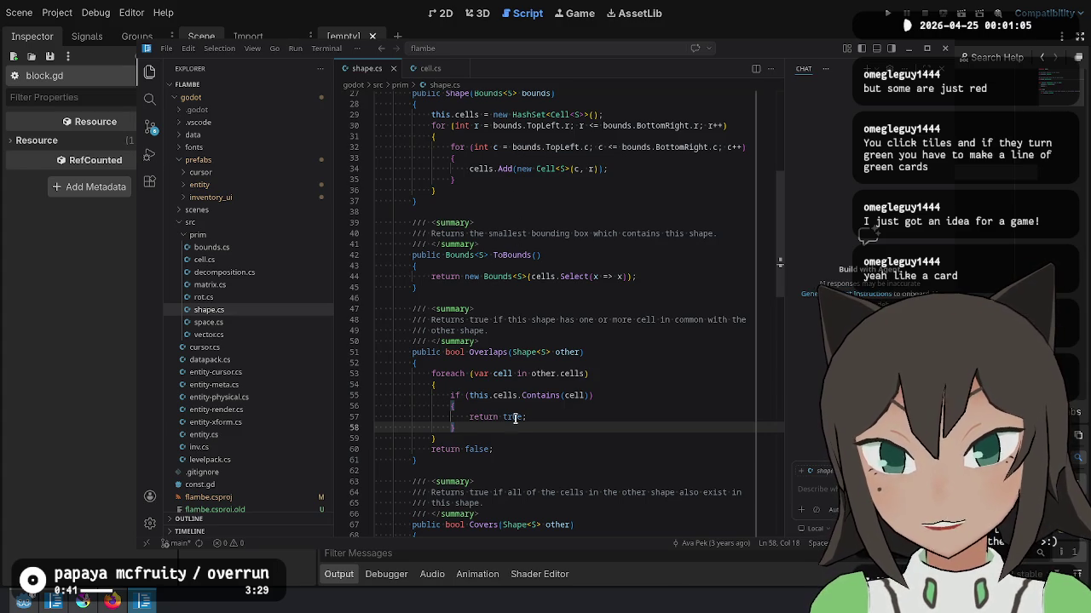
Step: Review the Covers and Overlaps methods in shape.cs, highlighting the uses of Contains and Shape
{"action": "scroll", "coordinate": [510, 419], "scroll_direction": "down", "scroll_amount": 2}
{"action": "scroll", "coordinate": [513, 365], "scroll_direction": "down", "scroll_amount": 3}
{"action": "scroll", "coordinate": [524, 330], "scroll_direction": "down", "scroll_amount": 2}
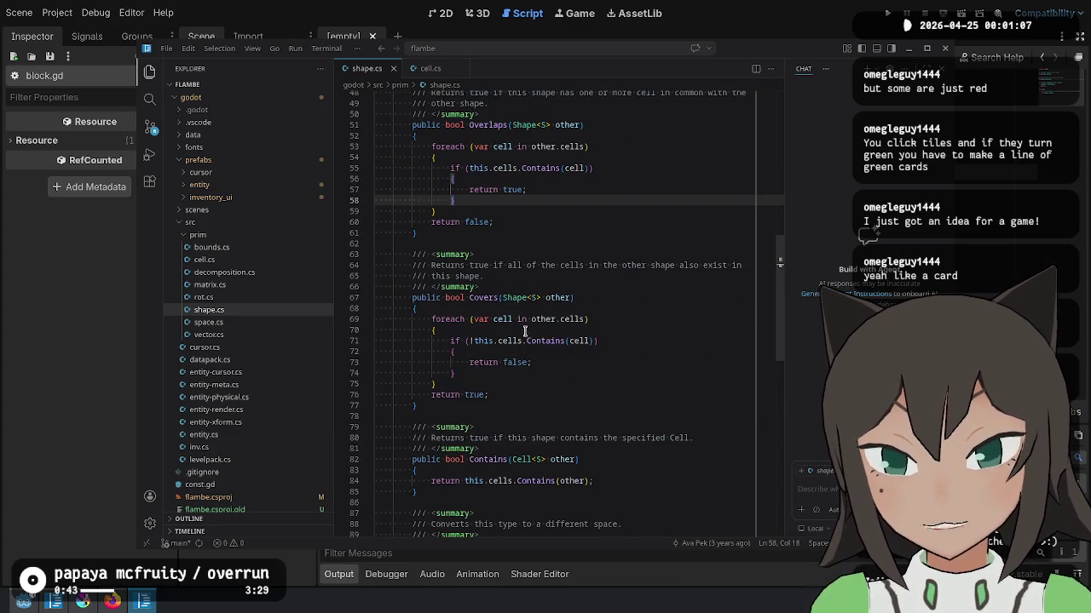
{"action": "left_click_drag", "start_coordinate": [488, 312], "coordinate": [511, 400]}
{"action": "left_click", "coordinate": [454, 351]}
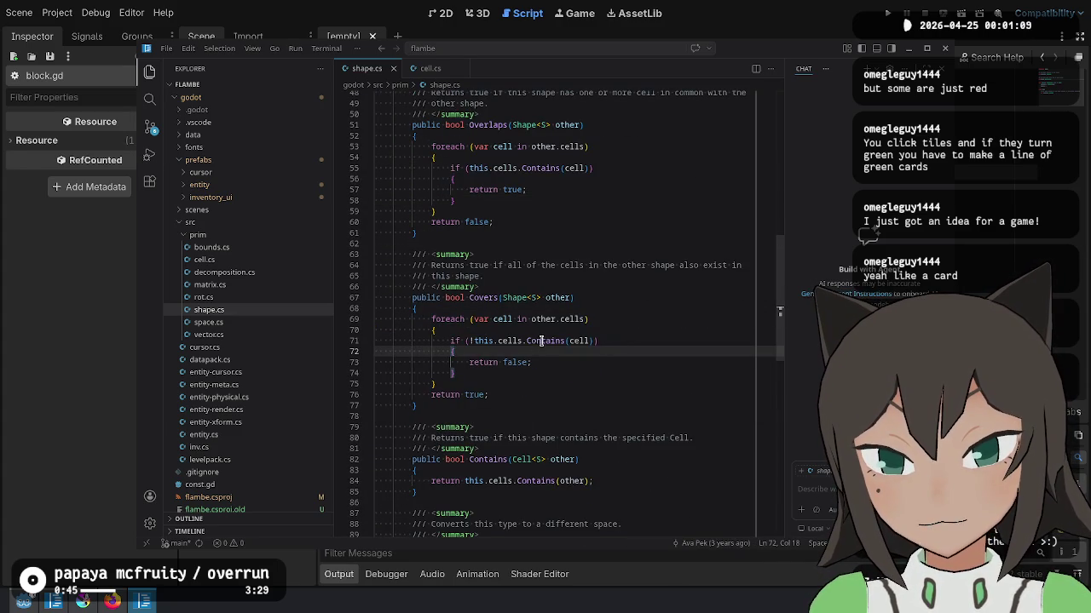
{"action": "double_click", "coordinate": [549, 341]}
{"action": "scroll", "coordinate": [541, 340], "scroll_direction": "up", "scroll_amount": 10}
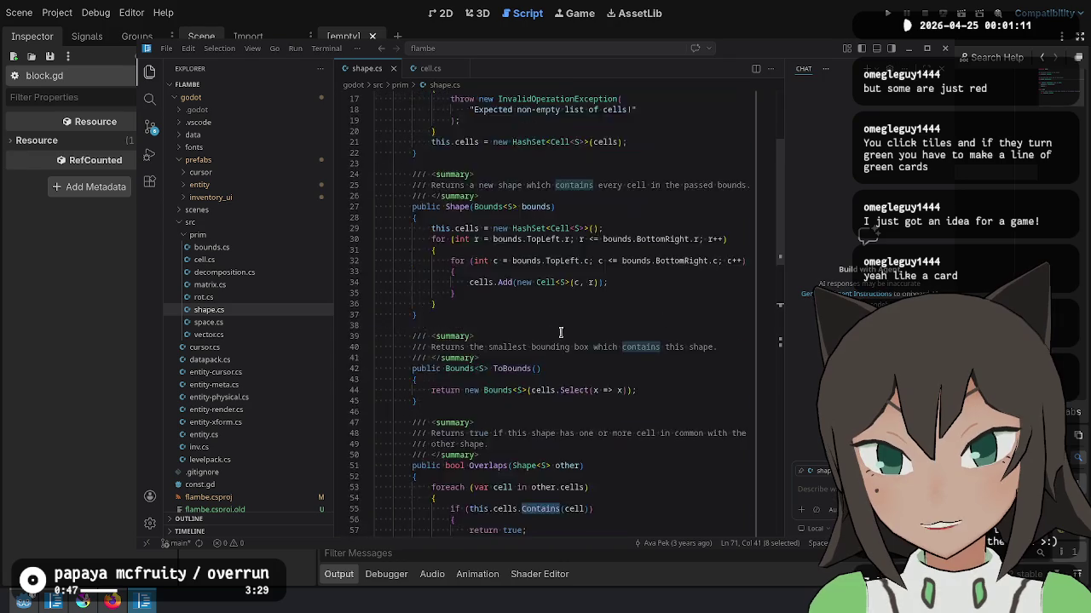
{"action": "scroll", "coordinate": [561, 331], "scroll_direction": "up", "scroll_amount": 5}
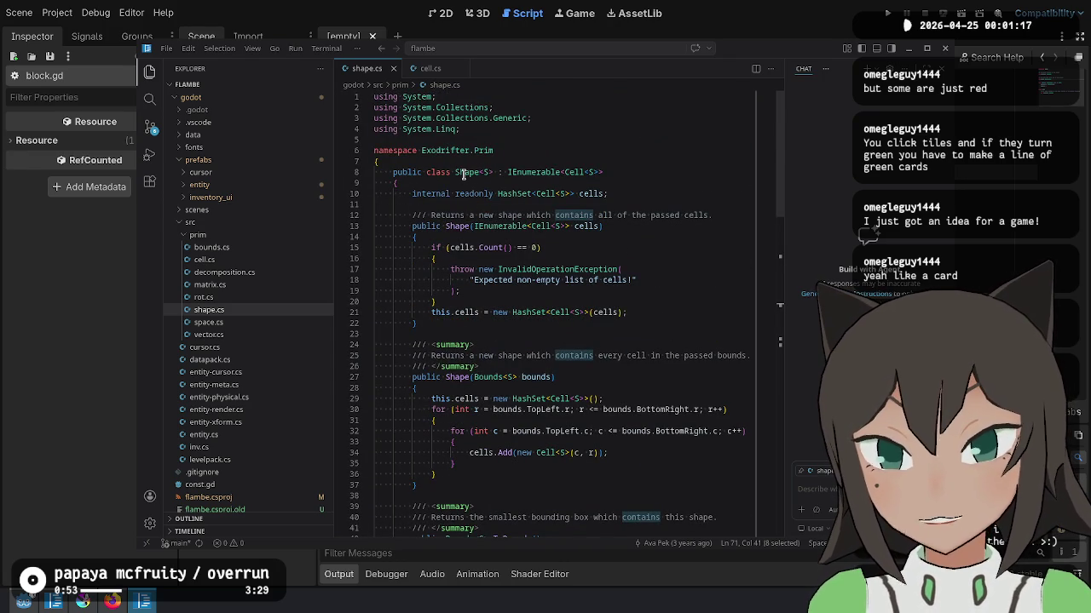
{"action": "double_click", "coordinate": [465, 172]}
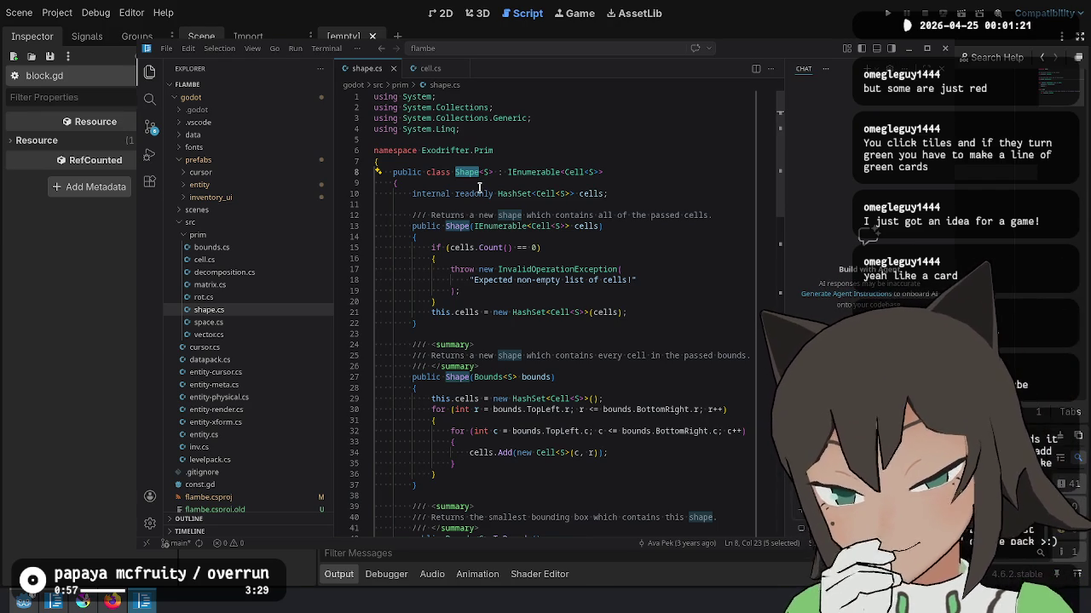
{"action": "scroll", "coordinate": [546, 477], "scroll_direction": "down", "scroll_amount": 4}
{"action": "scroll", "coordinate": [537, 466], "scroll_direction": "down", "scroll_amount": 3}
{"action": "left_click", "coordinate": [508, 409]}
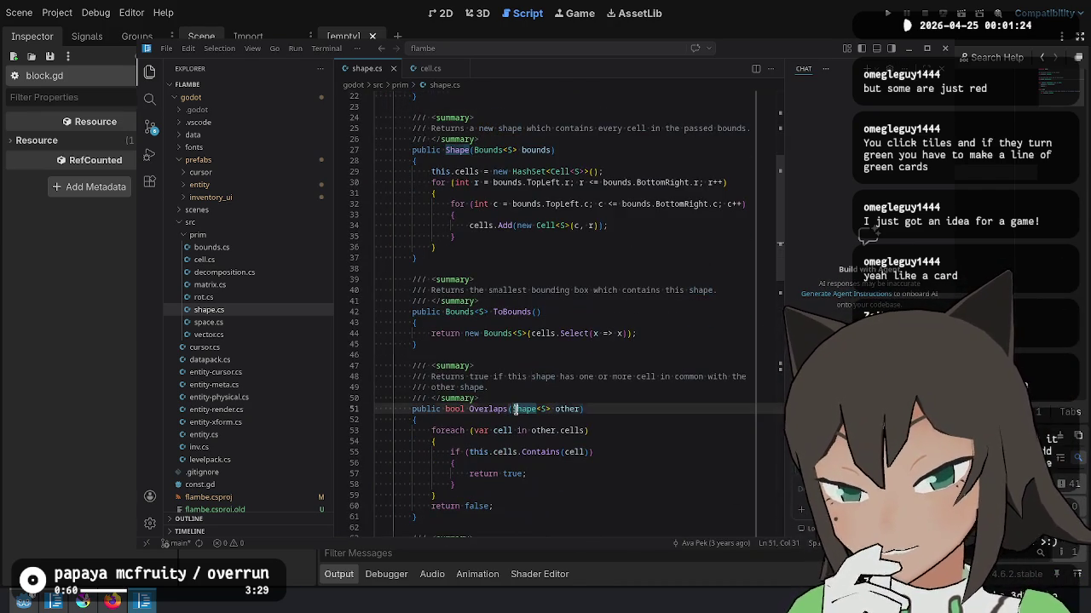
{"action": "left_click_drag", "start_coordinate": [518, 414], "coordinate": [511, 485]}
{"action": "left_click", "coordinate": [511, 485]}
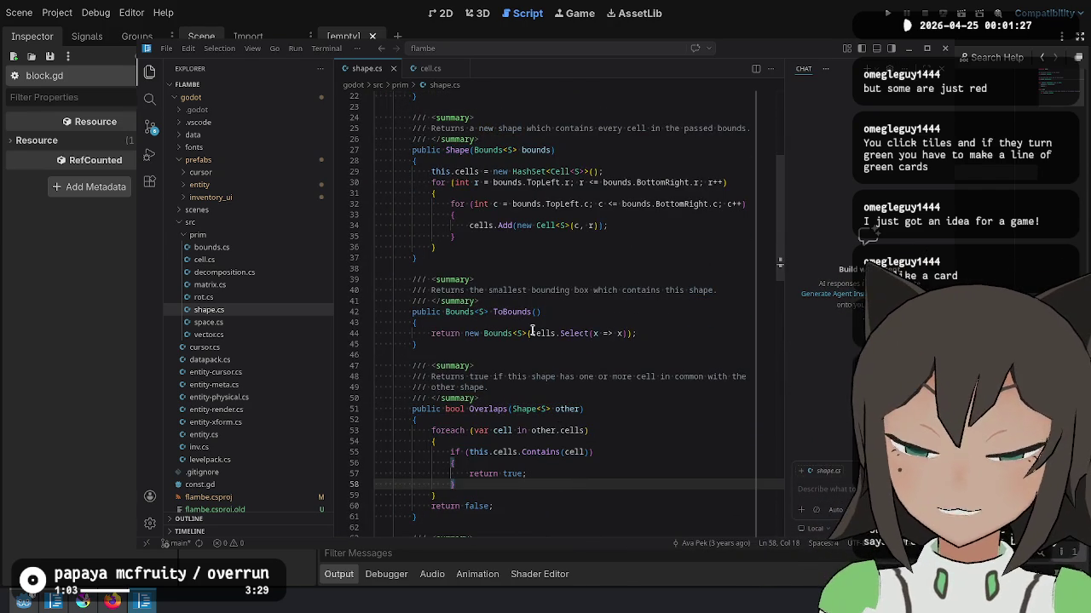
{"action": "scroll", "coordinate": [545, 324], "scroll_direction": "up", "scroll_amount": 3}
{"action": "scroll", "coordinate": [579, 298], "scroll_direction": "up", "scroll_amount": 4}
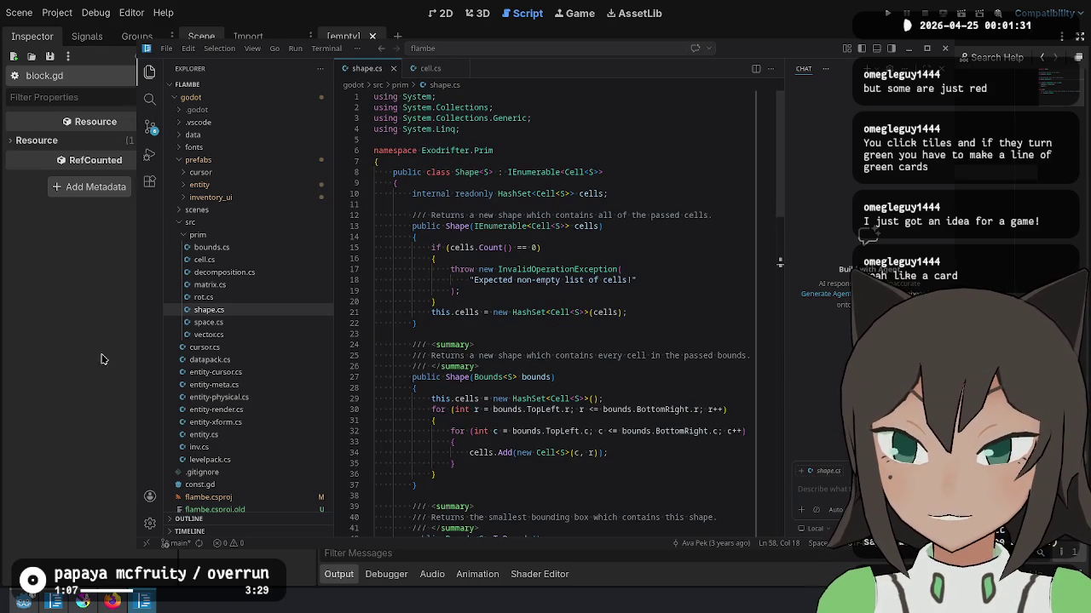
Step: Open space.cs, entity-cursor.cs, datapack.cs, entity-meta.cs and entity-physical.cs in turn
{"action": "left_click", "coordinate": [274, 322]}
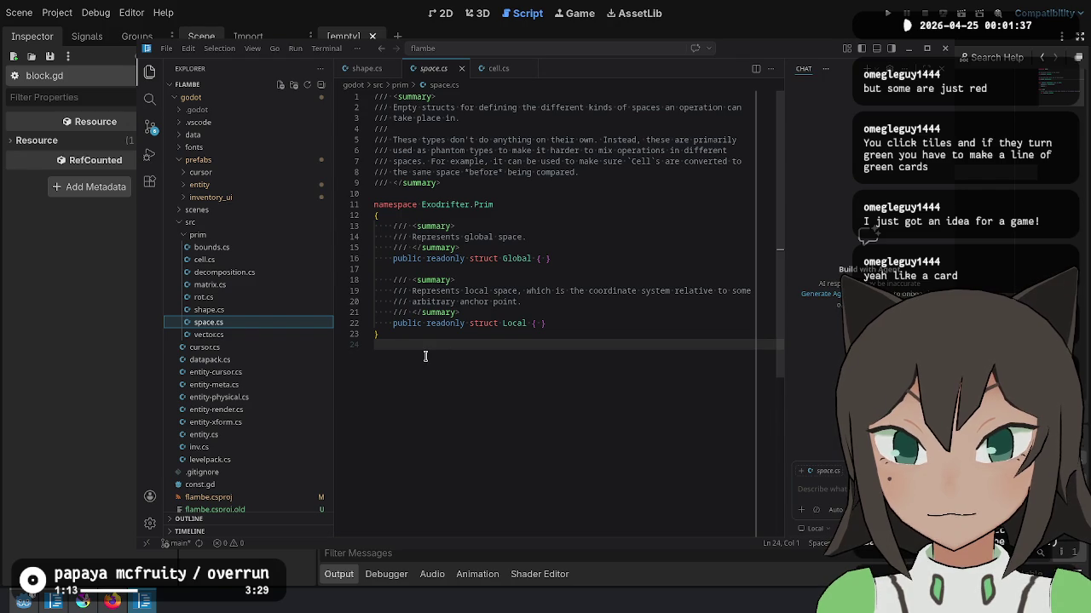
{"action": "left_click", "coordinate": [256, 371]}
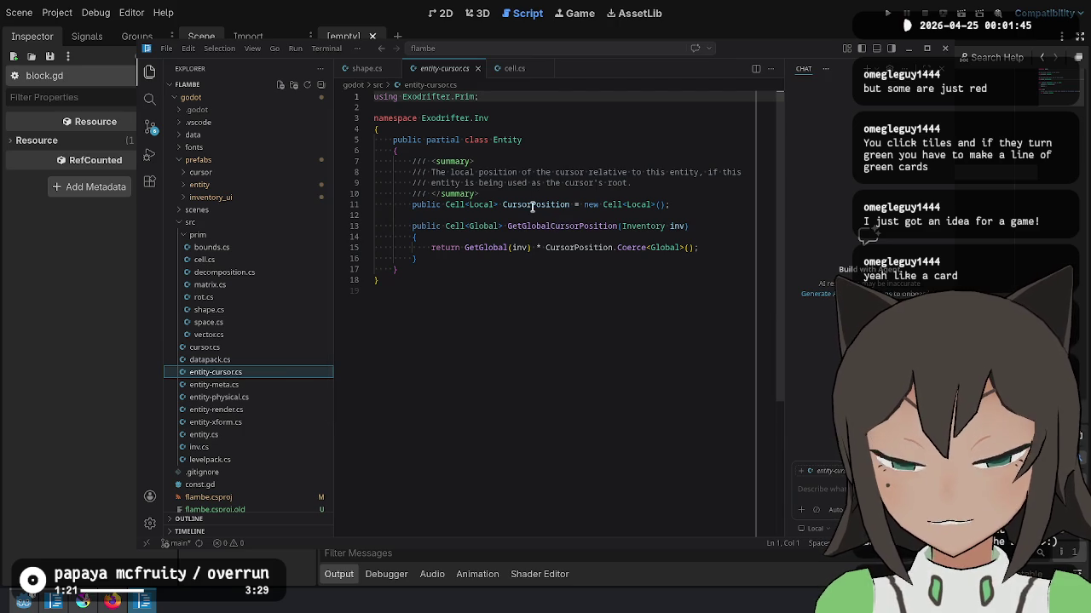
{"action": "left_click", "coordinate": [276, 360]}
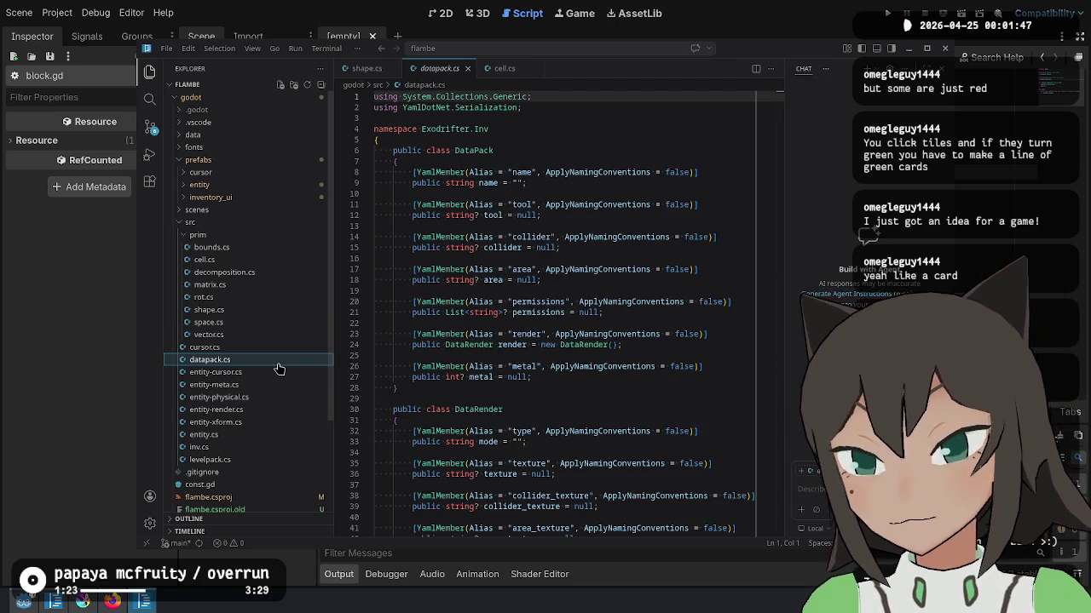
{"action": "left_click", "coordinate": [279, 384]}
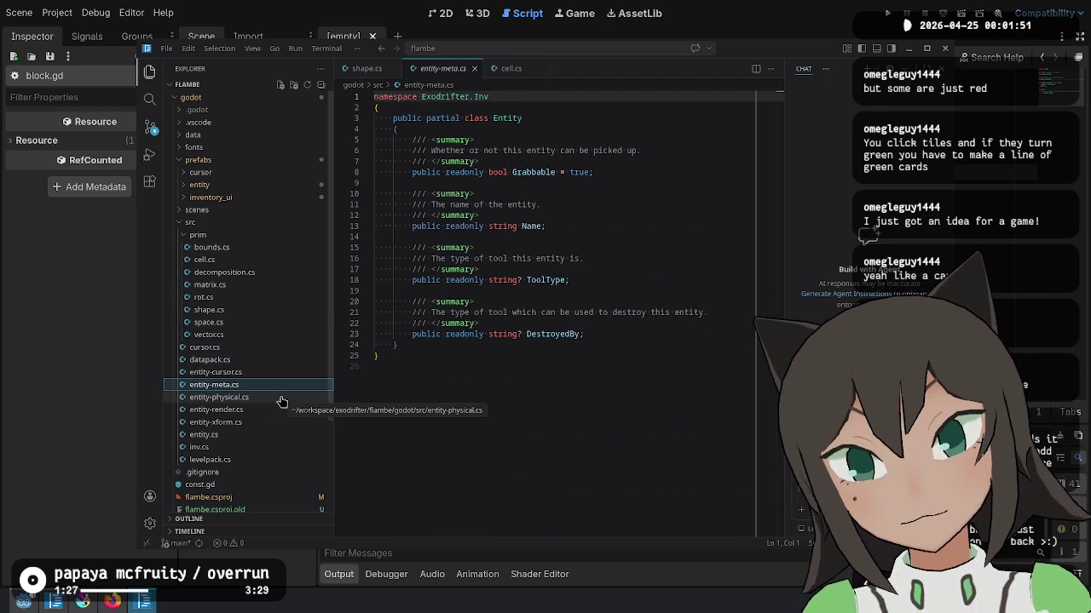
{"action": "left_click", "coordinate": [282, 398]}
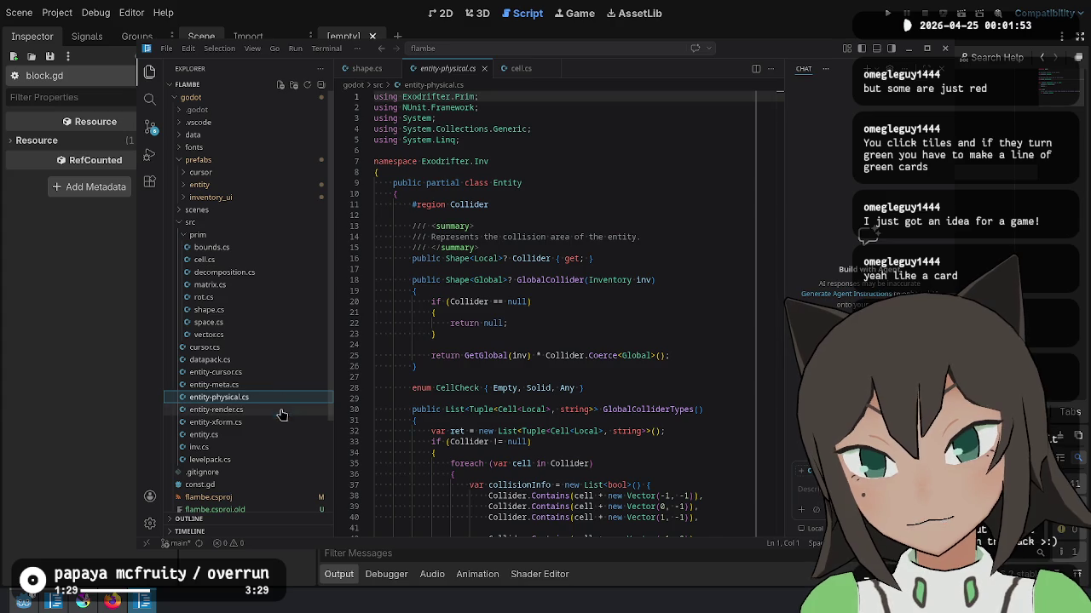
Step: Read through entity-physical.cs's GlobalCollider code and return to the Collider property at the top
{"action": "left_click", "coordinate": [563, 291]}
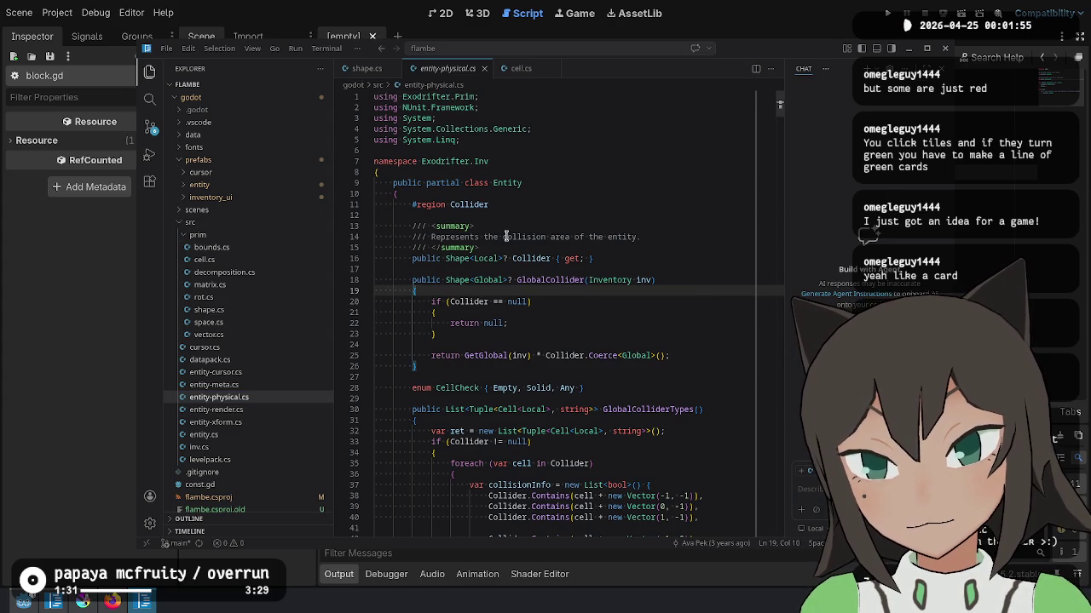
{"action": "scroll", "coordinate": [505, 236], "scroll_direction": "down", "scroll_amount": 3}
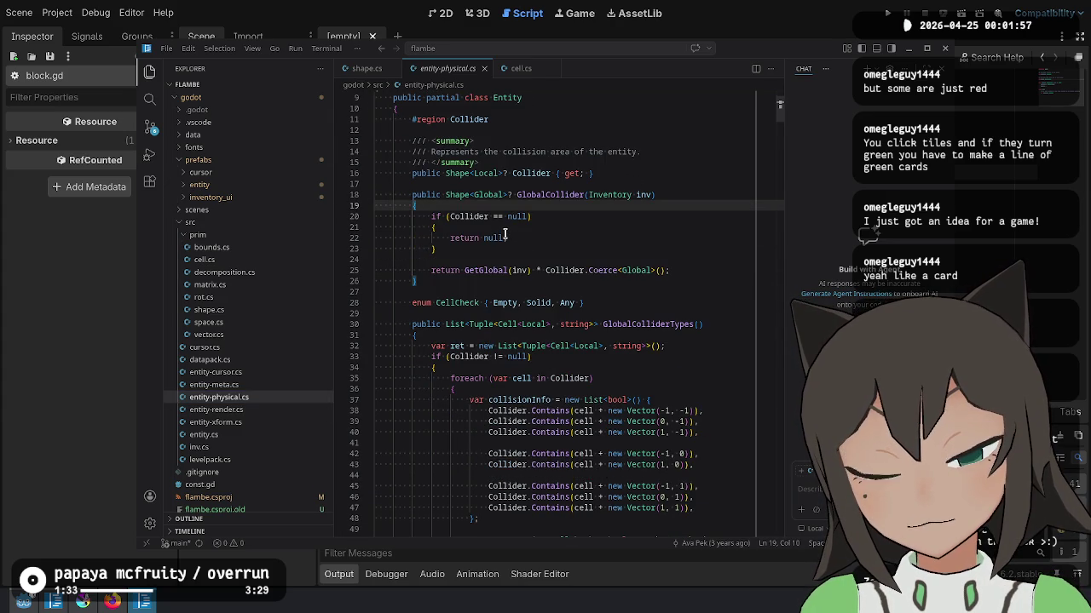
{"action": "scroll", "coordinate": [505, 236], "scroll_direction": "down", "scroll_amount": 7}
{"action": "scroll", "coordinate": [495, 238], "scroll_direction": "down", "scroll_amount": 7}
{"action": "scroll", "coordinate": [481, 241], "scroll_direction": "down", "scroll_amount": 7}
{"action": "scroll", "coordinate": [468, 245], "scroll_direction": "down", "scroll_amount": 7}
{"action": "scroll", "coordinate": [467, 244], "scroll_direction": "down", "scroll_amount": 15}
{"action": "scroll", "coordinate": [533, 222], "scroll_direction": "down", "scroll_amount": 15}
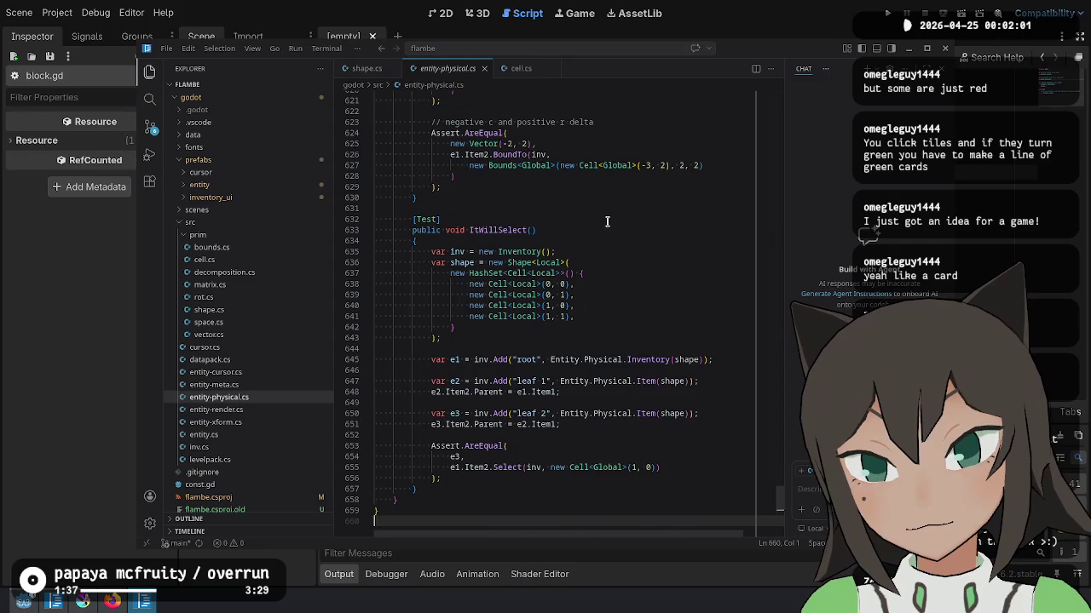
{"action": "key", "text": "ctrl+Home"}
{"action": "left_click", "coordinate": [588, 194]}
{"action": "left_click", "coordinate": [539, 269]}
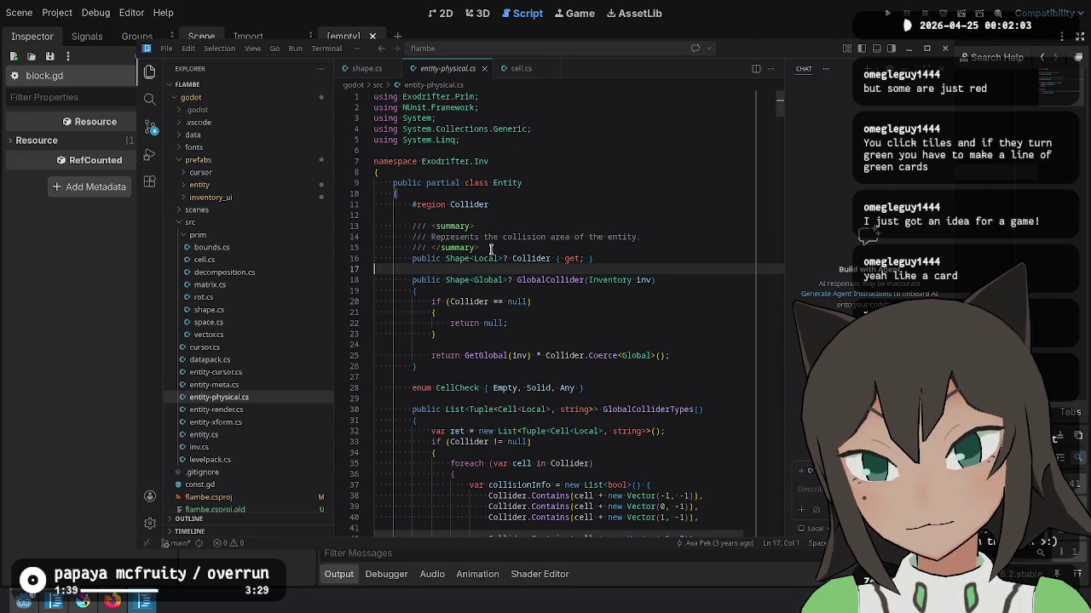
Step: Switch back to block.gd in Godot and place the cursor in the script
{"action": "key", "text": "alt+Tab"}
{"action": "left_click_drag", "start_coordinate": [688, 284], "coordinate": [640, 358]}
{"action": "left_click", "coordinate": [640, 358]}
Step: Delete the position comment, variable and its Vector2i.ZERO assignment from block.gd, then save
{"action": "left_click", "coordinate": [681, 157]}
{"action": "left_click_drag", "start_coordinate": [681, 142], "coordinate": [566, 96]}
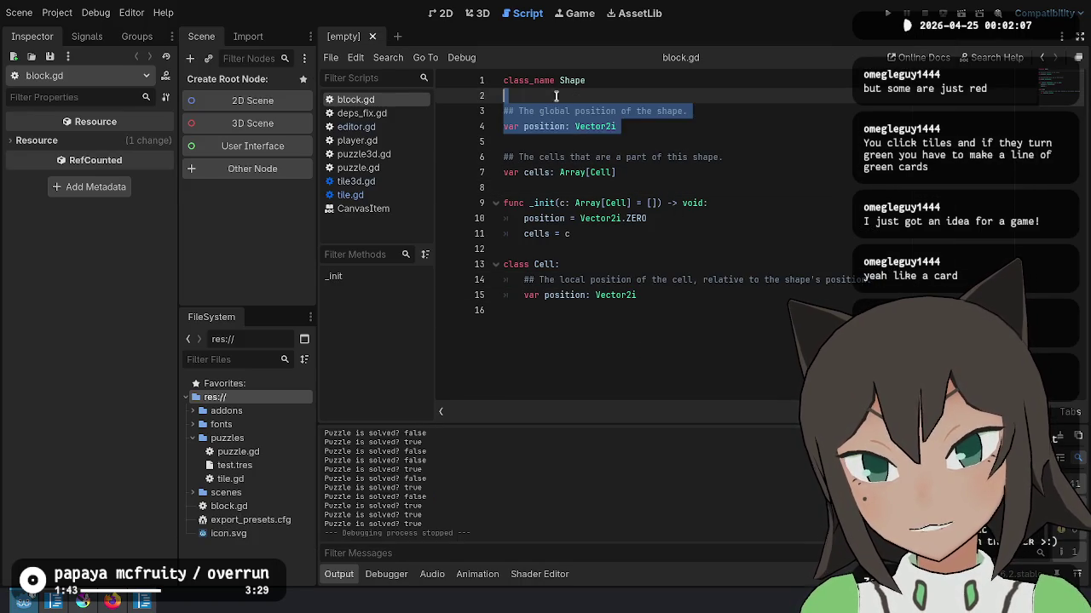
{"action": "key", "text": "BackSpace"}
{"action": "mouse_move", "coordinate": [717, 182]}
{"action": "left_mouse_down"}
{"action": "mouse_move", "coordinate": [767, 149]}
{"action": "mouse_move", "coordinate": [747, 175]}
{"action": "left_mouse_up"}
{"action": "key", "text": "ctrl+x"}
{"action": "key", "text": "ctrl+z"}
{"action": "key", "text": "BackSpace"}
{"action": "key", "text": "ctrl+s"}
Step: Add a blank line between the cells declaration and the constructor
{"action": "left_click", "coordinate": [700, 239]}
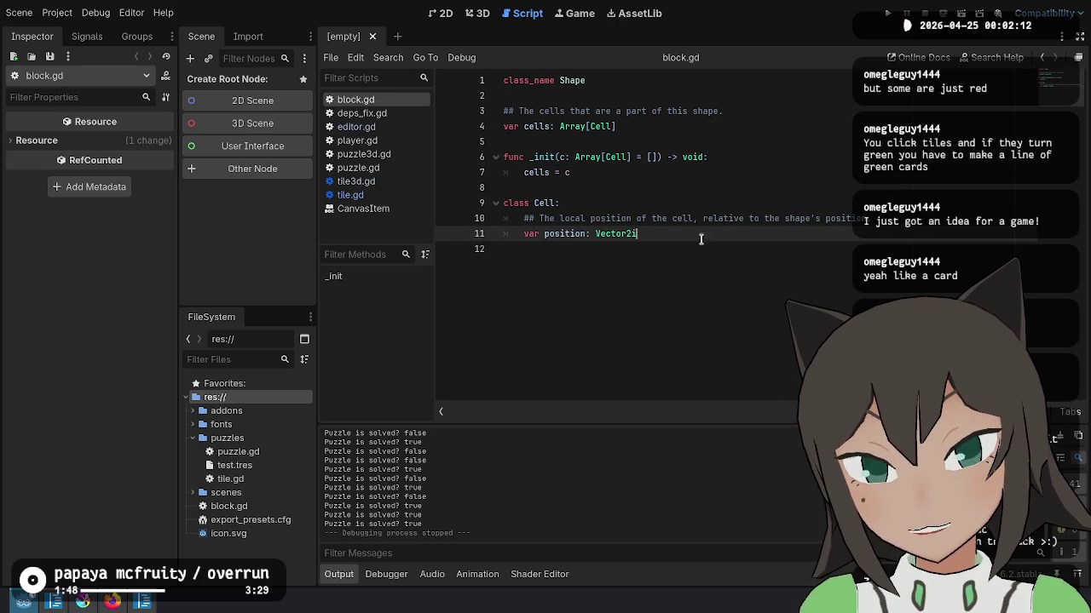
{"action": "left_click", "coordinate": [720, 285]}
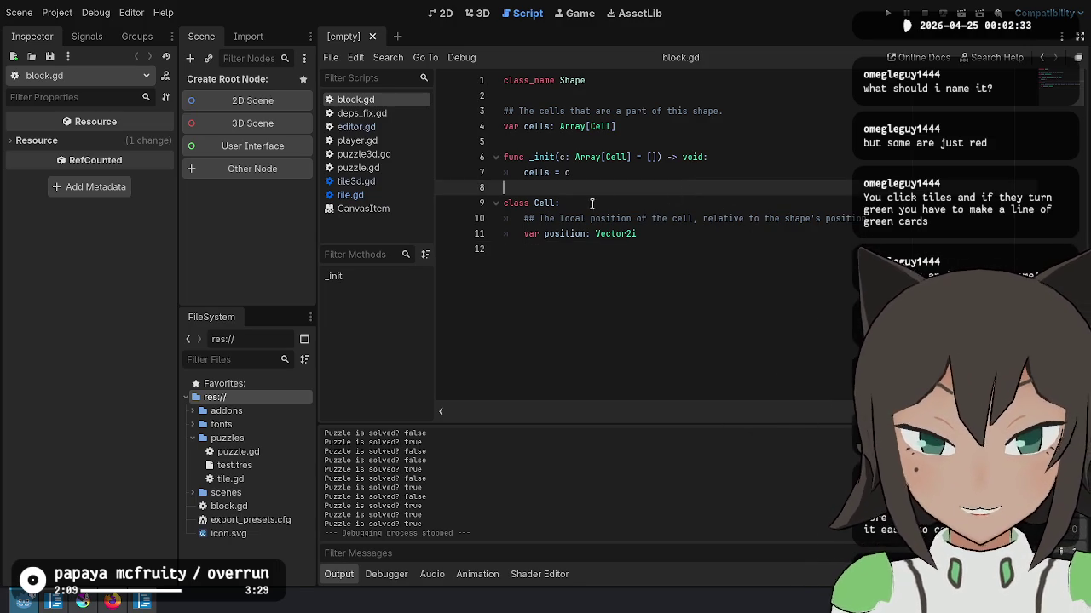
{"action": "left_click", "coordinate": [772, 130]}
{"action": "left_click", "coordinate": [755, 137]}
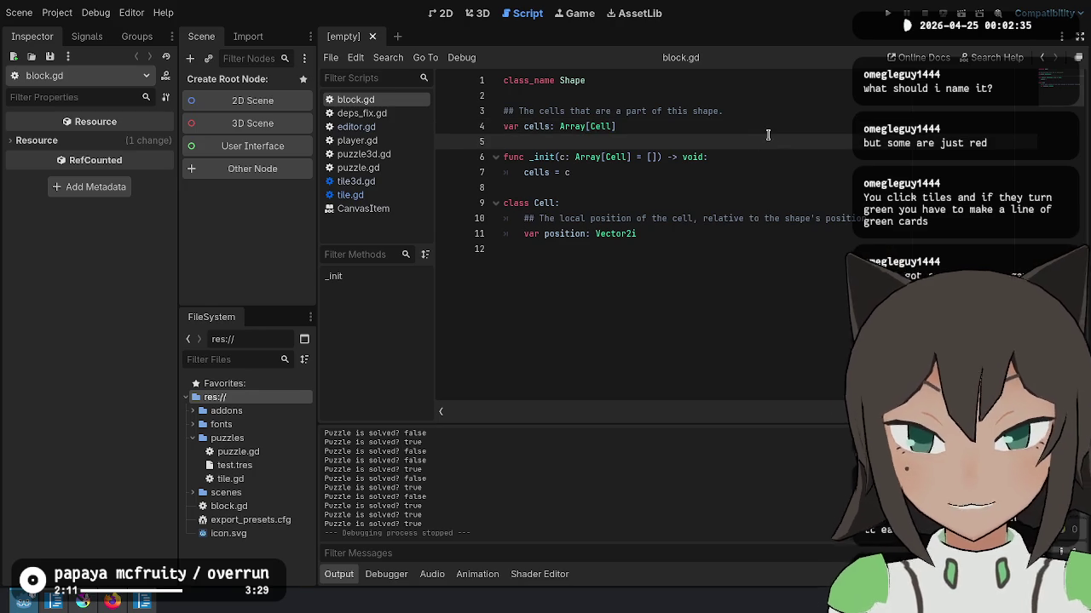
{"action": "key", "text": "Return"}
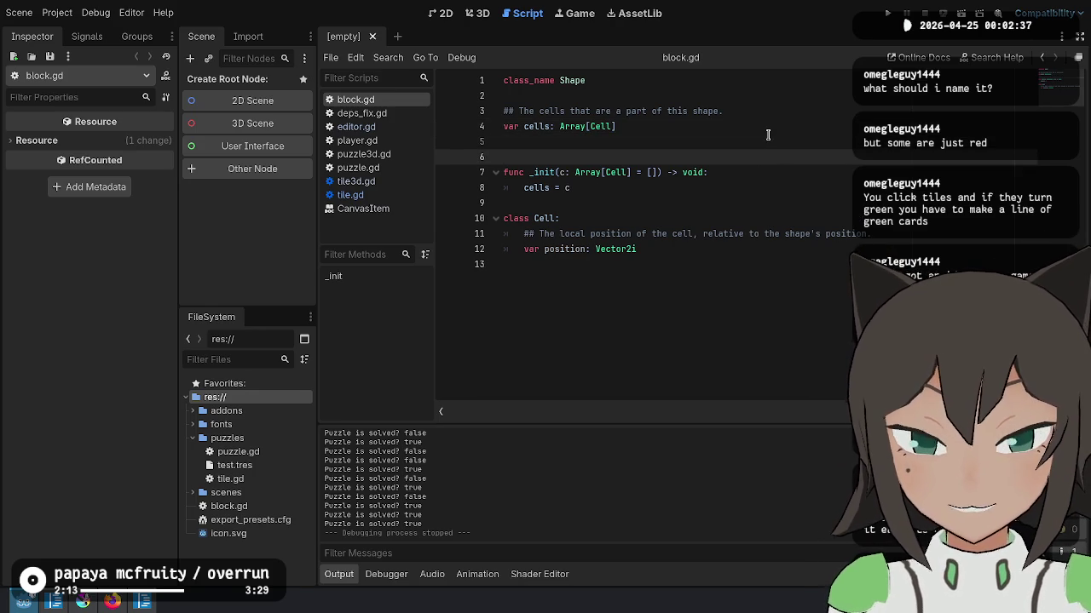
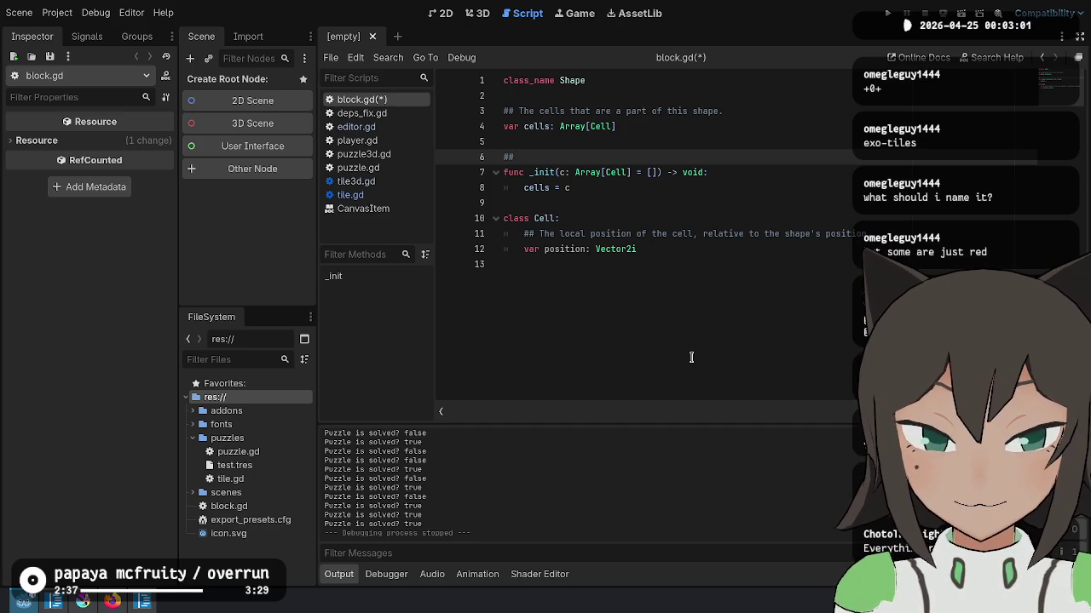
Step: Delete the stray empty ## comment line from the top of the Shape script
{"action": "key", "text": "BackSpace"}
{"action": "key", "text": "BackSpace"}
{"action": "key", "text": "BackSpace"}
{"action": "key", "text": "Up"}
{"action": "key", "text": "Up"}
{"action": "key", "text": "Up"}
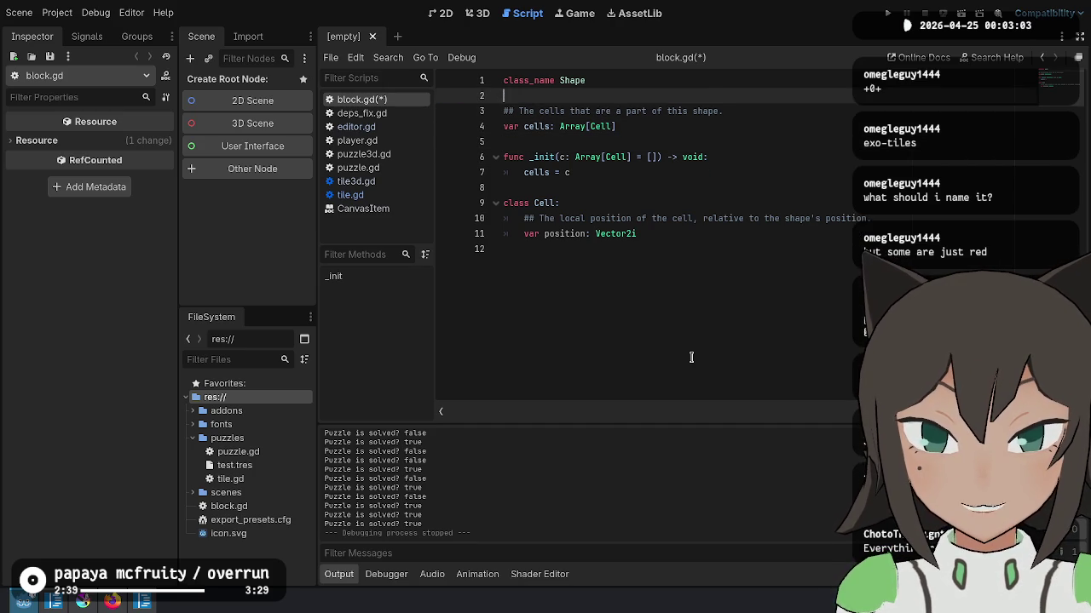
{"action": "key", "text": "Up"}
{"action": "key", "text": "ctrl+shift+Return"}
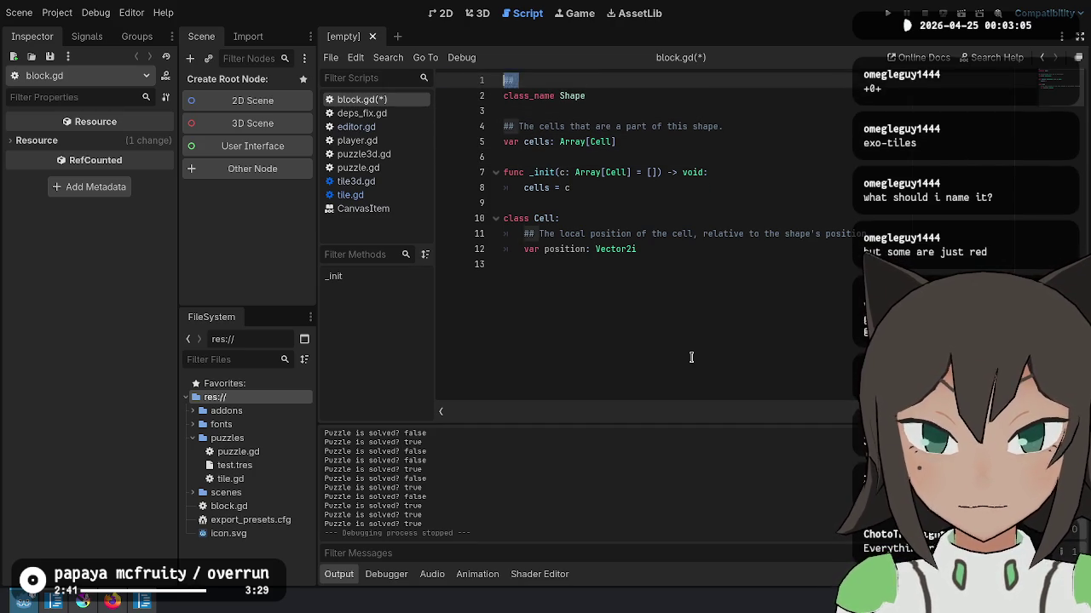
{"action": "key", "text": "Delete"}
{"action": "key", "text": "BackSpace"}
{"action": "key", "text": "BackSpace"}
{"action": "key", "text": "Down"}
{"action": "key", "text": "Down"}
{"action": "key", "text": "Down"}
{"action": "key", "text": "Down"}
{"action": "key", "text": "Down"}
{"action": "key", "text": "Down"}
{"action": "key", "text": "Down"}
Step: Reword the Cell position comment to 'The global position of the cell.'
{"action": "key", "text": "ctrl+Delete"}
{"action": "key", "text": "ctrl+Right"}
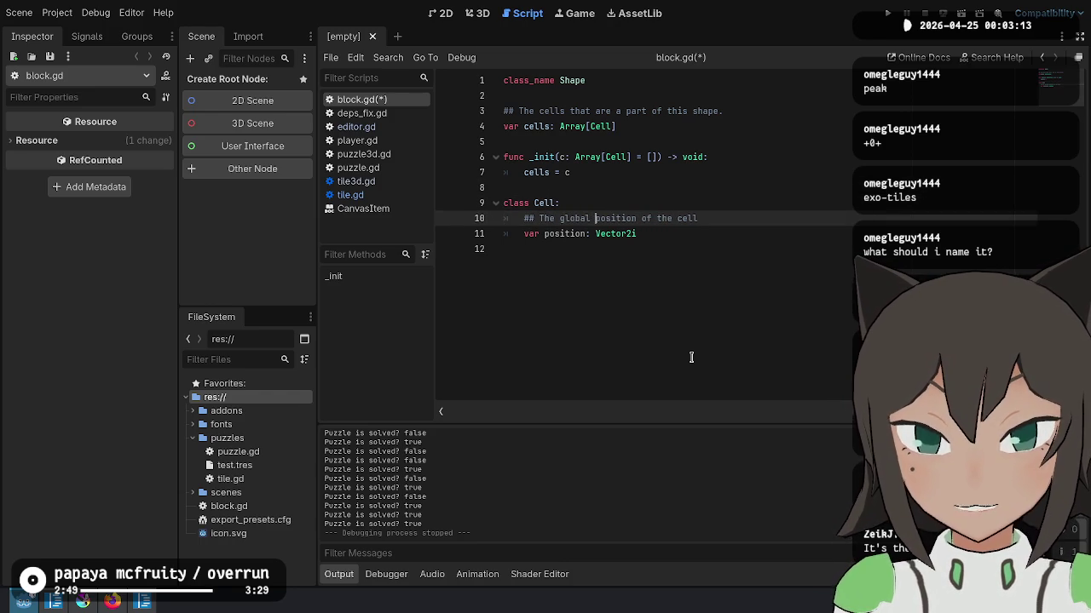
{"action": "key", "text": "Up"}
{"action": "key", "text": "Up"}
{"action": "key", "text": "Up"}
{"action": "key", "text": "Up"}
{"action": "key", "text": "Up"}
{"action": "key", "text": "Down"}
{"action": "key", "text": "Down"}
{"action": "key", "text": "Down"}
{"action": "key", "text": "Down"}
{"action": "key", "text": "End"}
{"action": "type", "text": "."}
{"action": "key", "text": "Up"}
{"action": "key", "text": "Up"}
{"action": "key", "text": "Up"}
{"action": "key", "text": "Down"}
{"action": "key", "text": "Down"}
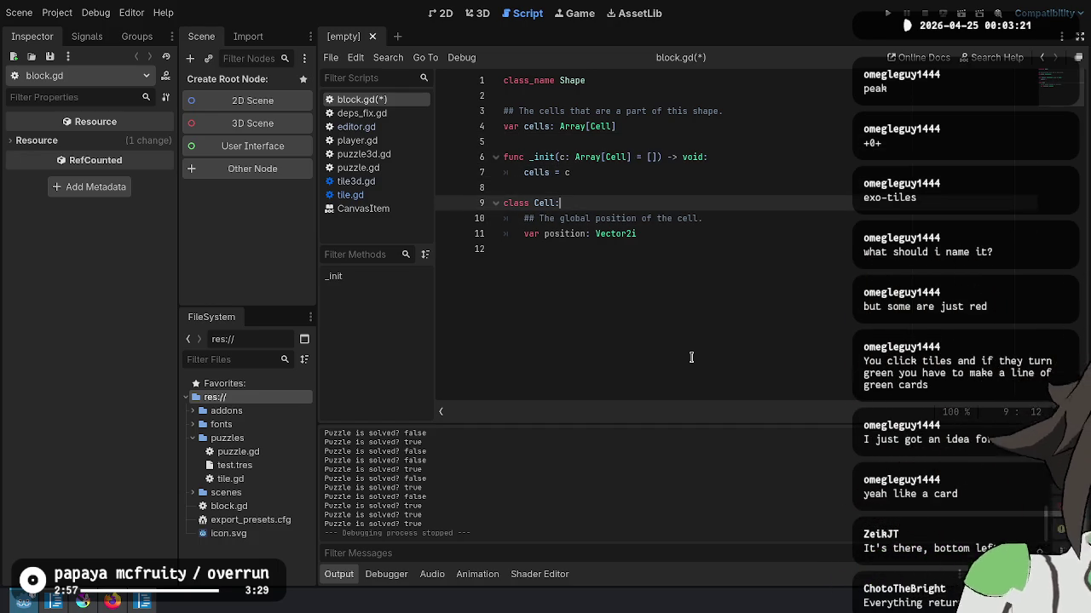
Step: Open a new indented line after var position, then glance at the C# project code
{"action": "key", "text": "Down"}
{"action": "key", "text": "Down"}
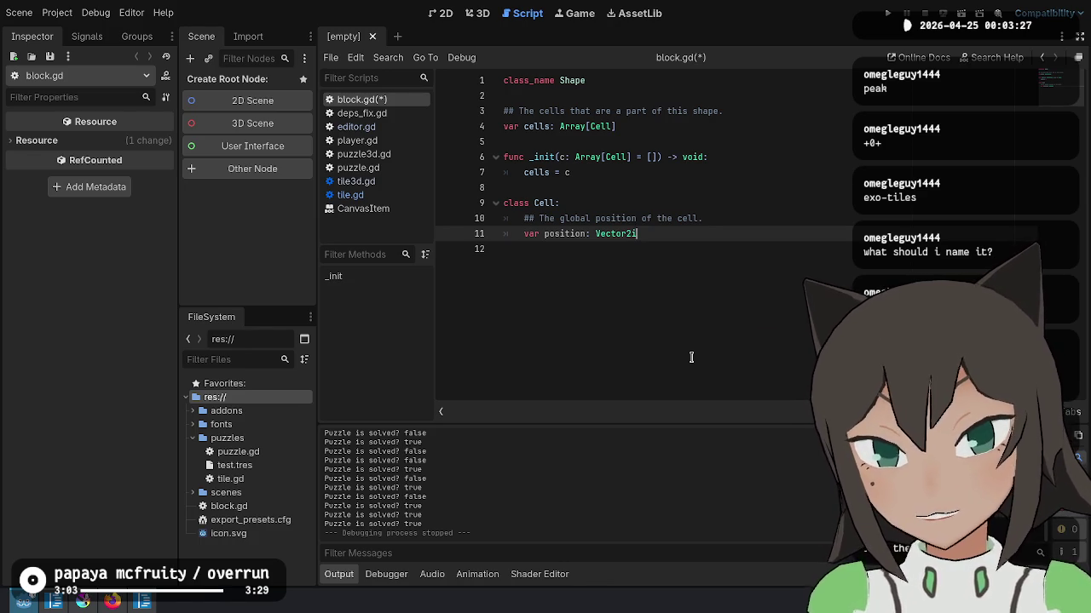
{"action": "key", "text": "Return"}
{"action": "key", "text": "Return"}
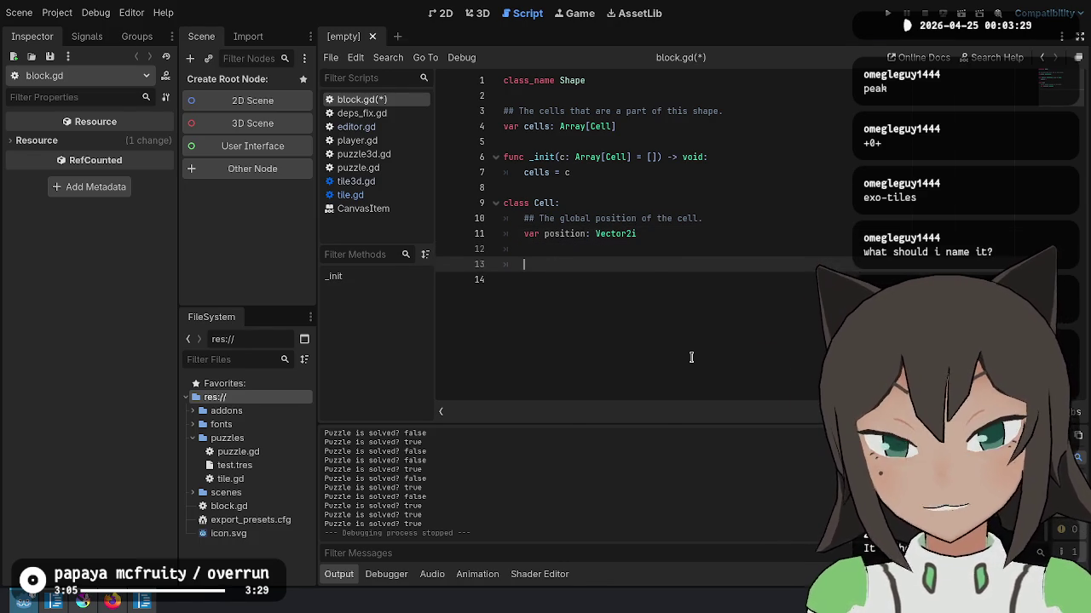
{"action": "key", "text": "alt+Tab"}
{"action": "scroll", "coordinate": [539, 450], "scroll_direction": "down", "scroll_amount": 3}
{"action": "scroll", "coordinate": [589, 259], "scroll_direction": "down", "scroll_amount": 2}
{"action": "scroll", "coordinate": [565, 244], "scroll_direction": "up", "scroll_amount": 5}
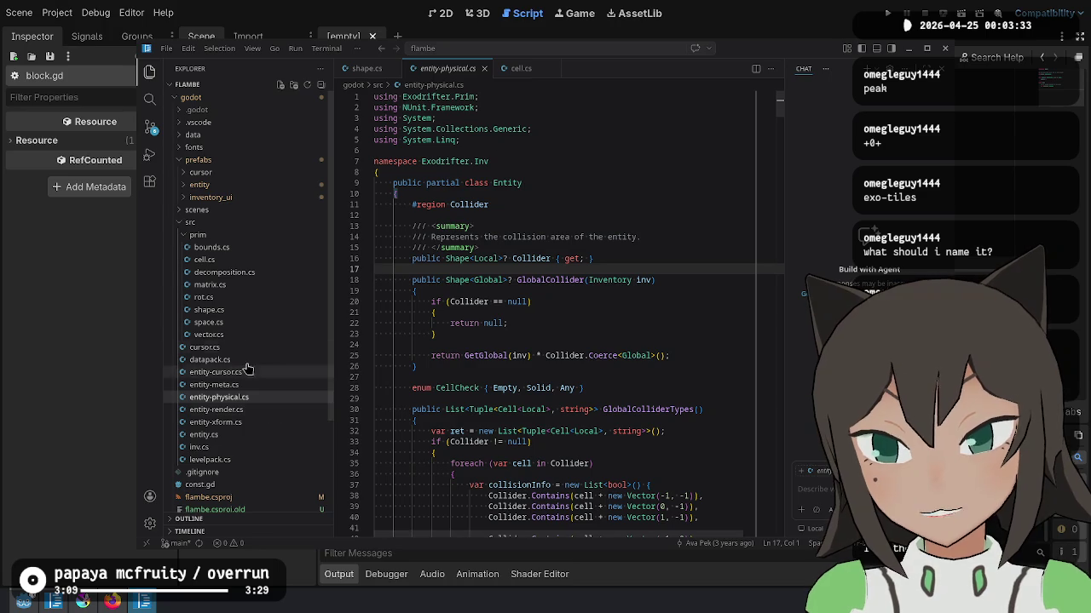
{"action": "left_click", "coordinate": [213, 260]}
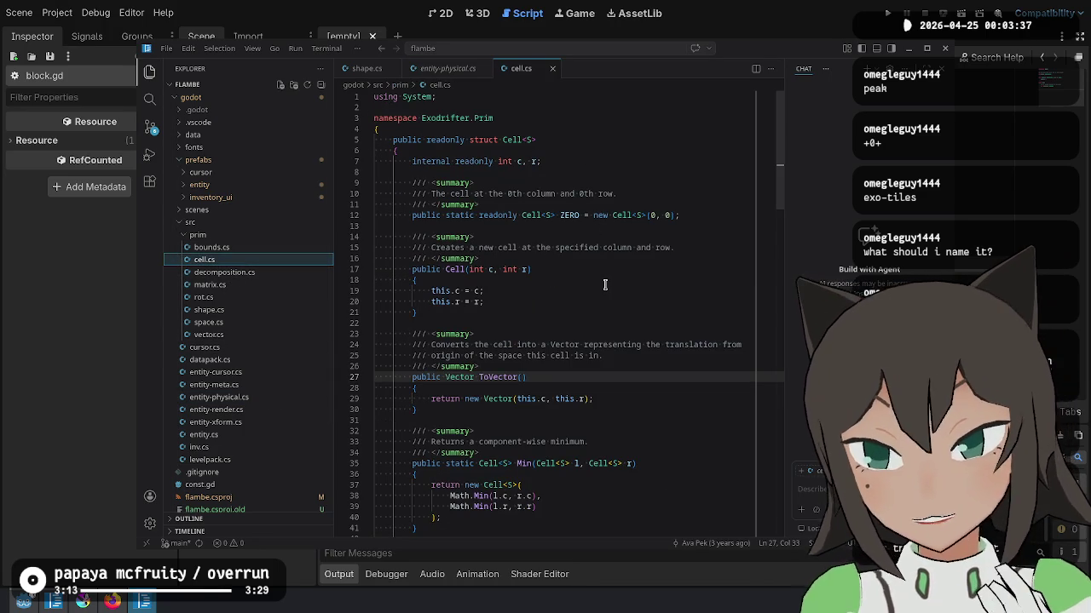
{"action": "key", "text": "alt+Tab"}
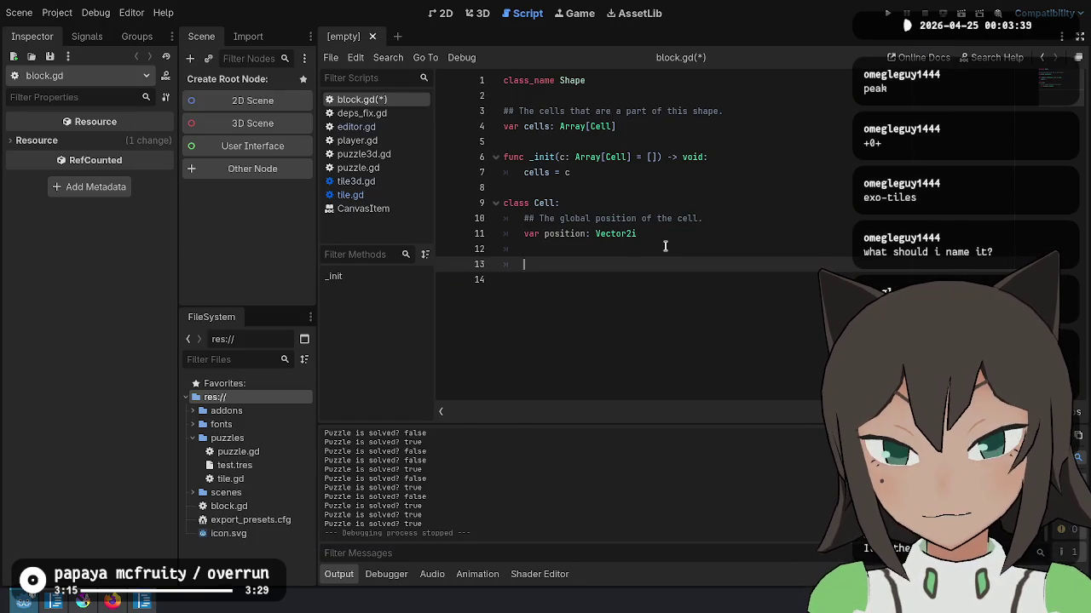
{"action": "key", "text": "alt+Tab"}
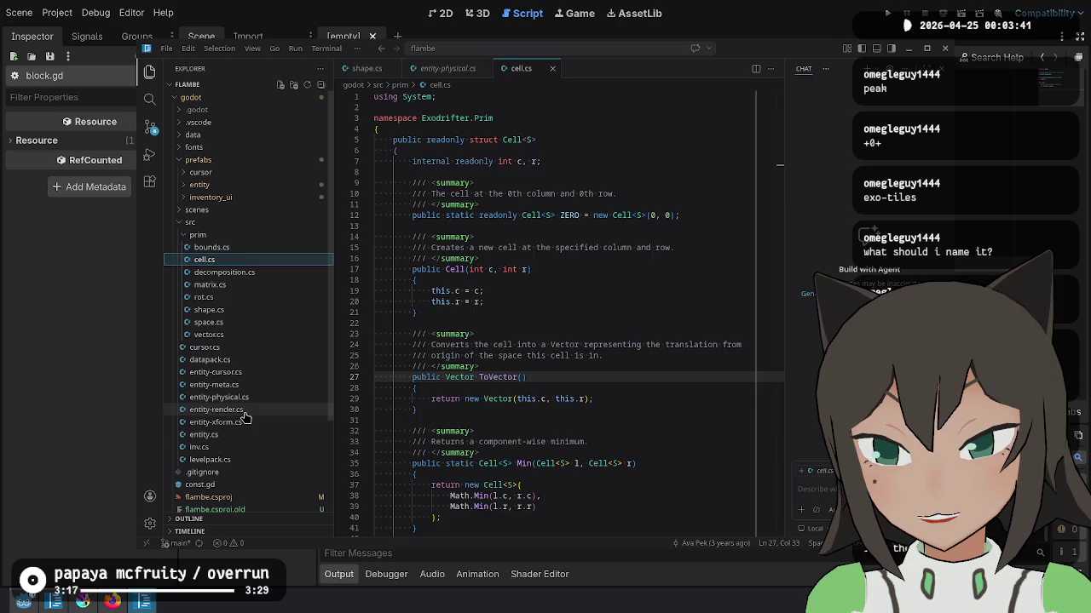
{"action": "left_click", "coordinate": [245, 417]}
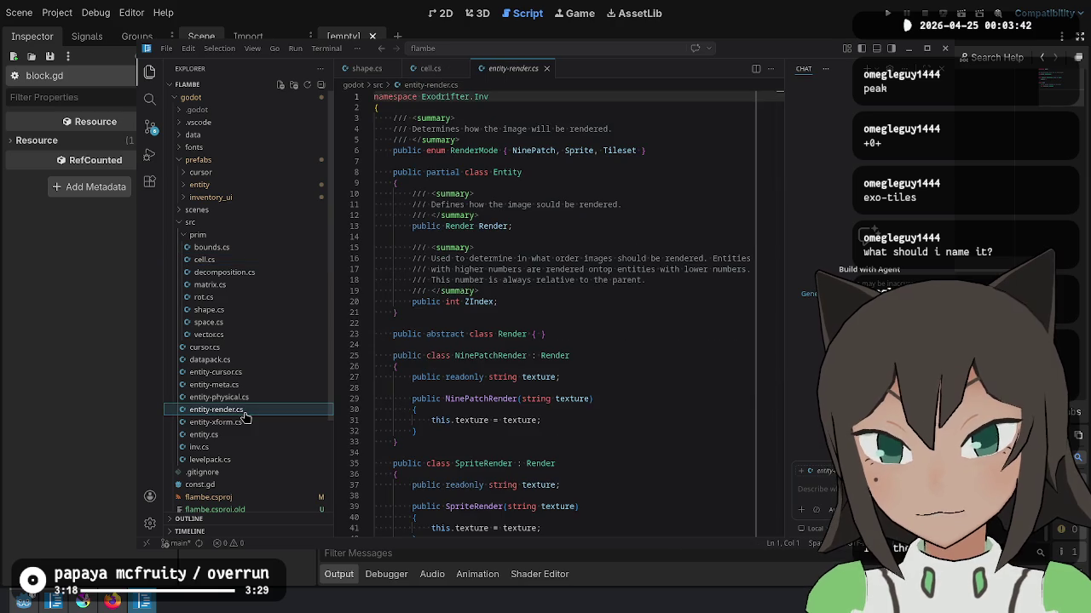
{"action": "left_click", "coordinate": [257, 374]}
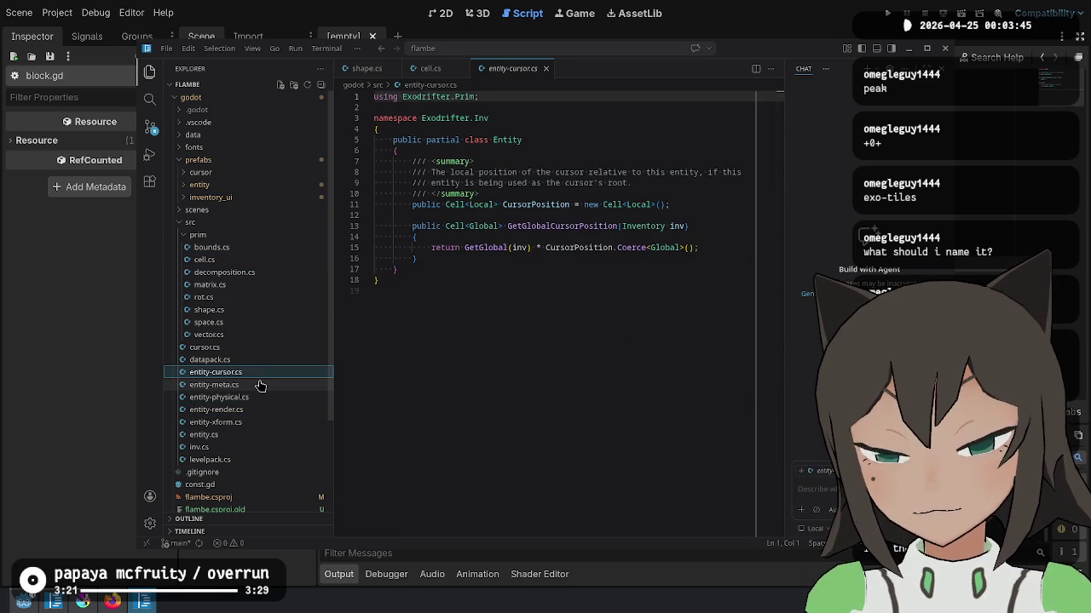
{"action": "left_click", "coordinate": [261, 397]}
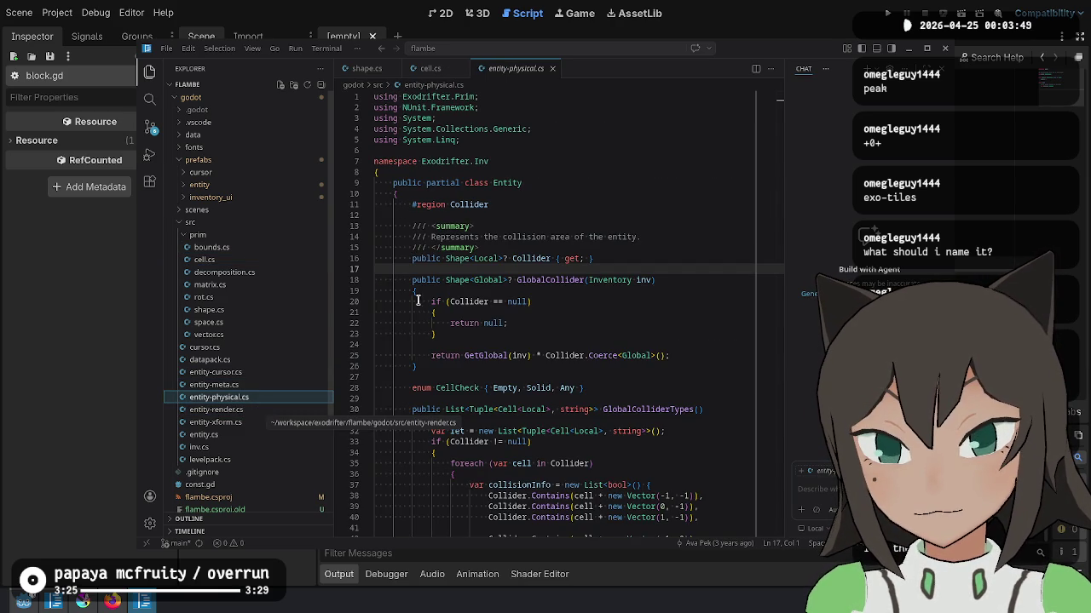
{"action": "scroll", "coordinate": [530, 228], "scroll_direction": "down", "scroll_amount": 3}
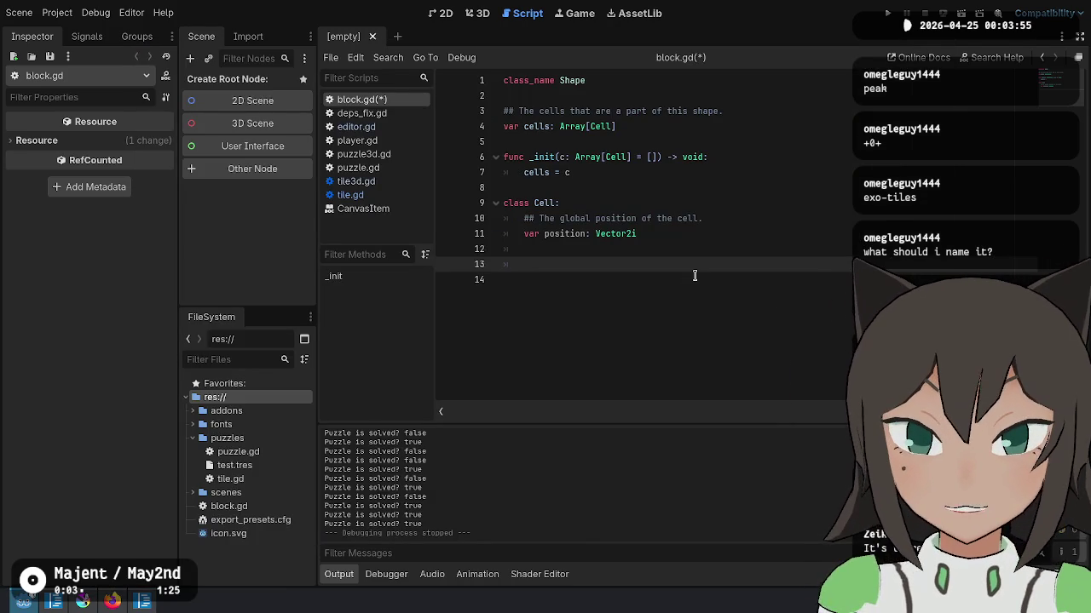
Step: Add '## The rotation of the cell.' and 'var orientation: Orientation' to the Cell class
{"action": "type", "text": "## The rotation of the cell."}
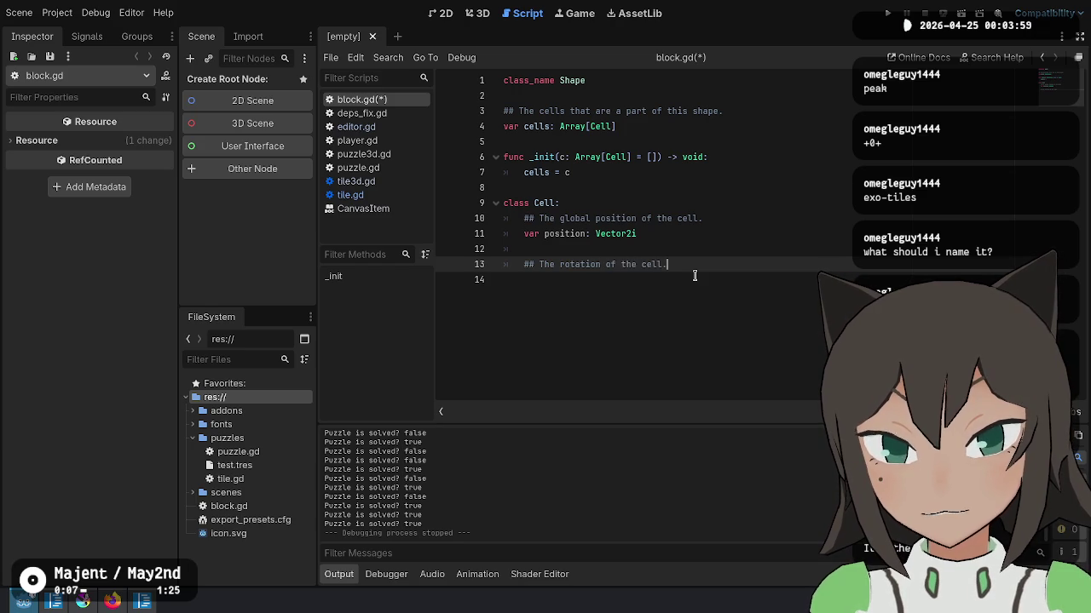
{"action": "key", "text": "Return"}
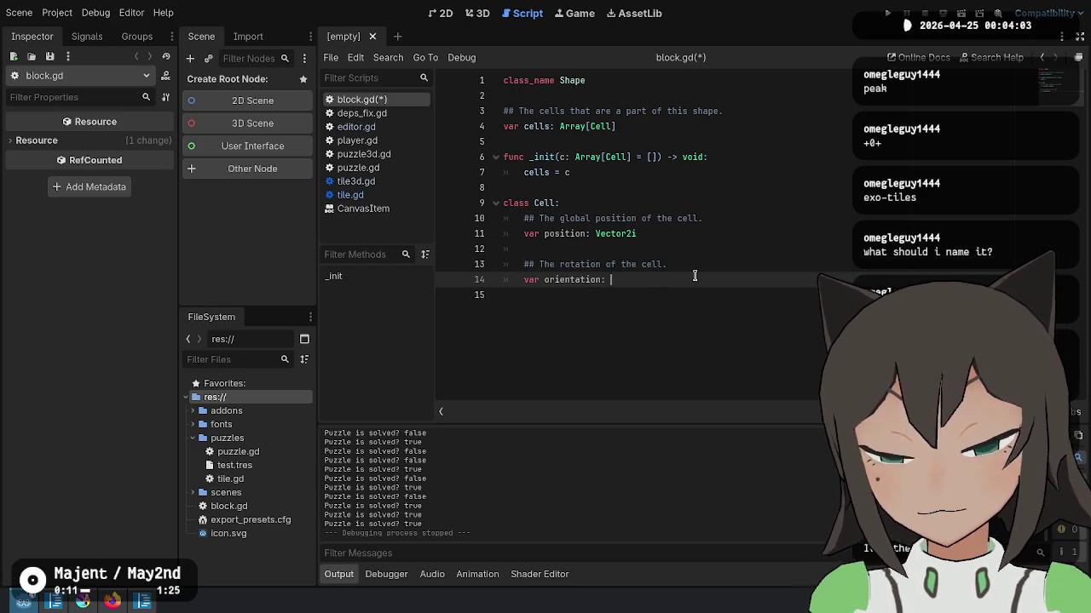
{"action": "type", "text": "0"}
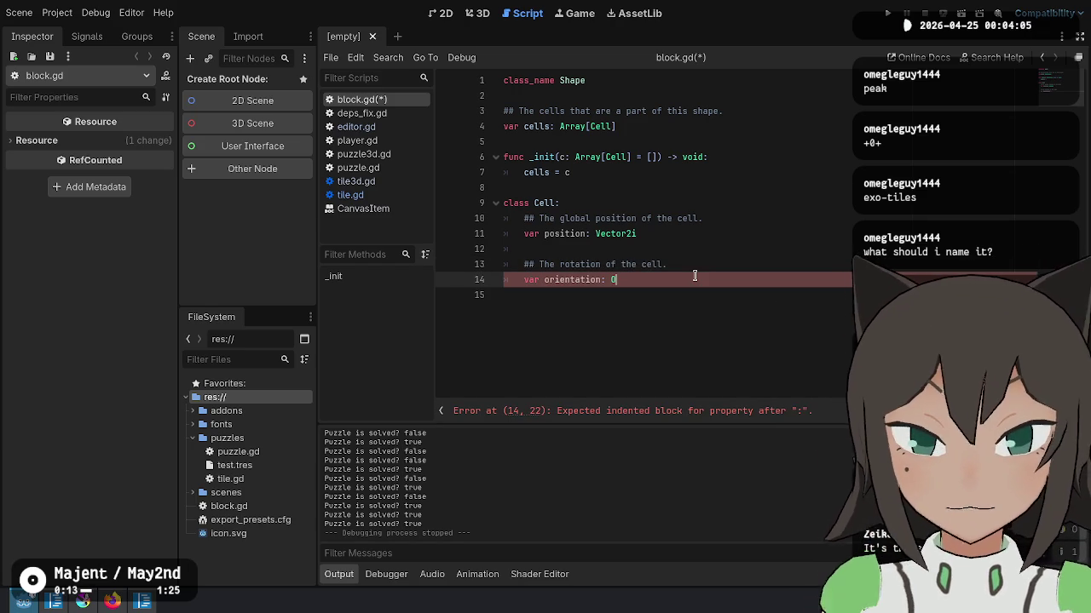
{"action": "type", "text": "rientation"}
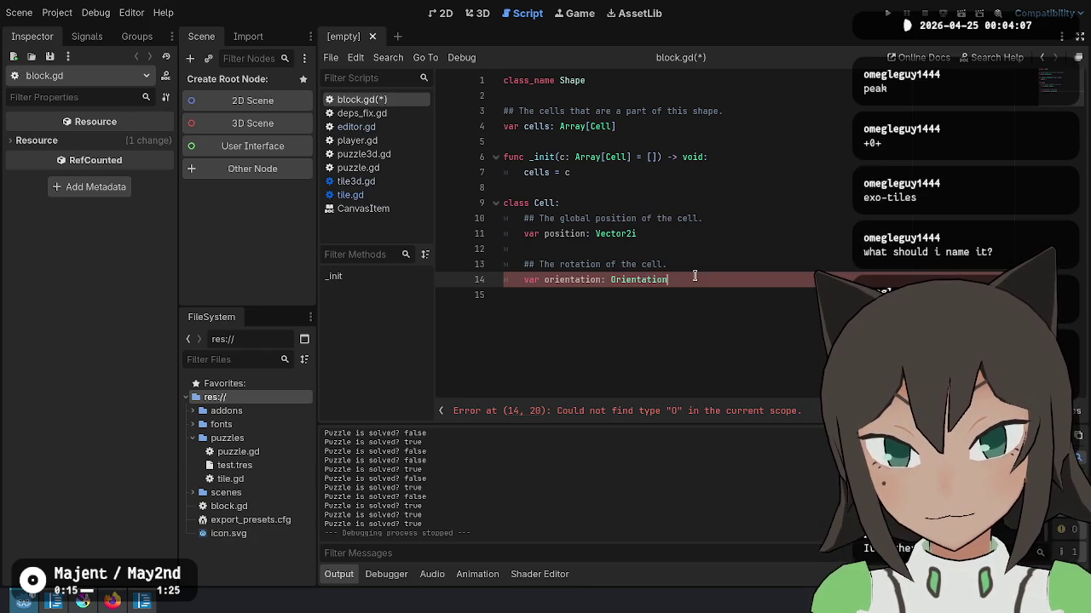
Step: Clear the stray indentation on line 12 and leave a blank line below the Cell class
{"action": "key", "text": "Up"}
{"action": "key", "text": "Up"}
{"action": "key", "text": "Up"}
{"action": "key", "text": "Up"}
{"action": "key", "text": "Up"}
{"action": "key", "text": "Up"}
{"action": "key", "text": "Down"}
{"action": "key", "text": "Down"}
{"action": "key", "text": "Down"}
{"action": "key", "text": "Down"}
{"action": "key", "text": "Down"}
{"action": "key", "text": "Down"}
{"action": "key", "text": "Up"}
{"action": "key", "text": "Up"}
{"action": "key", "text": "shift+Home"}
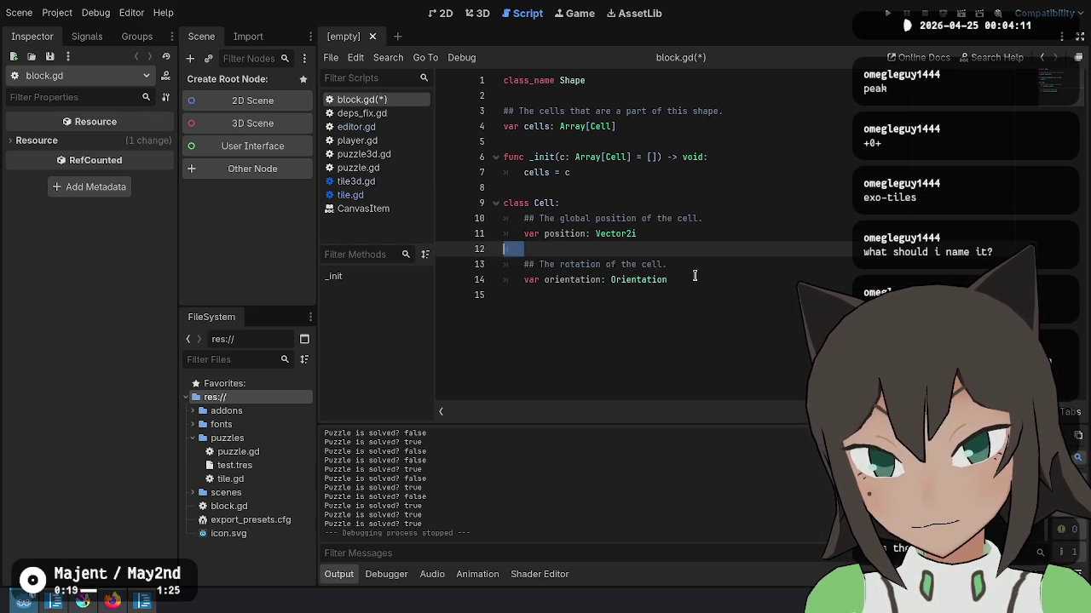
{"action": "key", "text": "Down"}
{"action": "key", "text": "Down"}
{"action": "key", "text": "Down"}
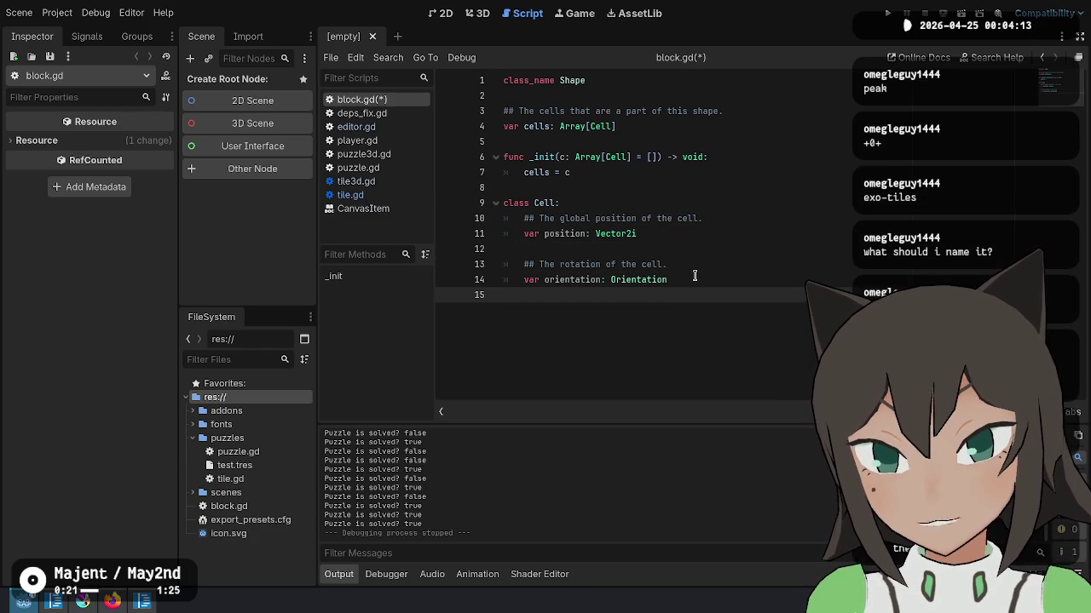
{"action": "key", "text": "Return"}
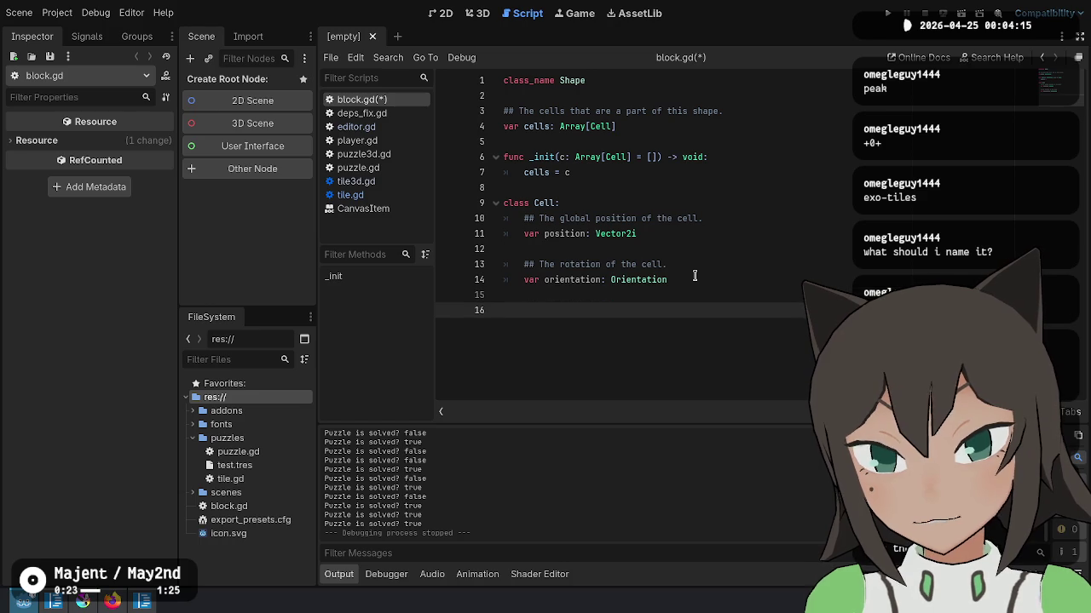
{"action": "key", "text": "BackSpace"}
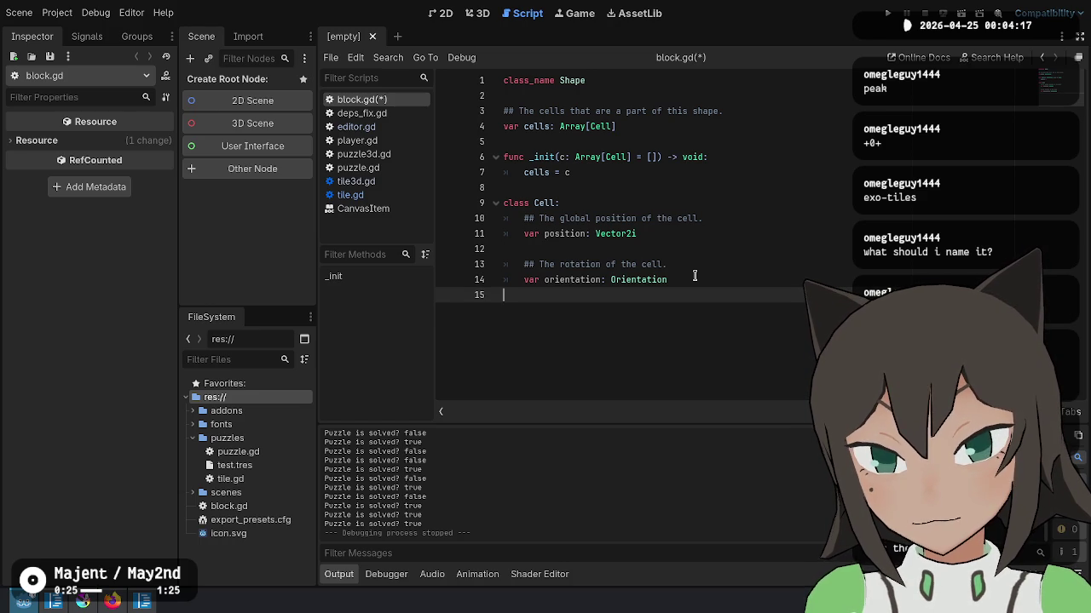
{"action": "key", "text": "Return"}
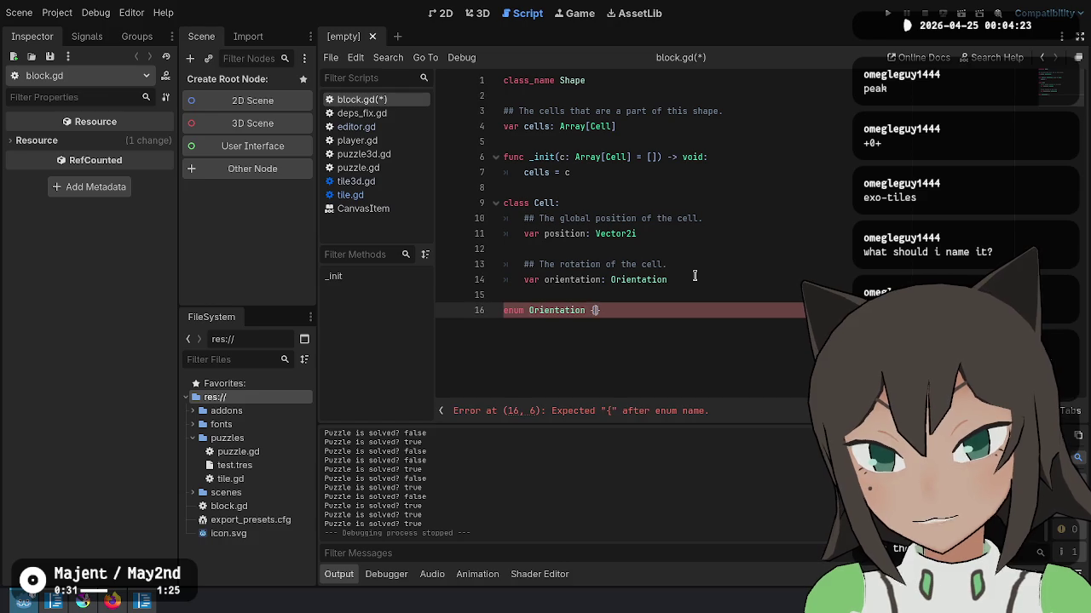
Step: Fill the Orientation enum body with Identity and O90, replacing the old Normal entry
{"action": "key", "text": "Return"}
{"action": "type", "text": "Normal"}
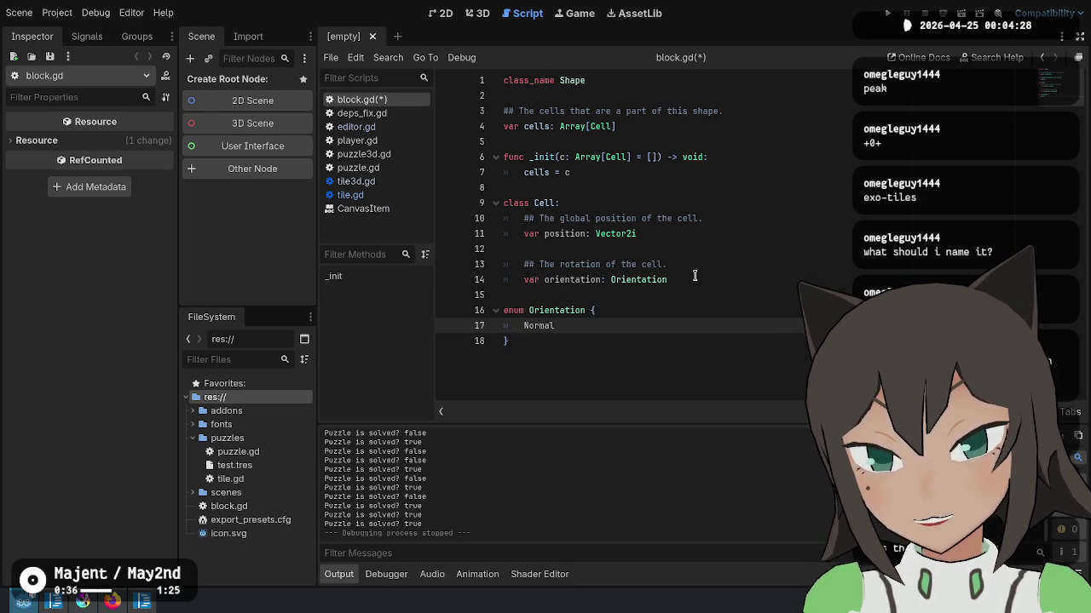
{"action": "type", "text": ","}
{"action": "key", "text": "Return"}
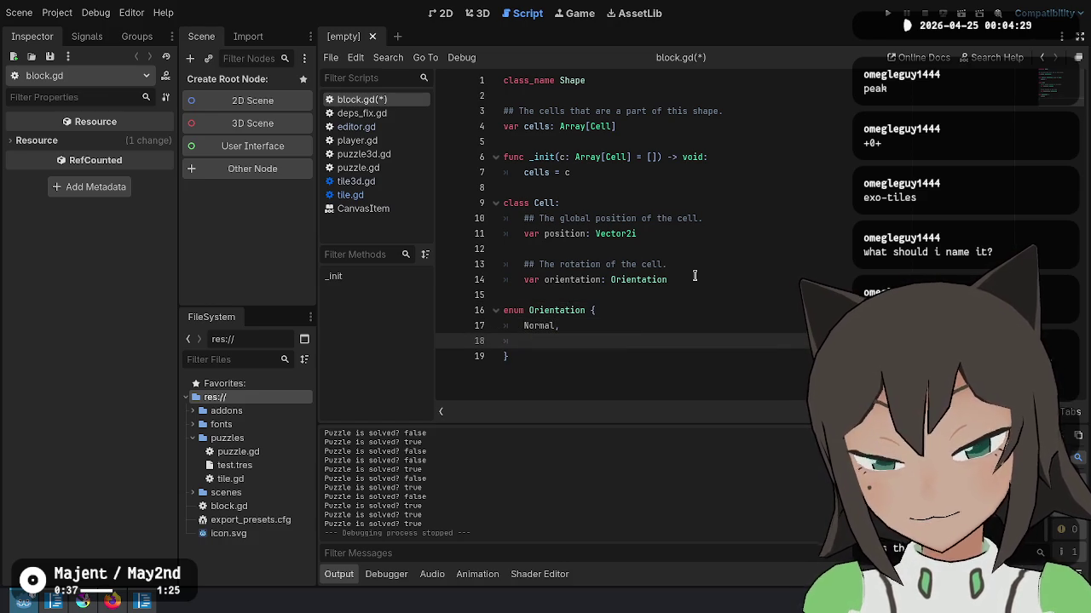
{"action": "key", "text": "Up"}
{"action": "key", "text": "shift+End"}
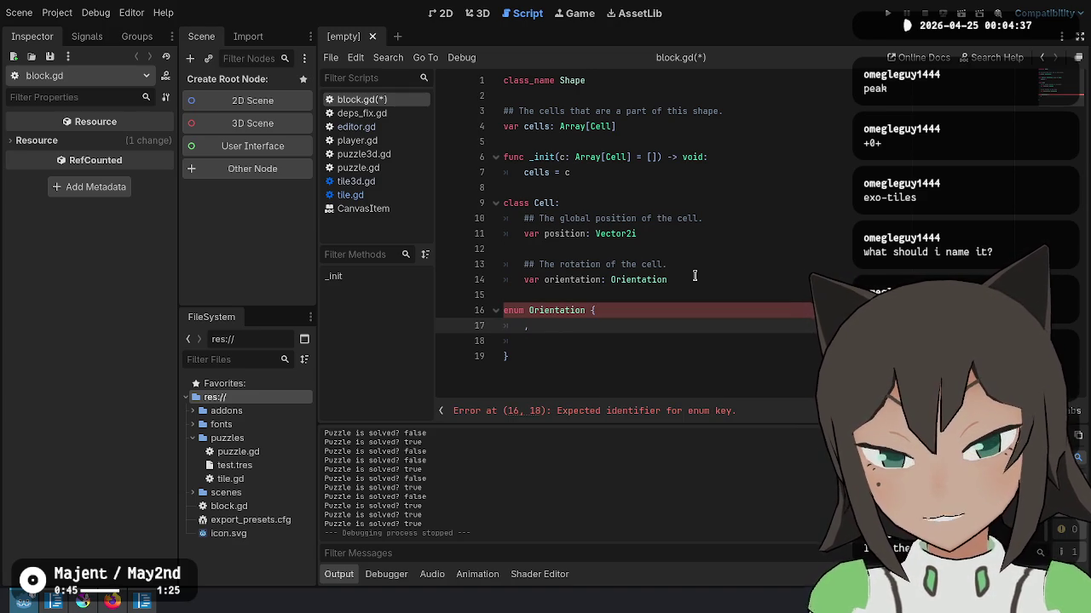
{"action": "type", "text": ","}
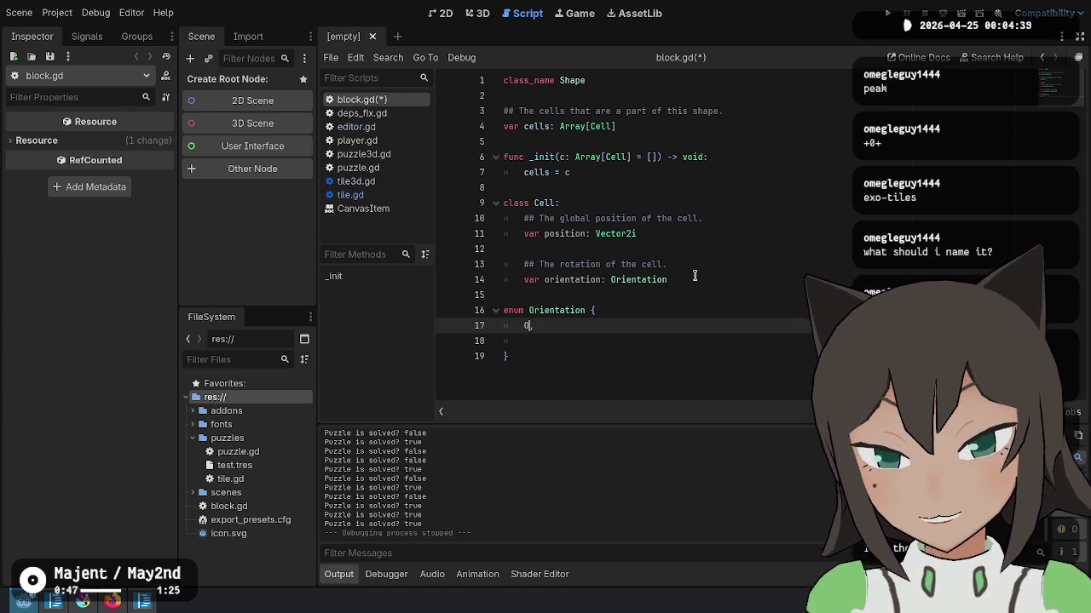
{"action": "key", "text": "Return"}
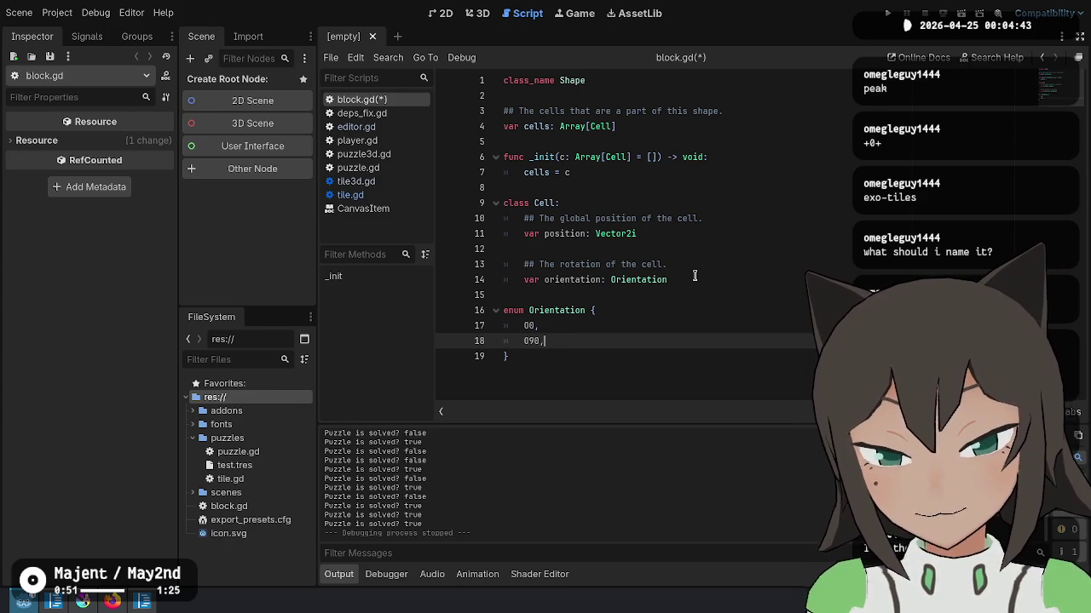
Step: Duplicate the rotation entry to add the O180 and O270 entries
{"action": "key", "text": "ctrl+shift+d"}
{"action": "key", "text": "BackSpace"}
{"action": "type", "text": "180"}
{"action": "key", "text": "ctrl+shift+d"}
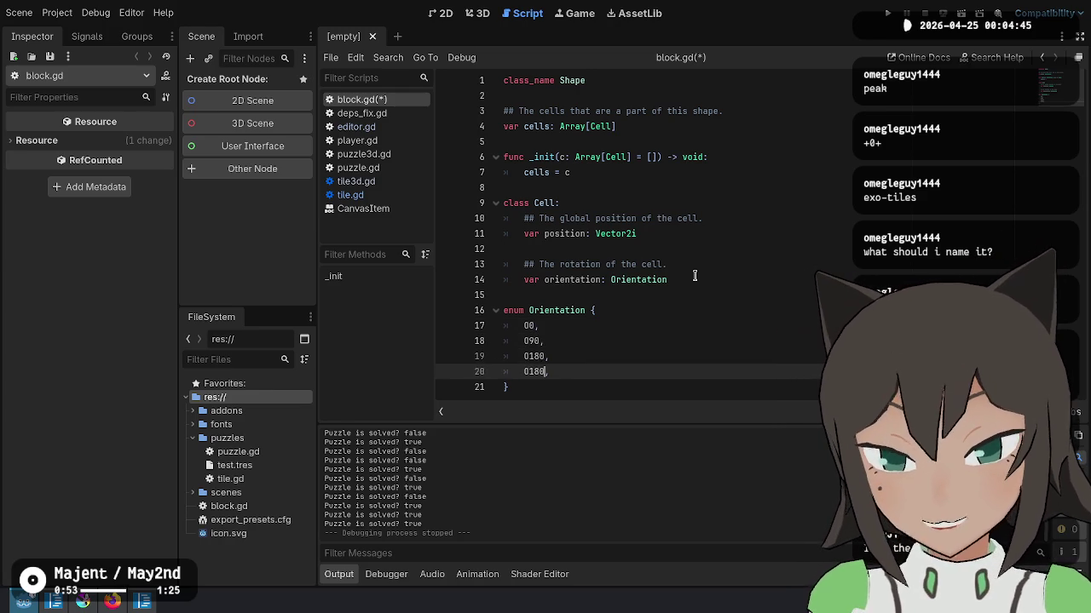
{"action": "key", "text": "Up"}
{"action": "key", "text": "Up"}
{"action": "key", "text": "Up"}
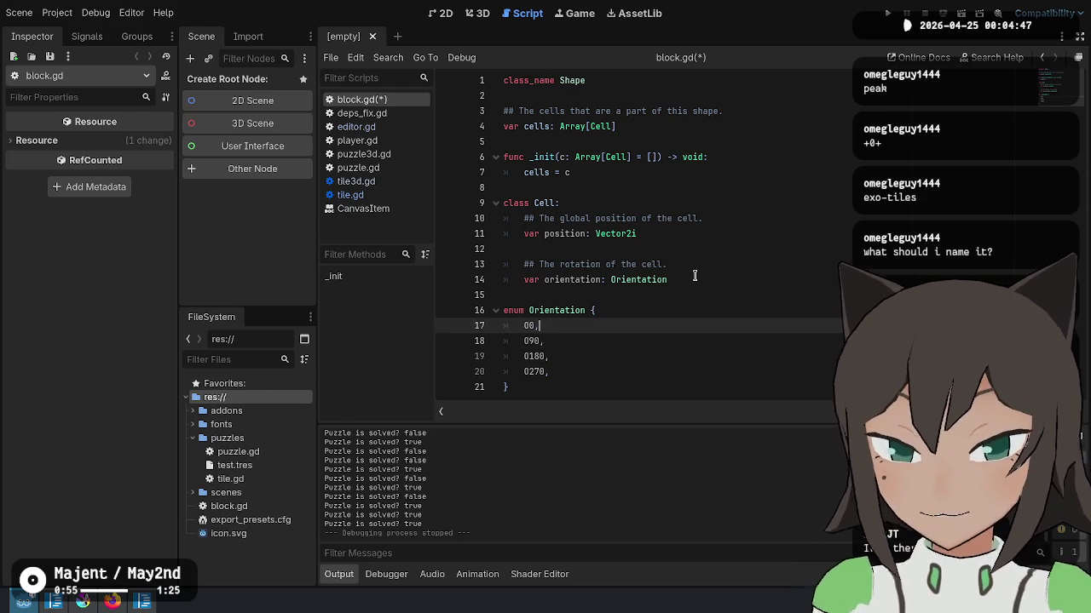
{"action": "key", "text": "Left"}
{"action": "key", "text": "Left"}
{"action": "key", "text": "Down"}
{"action": "key", "text": "Down"}
{"action": "key", "text": "Down"}
{"action": "key", "text": "Down"}
Step: Insert a blank line above the enum Orientation declaration
{"action": "key", "text": "Up"}
{"action": "key", "text": "Up"}
{"action": "key", "text": "Up"}
{"action": "key", "text": "Up"}
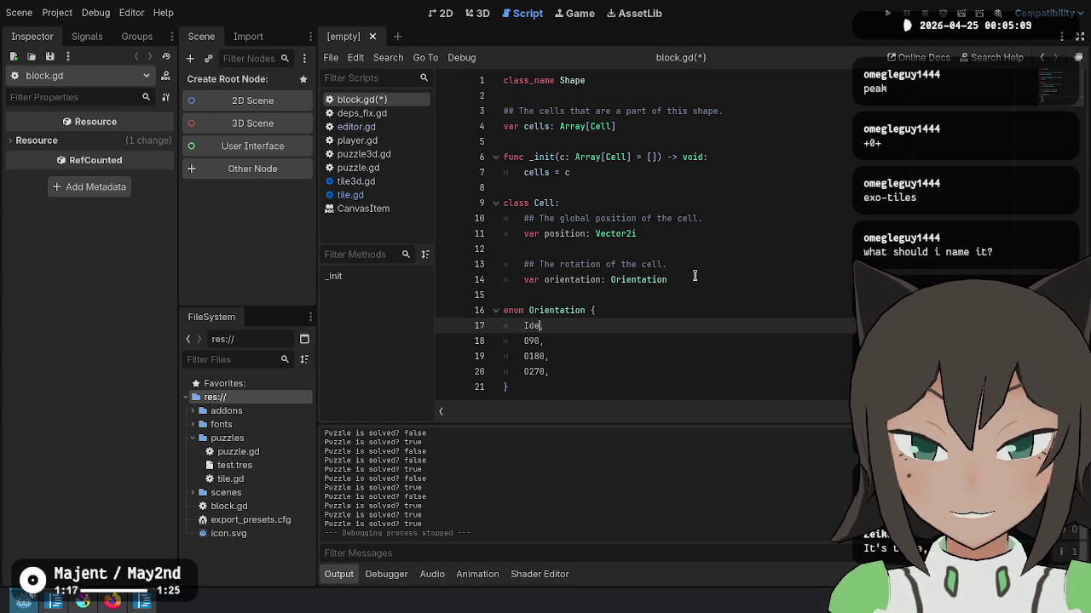
{"action": "key", "text": "Down"}
{"action": "key", "text": "shift+Right"}
{"action": "key", "text": "shift+Right"}
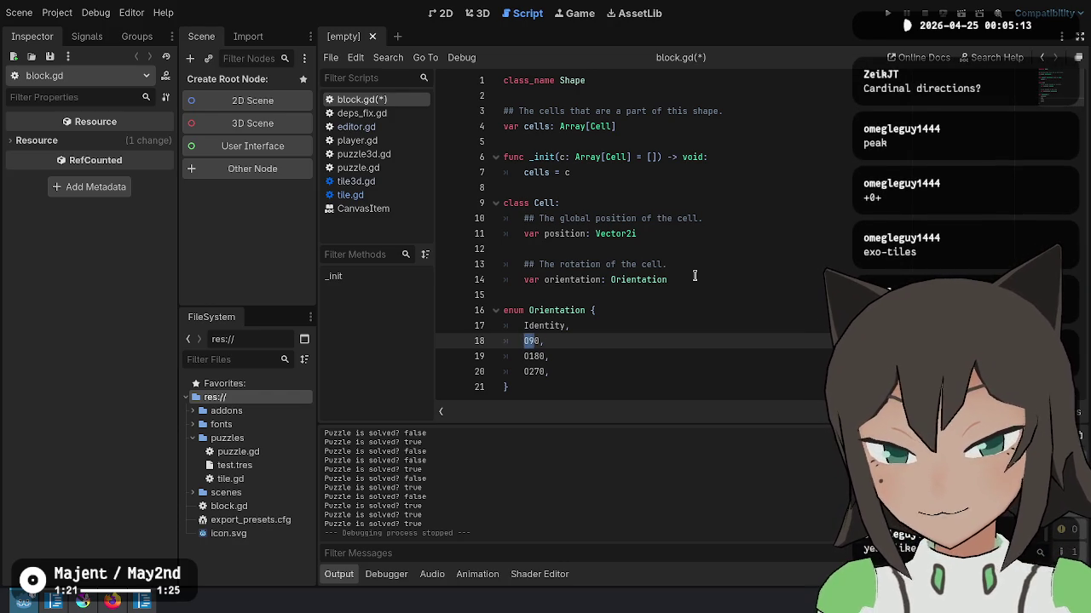
{"action": "key", "text": "Up"}
{"action": "key", "text": "Up"}
{"action": "key", "text": "Up"}
{"action": "key", "text": "Return"}
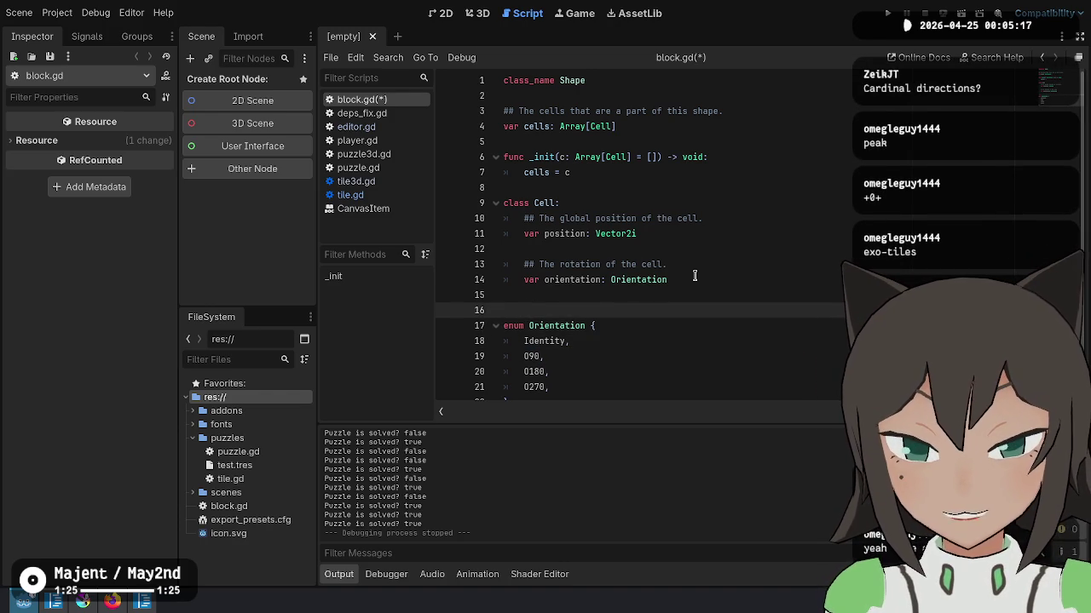
Step: Add a ## comment on which way a tile's top points, and replace entries with North, East, South, West
{"action": "type", "text": "## Which way is the \"top\" of a"}
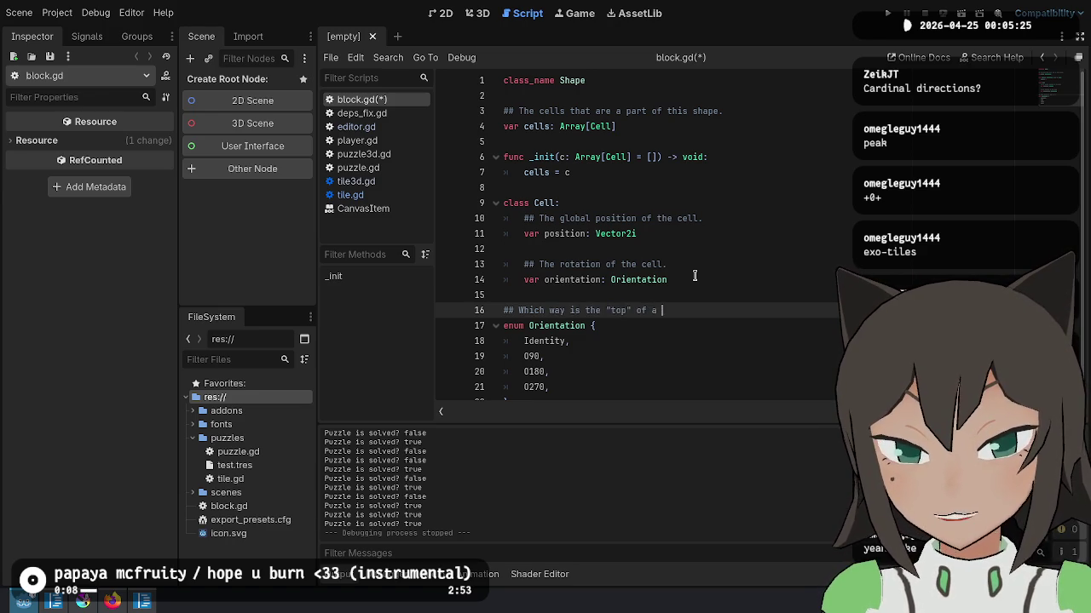
{"action": "key", "text": "Down"}
{"action": "key", "text": "Down"}
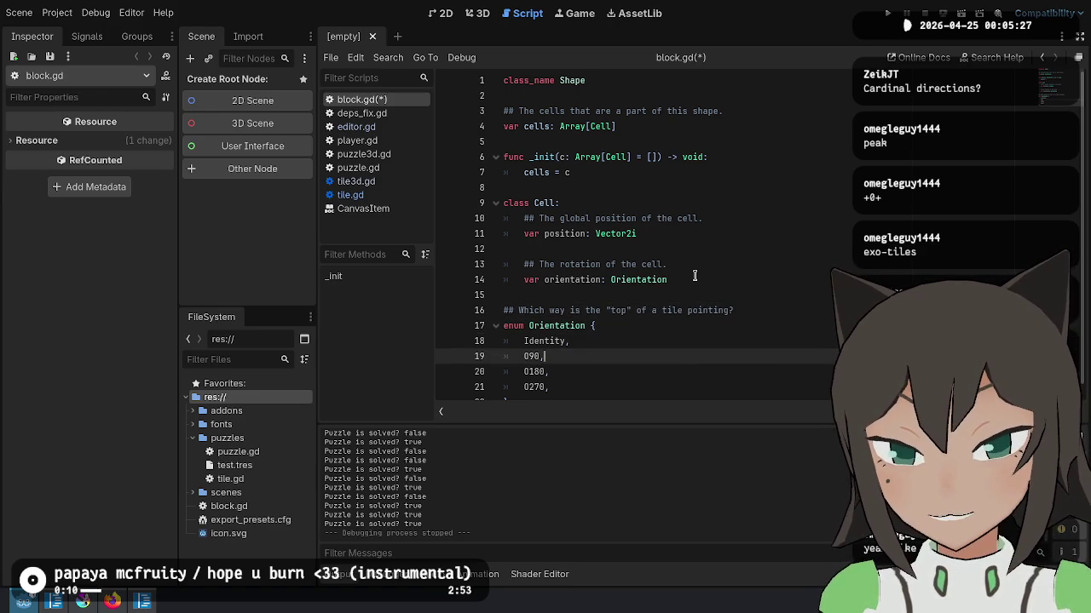
{"action": "key", "text": "shift+Down"}
{"action": "key", "text": "shift+Down"}
{"action": "key", "text": "shift+Down"}
{"action": "key", "text": "shift+End"}
{"action": "type", "text": "N"}
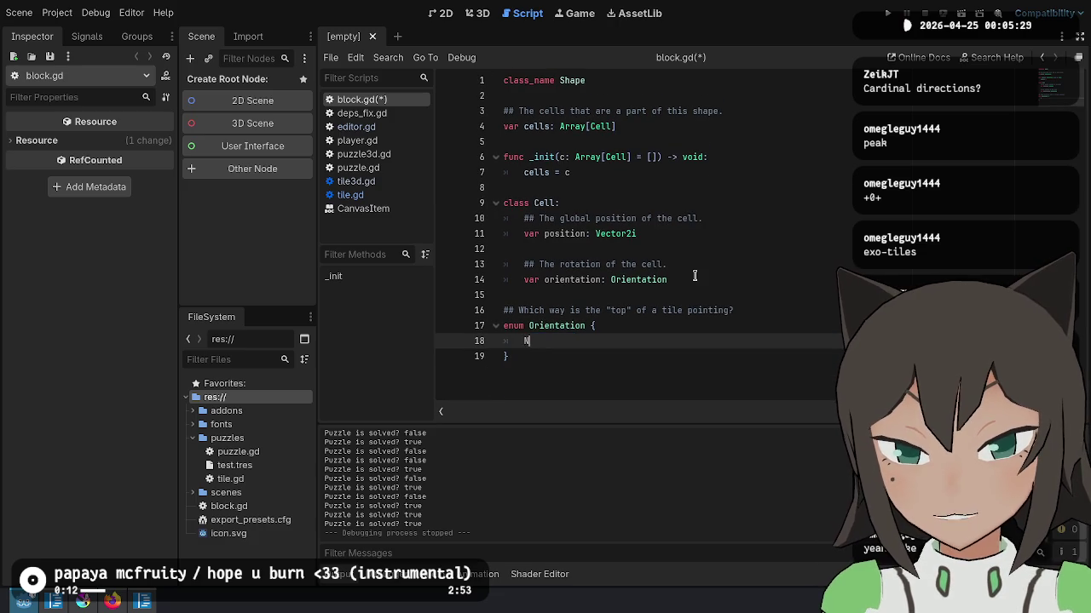
{"action": "key", "text": "Return"}
{"action": "type", "text": "East,"}
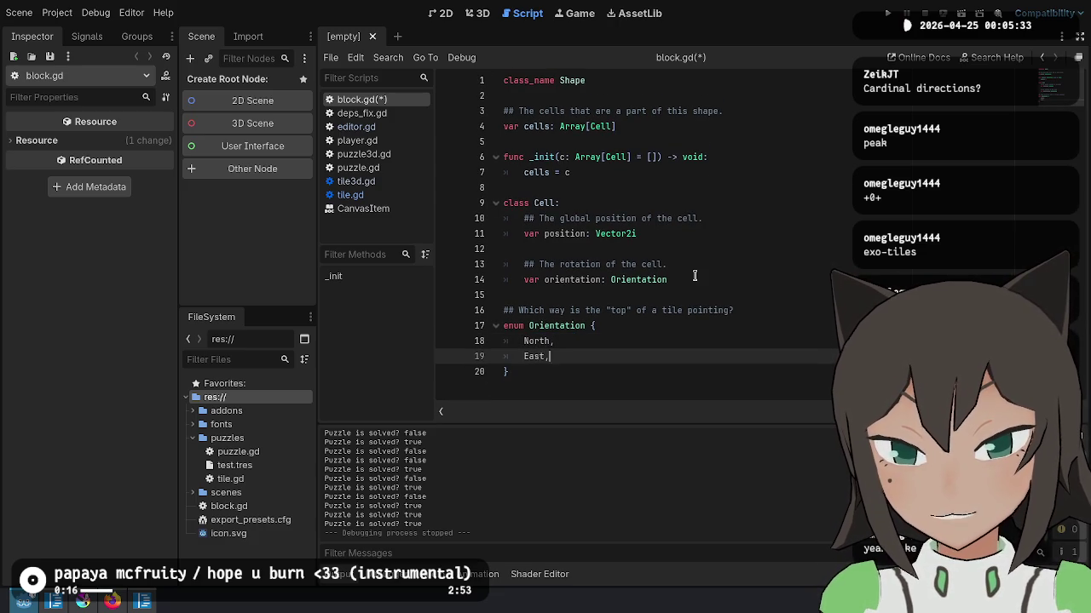
{"action": "key", "text": "Return"}
{"action": "type", "text": "South,"}
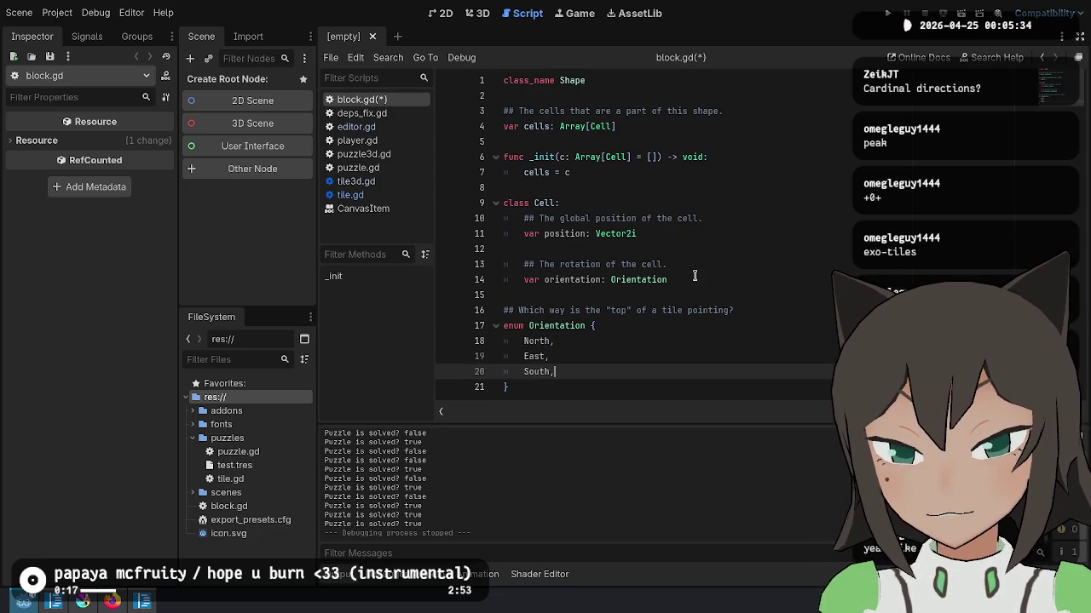
{"action": "key", "text": "Return"}
{"action": "type", "text": "West,"}
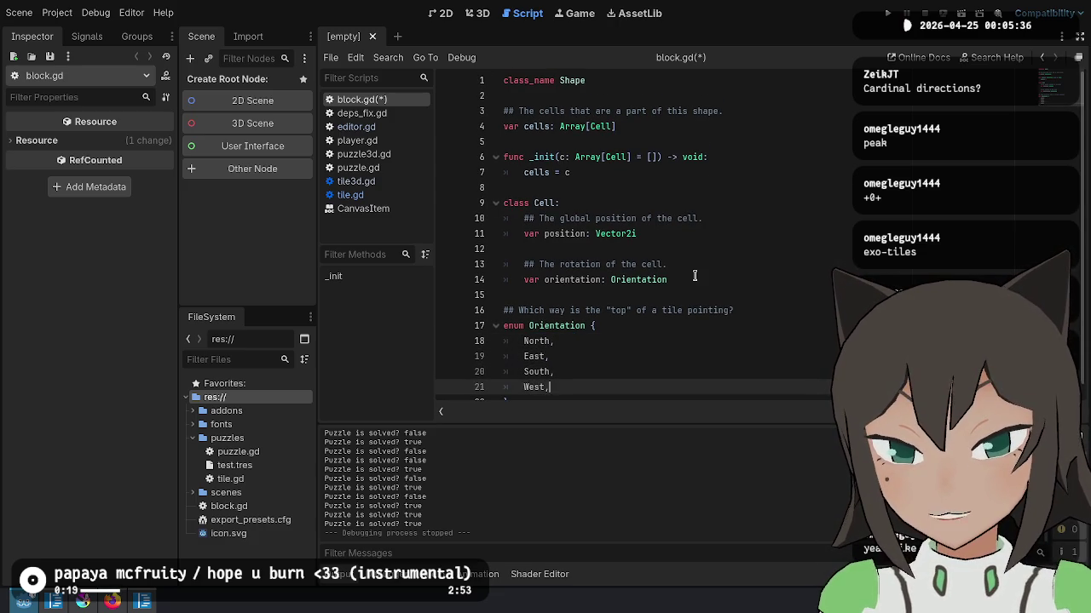
{"action": "key", "text": "Down"}
{"action": "key", "text": "Up"}
{"action": "key", "text": "Up"}
{"action": "key", "text": "Up"}
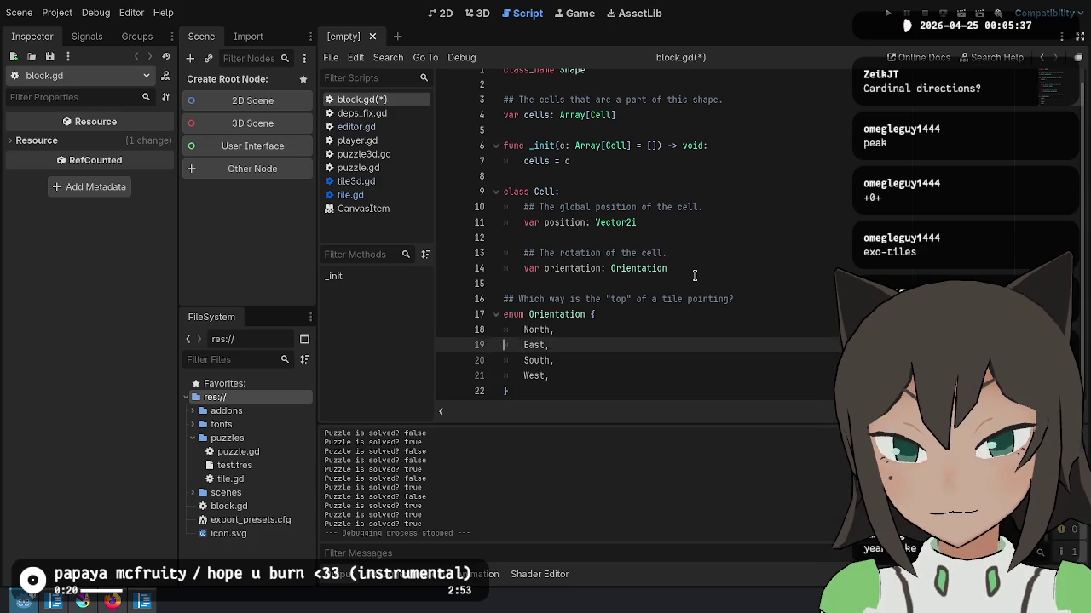
{"action": "key", "text": "Up"}
Step: Number the entries North = 0, East = 1, South = 2, West = 3 and save block.gd
{"action": "key", "text": "Down"}
{"action": "key", "text": "Up"}
{"action": "type", "text": "0"}
{"action": "key", "text": "Down"}
{"action": "type", "text": "1"}
{"action": "key", "text": "Down"}
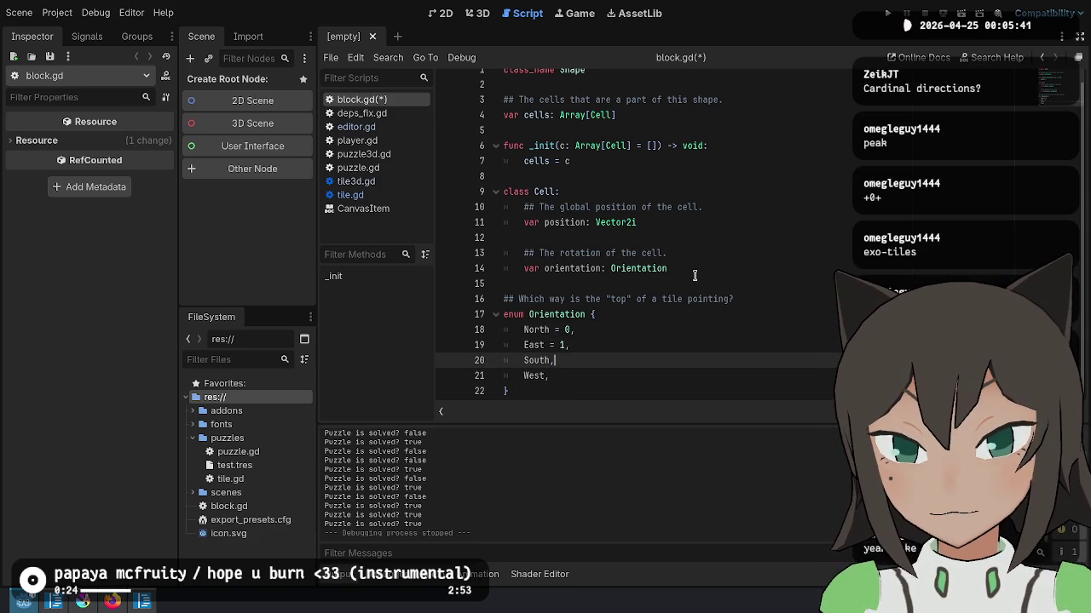
{"action": "type", "text": "2"}
{"action": "key", "text": "Down"}
{"action": "type", "text": "3"}
{"action": "key", "text": "Up"}
{"action": "key", "text": "Up"}
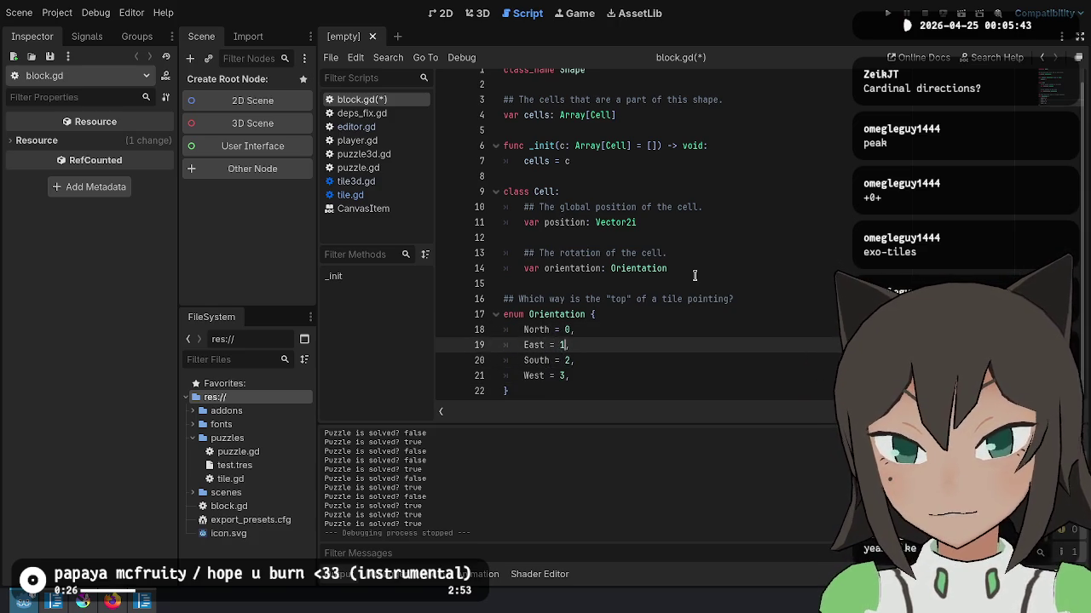
{"action": "key", "text": "Up"}
{"action": "key", "text": "Up"}
{"action": "key", "text": "ctrl+s"}
Step: Look through block.gd from the Cell position comment to the end of the script
{"action": "key", "text": "Up"}
{"action": "key", "text": "Up"}
{"action": "key", "text": "Down"}
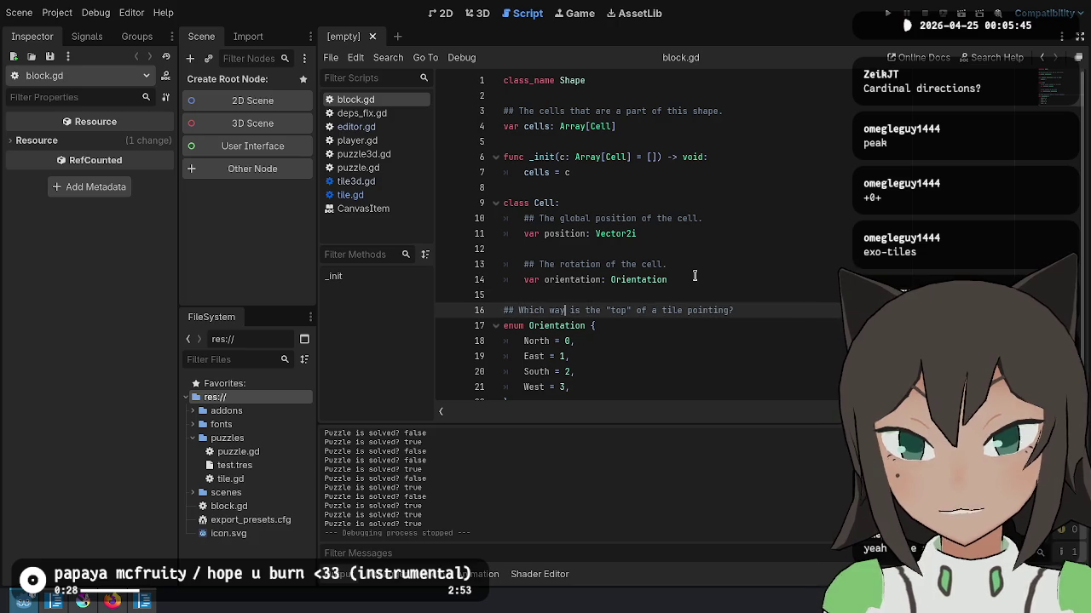
{"action": "key", "text": "Down"}
{"action": "key", "text": "Down"}
{"action": "key", "text": "Down"}
{"action": "key", "text": "Down"}
{"action": "key", "text": "Down"}
{"action": "key", "text": "Down"}
{"action": "key", "text": "Up"}
{"action": "key", "text": "Up"}
{"action": "key", "text": "Up"}
{"action": "key", "text": "Up"}
{"action": "key", "text": "Down"}
{"action": "key", "text": "Up"}
{"action": "key", "text": "Up"}
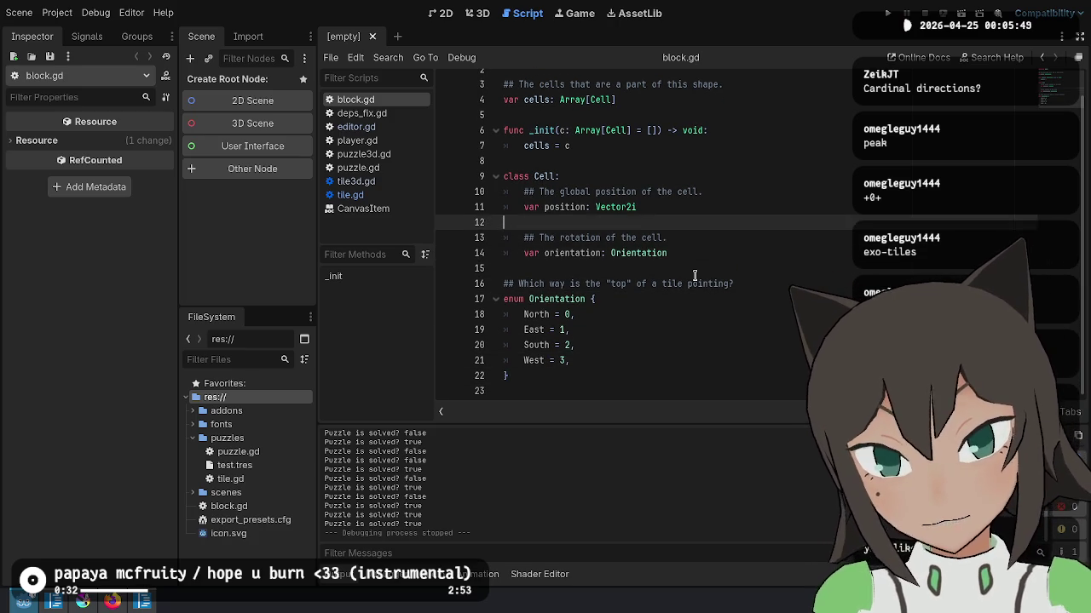
{"action": "key", "text": "Up"}
{"action": "key", "text": "Up"}
{"action": "key", "text": "Down"}
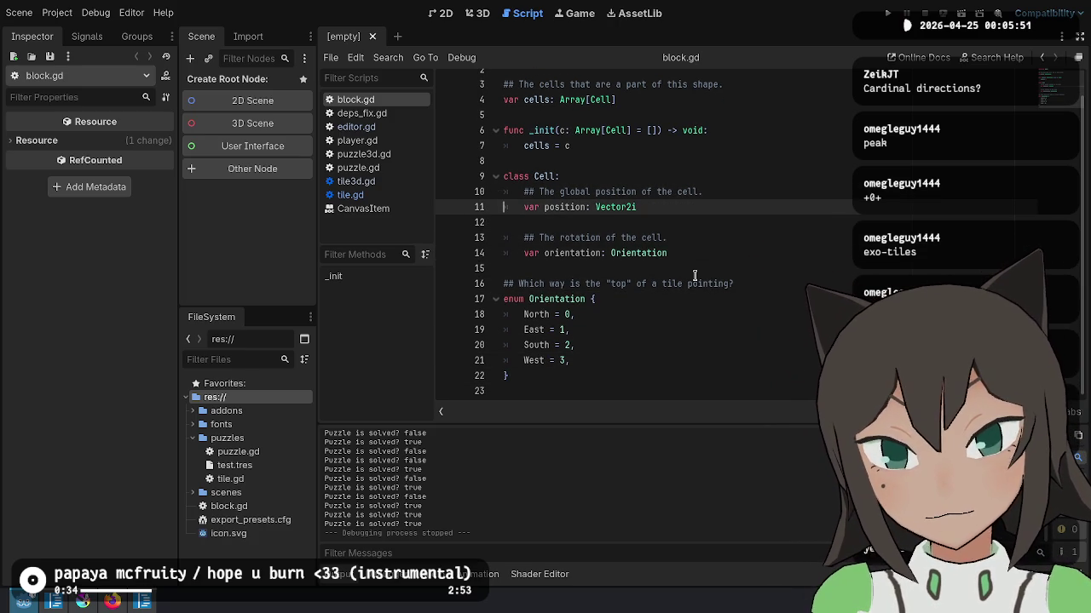
{"action": "key", "text": "Down"}
{"action": "key", "text": "Down"}
{"action": "key", "text": "Down"}
{"action": "key", "text": "Down"}
{"action": "key", "text": "Up"}
{"action": "key", "text": "Up"}
{"action": "key", "text": "Up"}
{"action": "key", "text": "Up"}
{"action": "key", "text": "Up"}
{"action": "key", "text": "Up"}
Step: Remove and then restore the blank line after the position variable in the Cell class
{"action": "key", "text": "Up"}
{"action": "key", "text": "Up"}
{"action": "key", "text": "Up"}
{"action": "key", "text": "Down"}
{"action": "key", "text": "Down"}
{"action": "key", "text": "Down"}
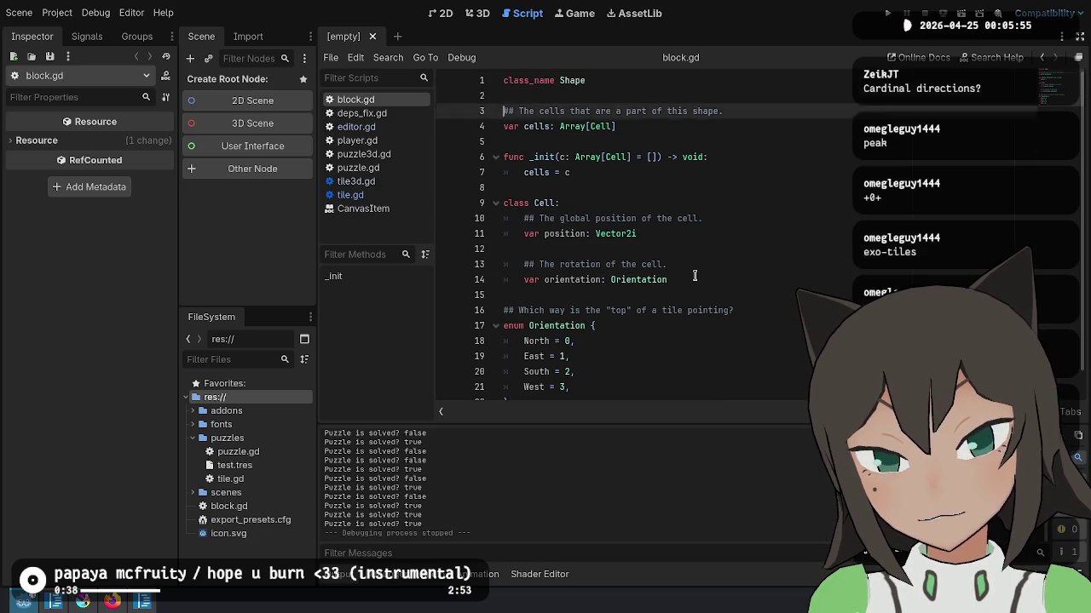
{"action": "key", "text": "Down"}
{"action": "key", "text": "BackSpace"}
{"action": "key", "text": "Delete"}
{"action": "key", "text": "Up"}
{"action": "key", "text": "Down"}
{"action": "key", "text": "Return"}
{"action": "key", "text": "Return"}
{"action": "key", "text": "Up"}
{"action": "key", "text": "Up"}
{"action": "key", "text": "Up"}
{"action": "key", "text": "Up"}
{"action": "key", "text": "Up"}
{"action": "key", "text": "Up"}
{"action": "key", "text": "Up"}
{"action": "key", "text": "Up"}
{"action": "key", "text": "Down"}
{"action": "key", "text": "Down"}
{"action": "key", "text": "Down"}
{"action": "key", "text": "Down"}
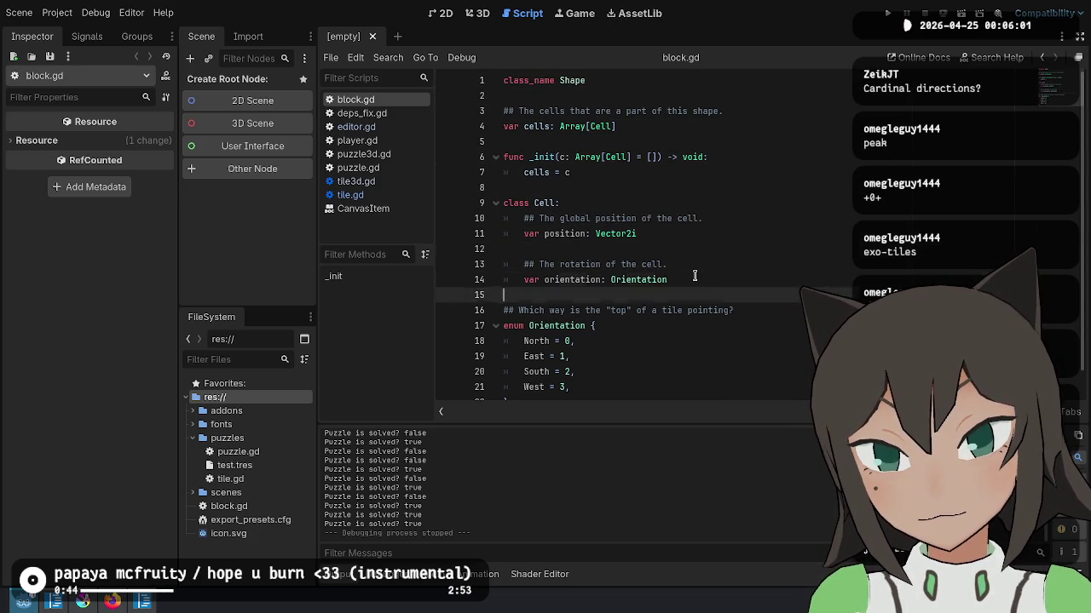
{"action": "key", "text": "Down"}
{"action": "key", "text": "Down"}
{"action": "key", "text": "Down"}
{"action": "key", "text": "Up"}
{"action": "key", "text": "Up"}
{"action": "key", "text": "Up"}
{"action": "key", "text": "Up"}
{"action": "key", "text": "Up"}
{"action": "key", "text": "Up"}
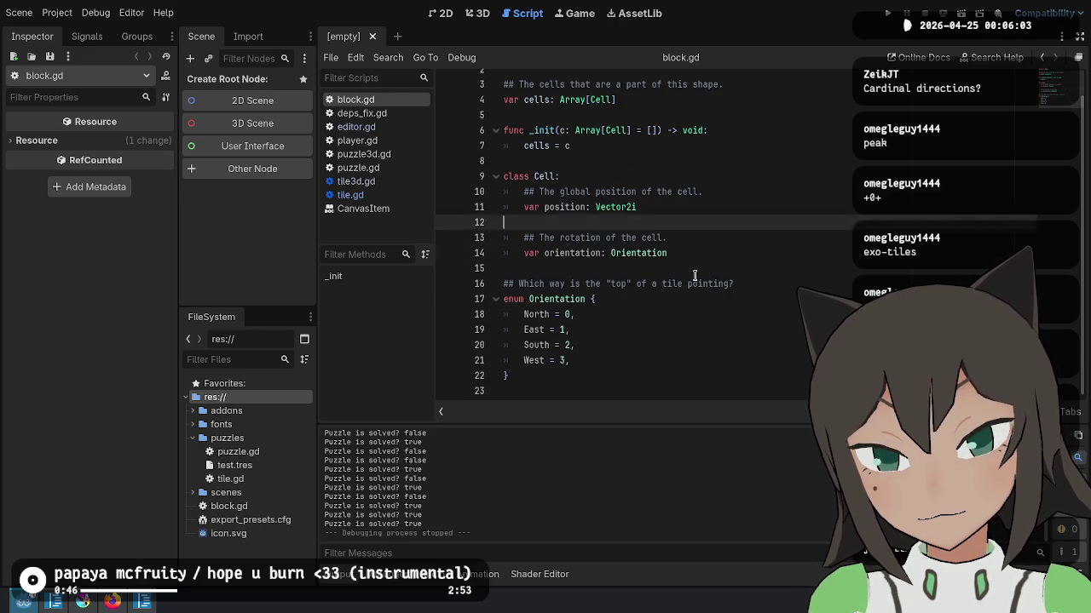
{"action": "key", "text": "Up"}
{"action": "key", "text": "Up"}
{"action": "key", "text": "Up"}
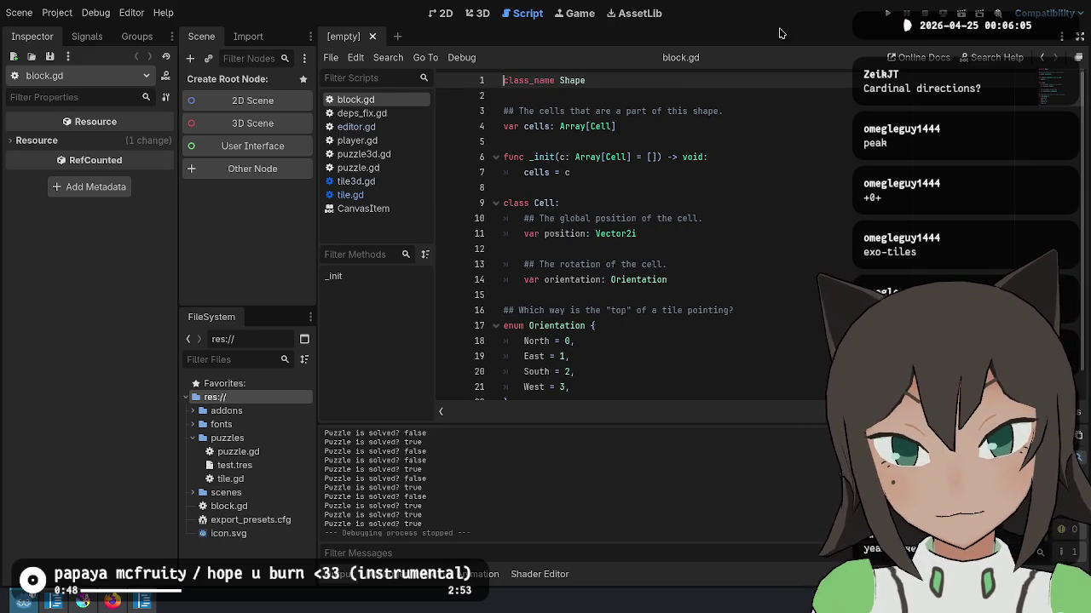
{"action": "left_click", "coordinate": [847, 232]}
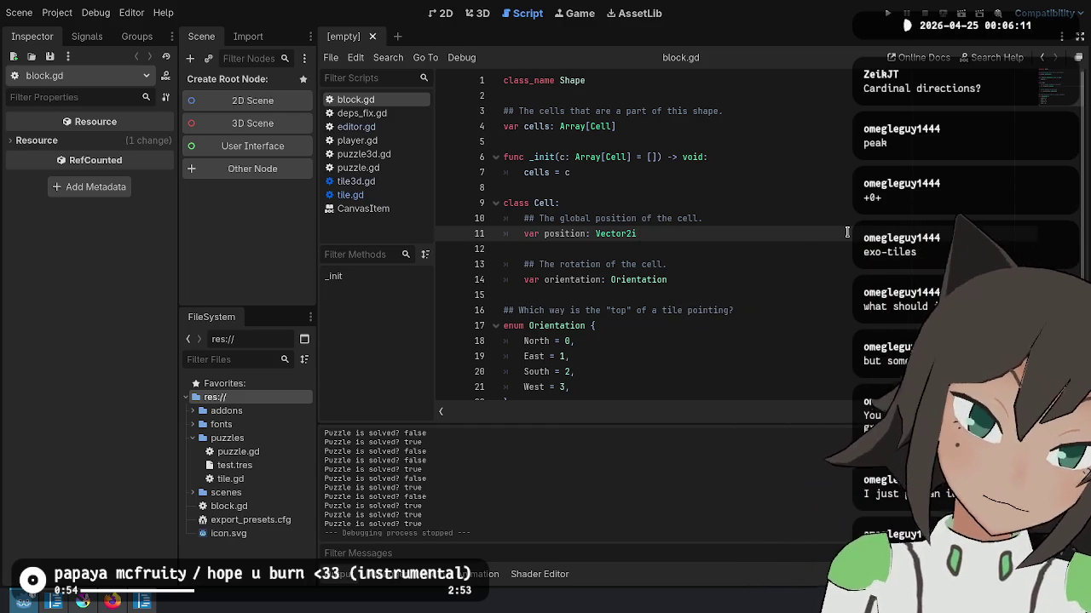
{"action": "key", "text": "alt+Tab"}
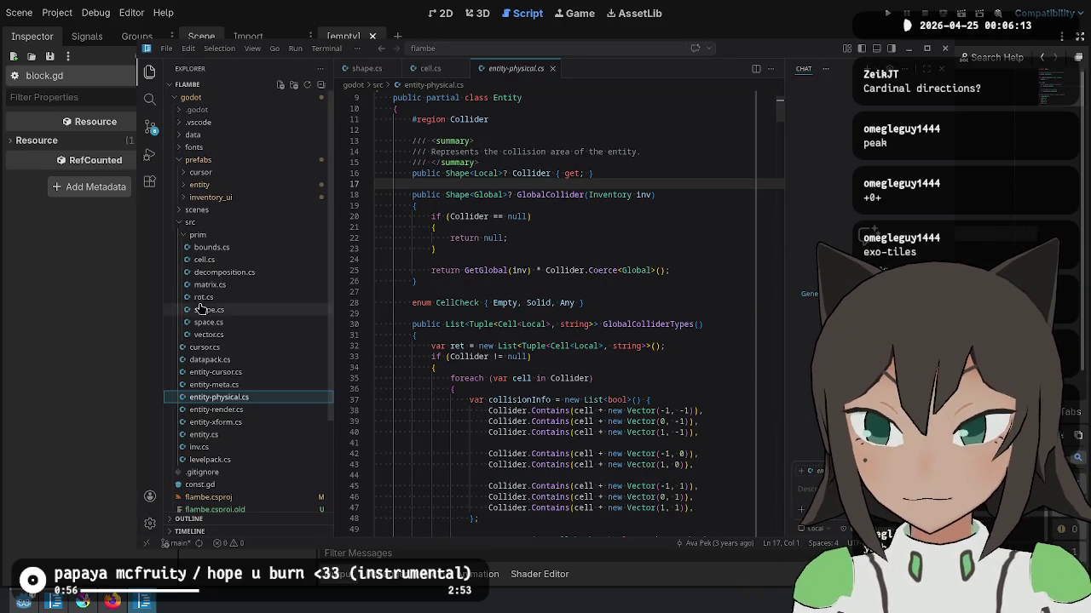
Step: Check the summary comment on line 23 of cell.cs in the C# project
{"action": "left_click", "coordinate": [249, 260]}
{"action": "left_click", "coordinate": [604, 332]}
{"action": "key", "text": "alt+Tab"}
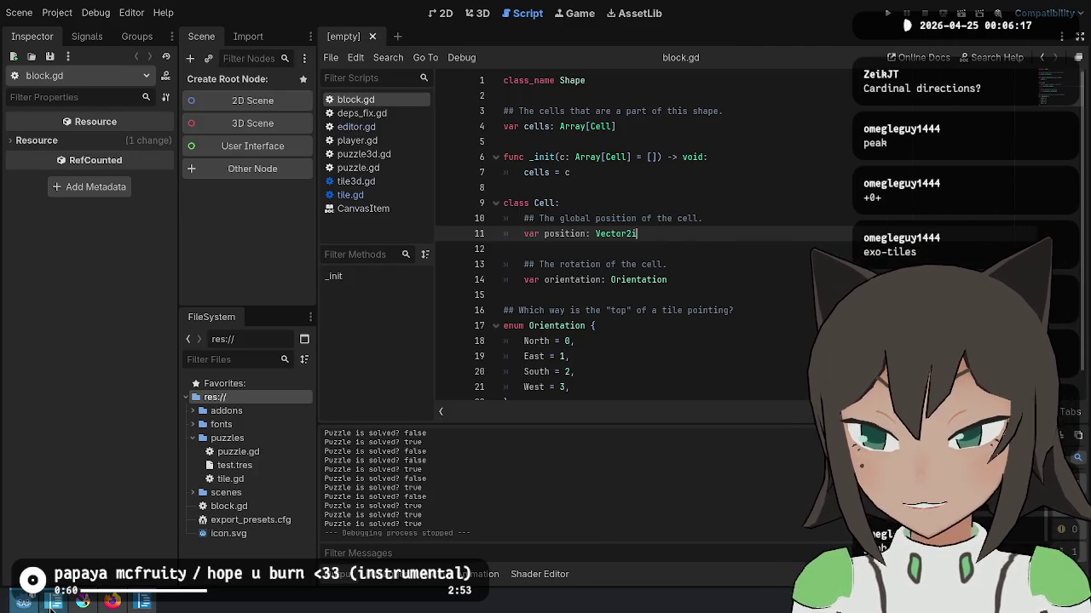
Step: In ideas.md, follow the store.steampowered.com Bento_Blocks link beside the larger-tiles idea
{"action": "left_click", "coordinate": [51, 603]}
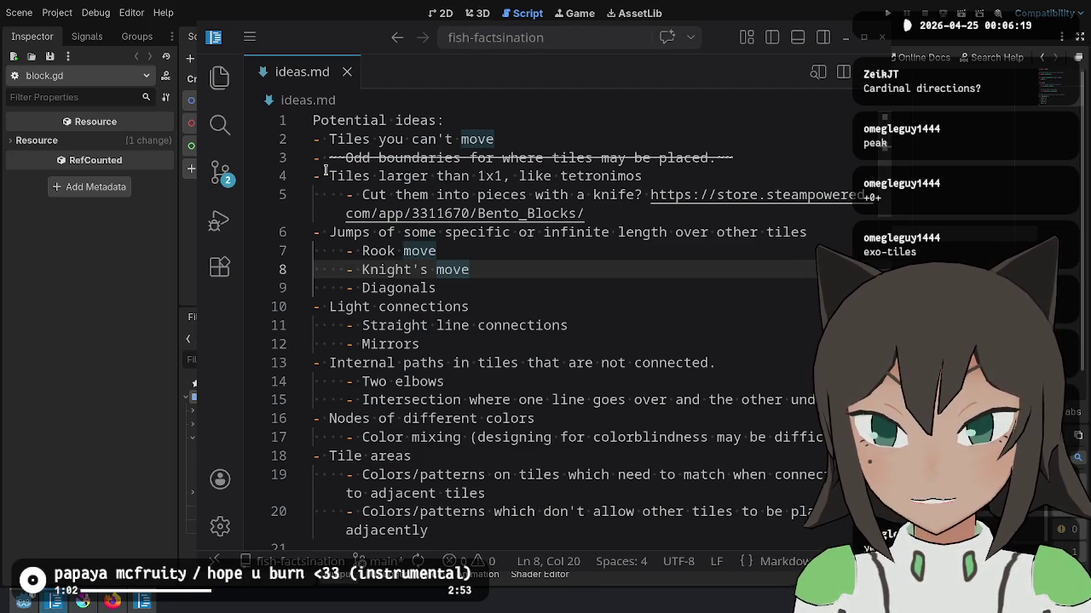
{"action": "left_click_drag", "start_coordinate": [326, 176], "coordinate": [601, 208]}
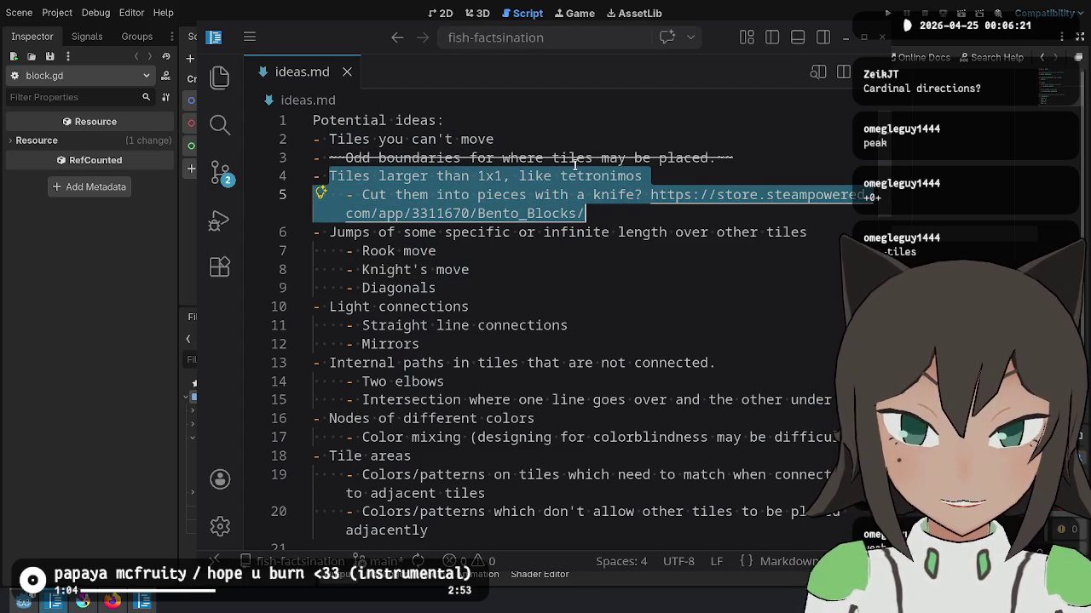
{"action": "left_click", "coordinate": [596, 213]}
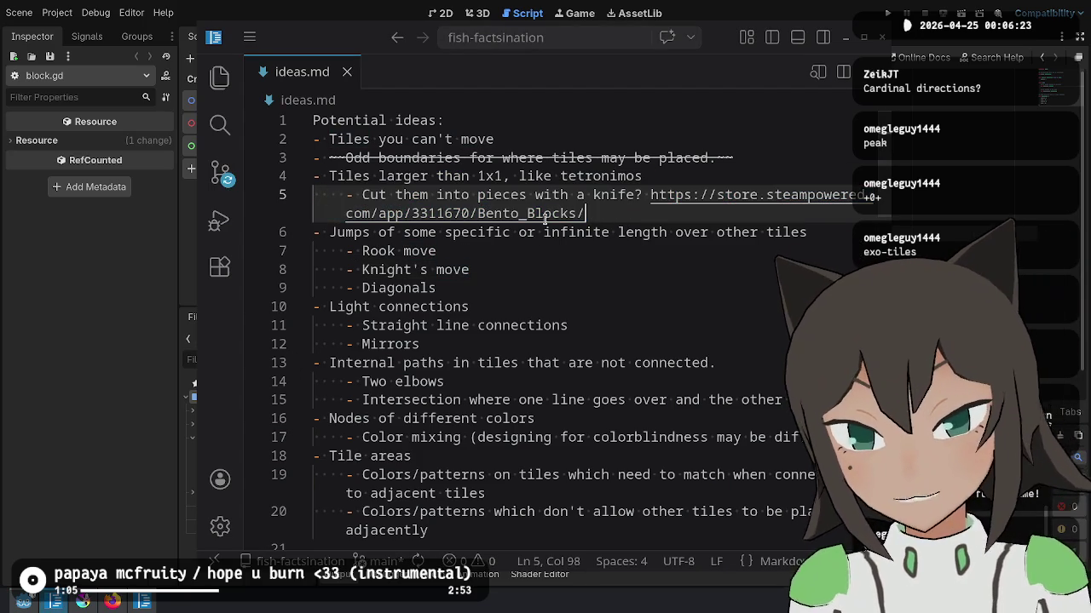
{"action": "left_click", "coordinate": [675, 194]}
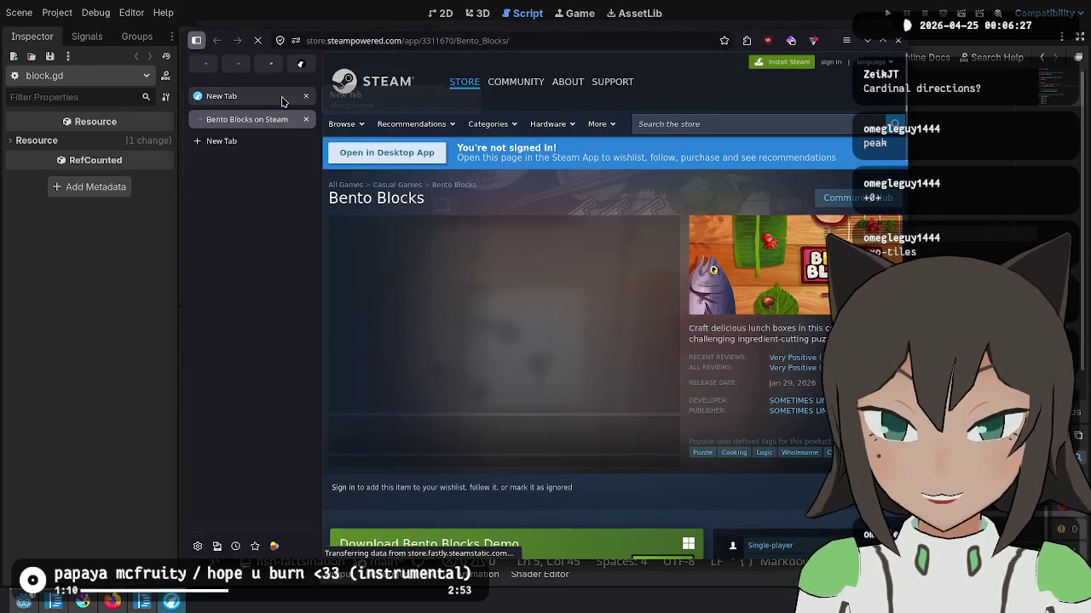
Step: Watch the Bento Blocks trailer full screen, exit it, and return to line 12 of block.gd
{"action": "left_click", "coordinate": [528, 320]}
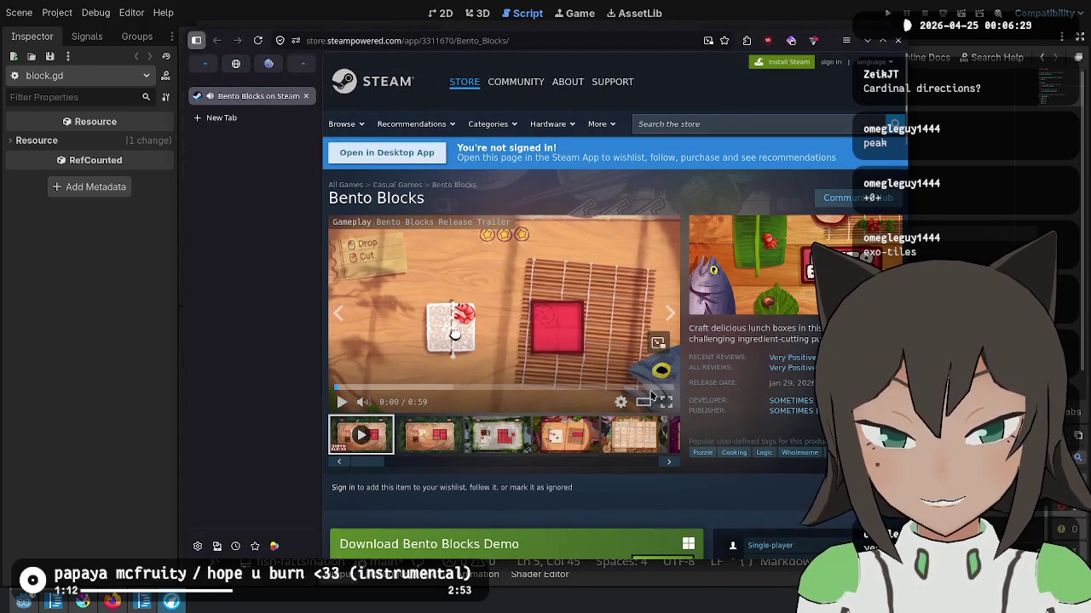
{"action": "left_click", "coordinate": [667, 404]}
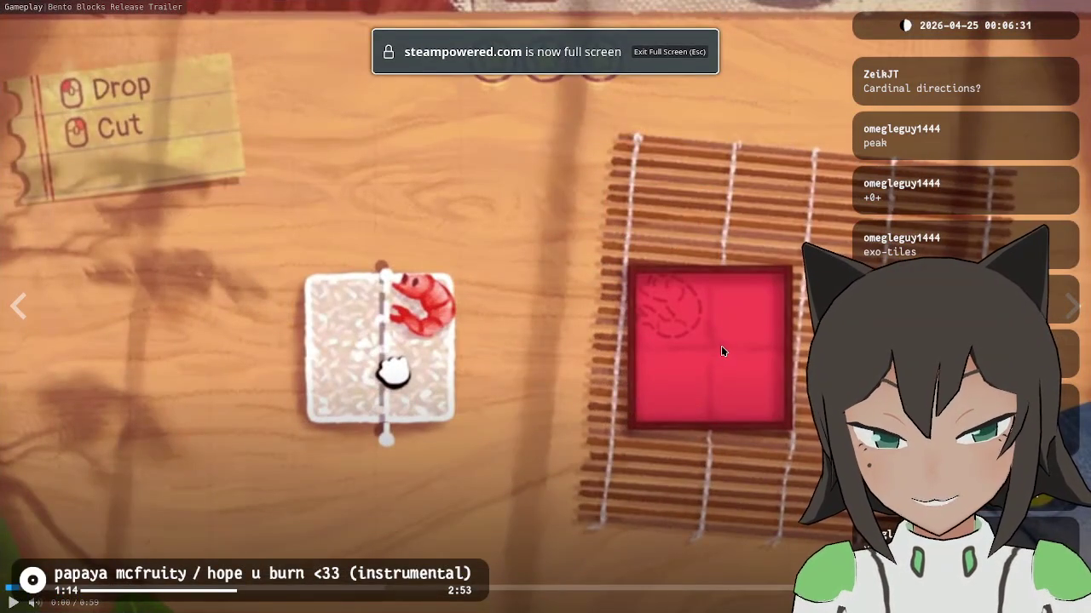
{"action": "left_click", "coordinate": [720, 346]}
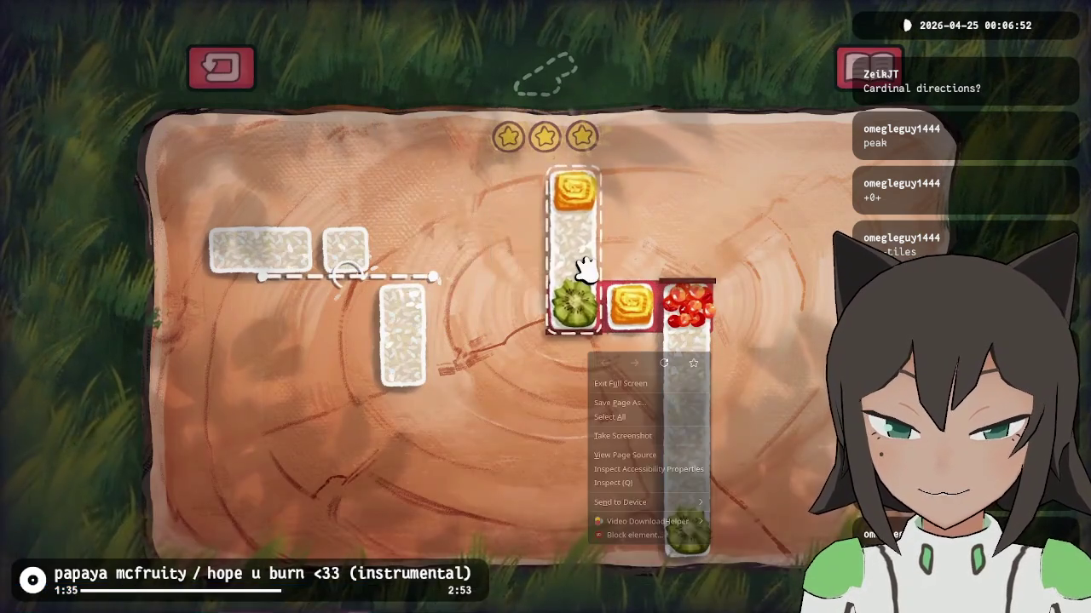
{"action": "right_click", "coordinate": [591, 353]}
{"action": "key", "text": "Escape"}
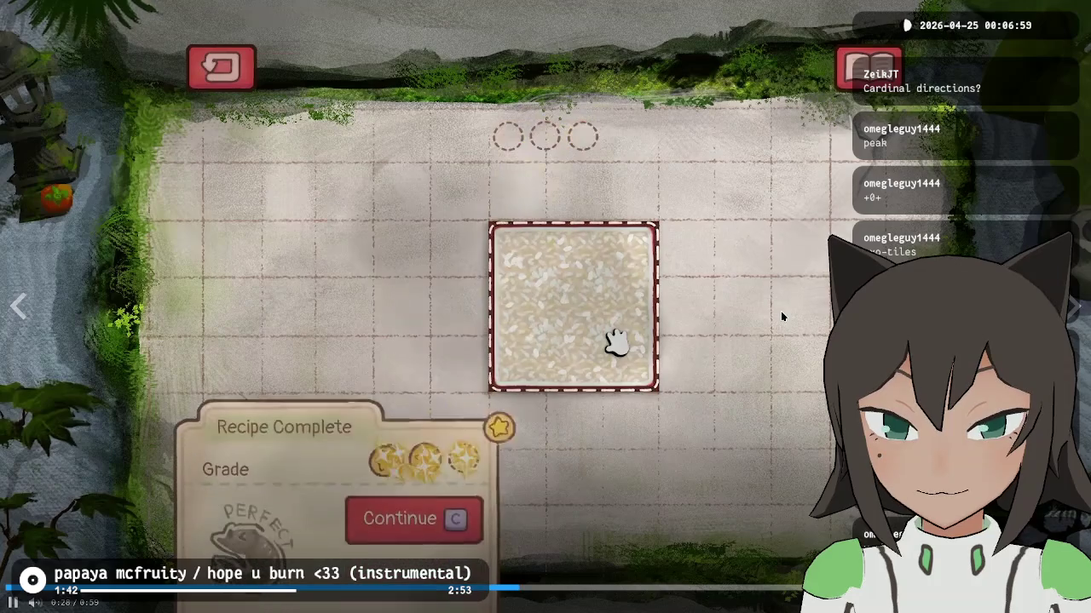
{"action": "key", "text": "Escape"}
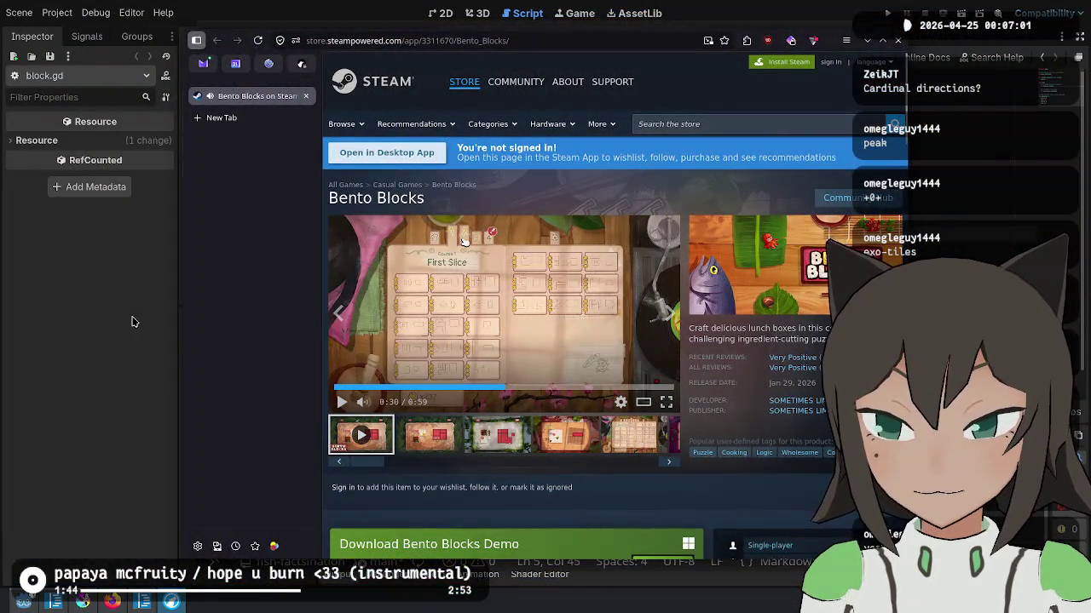
{"action": "left_click", "coordinate": [134, 321]}
{"action": "left_click", "coordinate": [736, 248]}
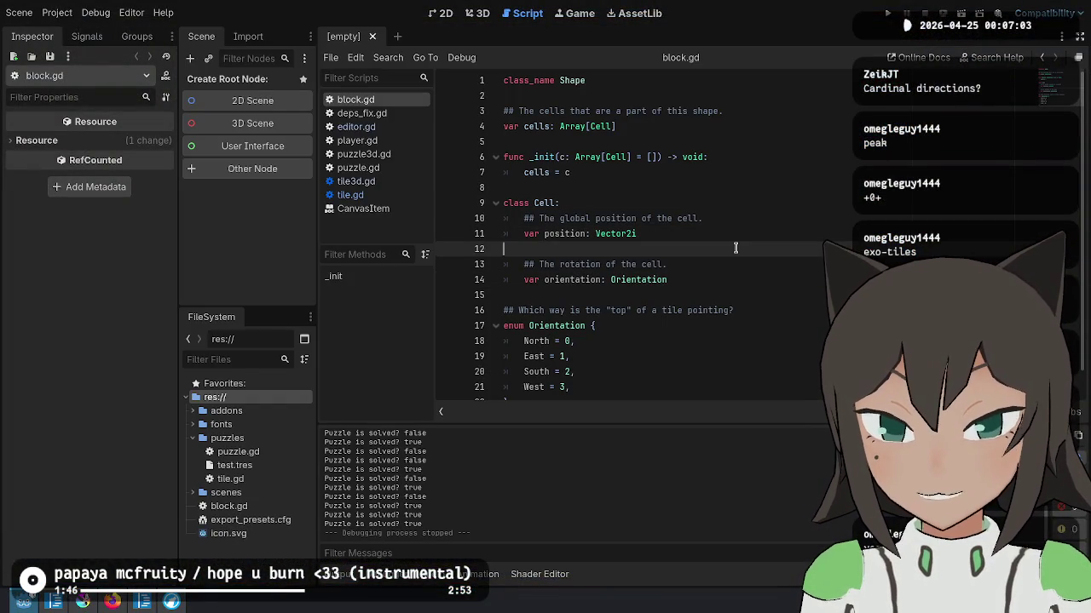
{"action": "left_click", "coordinate": [751, 275]}
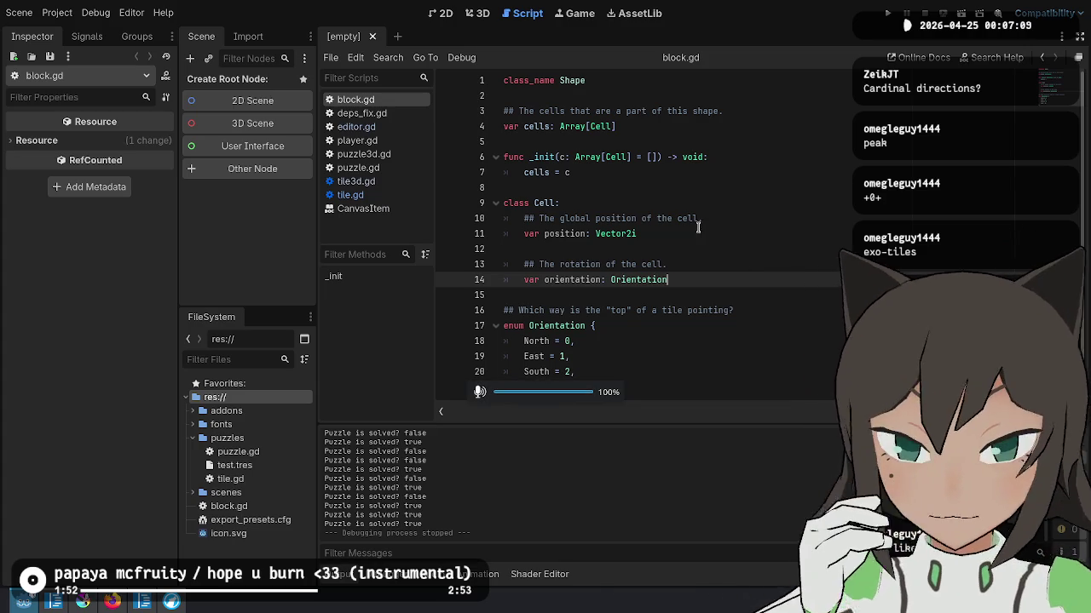
{"action": "left_click", "coordinate": [700, 187]}
{"action": "left_click", "coordinate": [511, 93]}
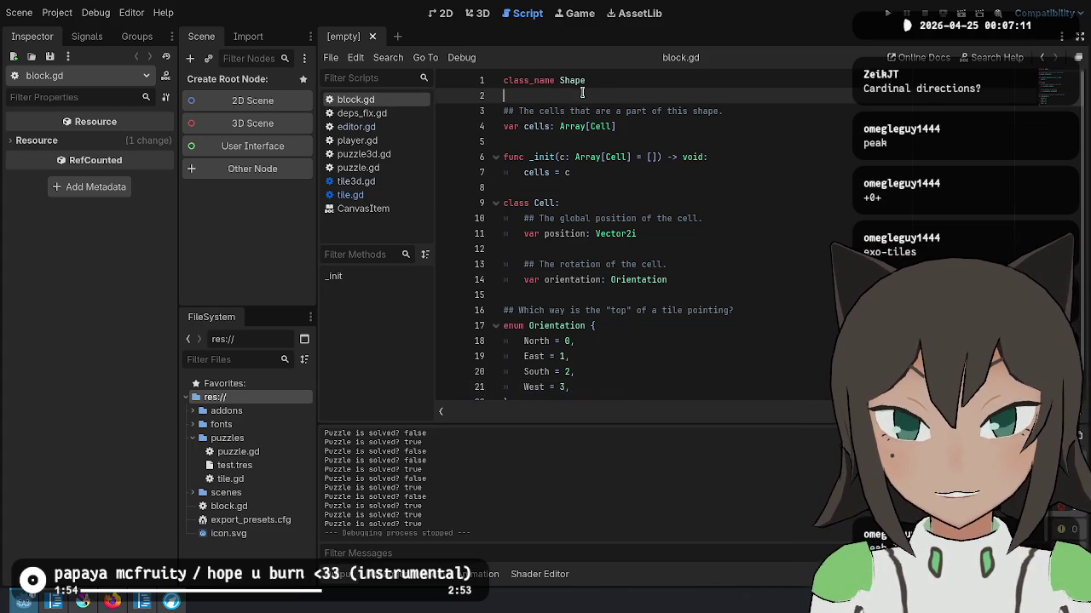
{"action": "left_click_drag", "start_coordinate": [559, 126], "coordinate": [640, 126]}
{"action": "double_click", "coordinate": [571, 80]}
{"action": "left_click", "coordinate": [682, 157]}
{"action": "left_click", "coordinate": [711, 220]}
{"action": "left_click", "coordinate": [588, 372]}
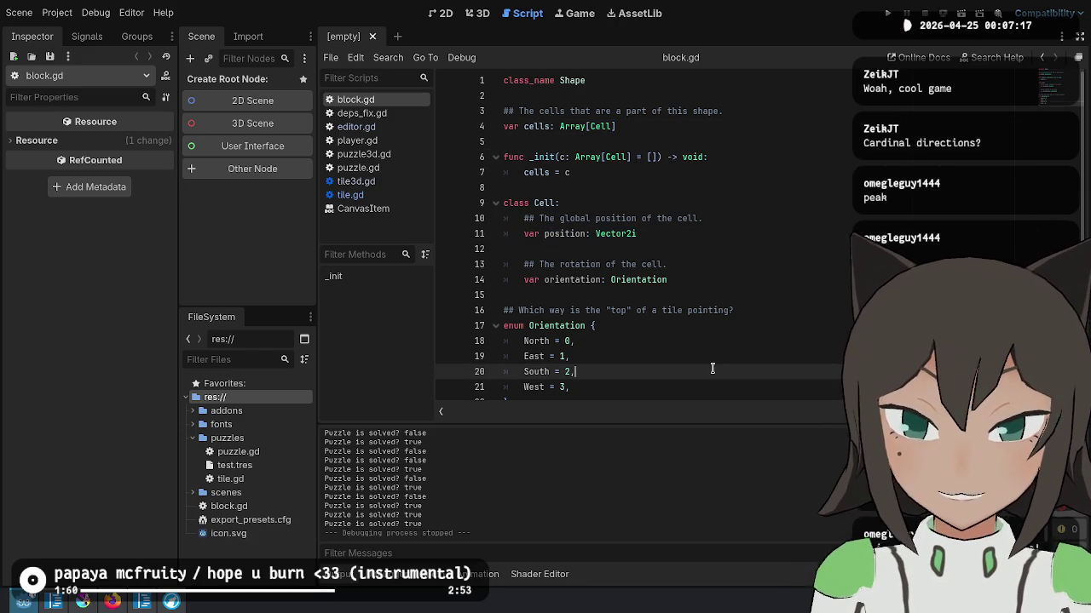
{"action": "scroll", "coordinate": [653, 358], "scroll_direction": "down", "scroll_amount": 1}
{"action": "scroll", "coordinate": [591, 340], "scroll_direction": "up", "scroll_amount": 1}
{"action": "left_click", "coordinate": [596, 172]}
{"action": "left_click", "coordinate": [597, 142]}
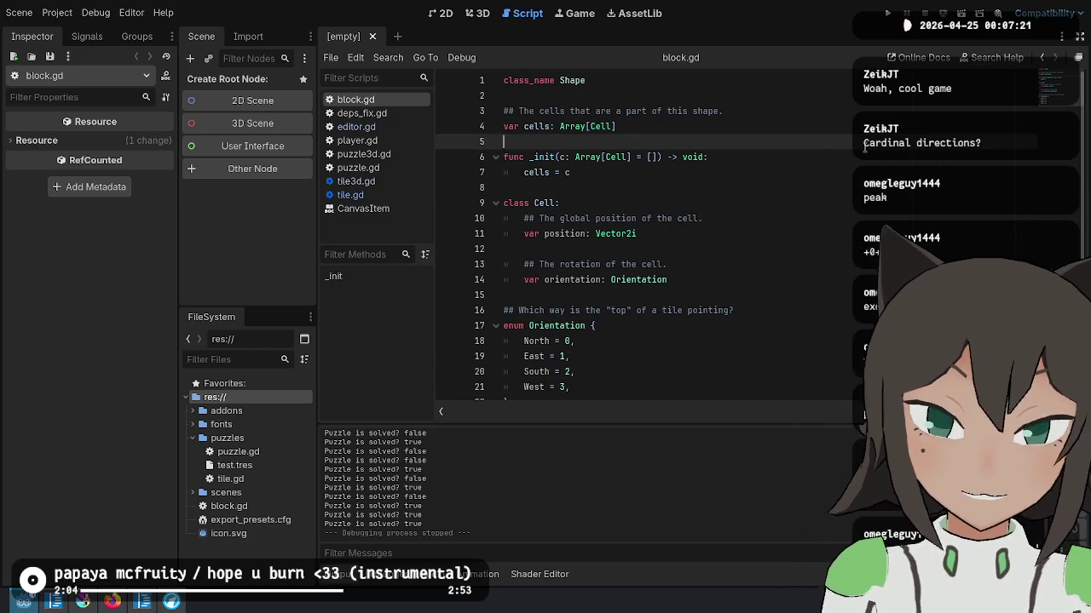
{"action": "key", "text": "Down"}
{"action": "key", "text": "Down"}
{"action": "key", "text": "Down"}
{"action": "key", "text": "Down"}
{"action": "key", "text": "Down"}
{"action": "key", "text": "Down"}
{"action": "key", "text": "Down"}
{"action": "key", "text": "Down"}
{"action": "key", "text": "Down"}
{"action": "key", "text": "Down"}
{"action": "key", "text": "Down"}
{"action": "key", "text": "Up"}
{"action": "key", "text": "shift+Up"}
{"action": "key", "text": "shift+Up"}
{"action": "key", "text": "shift+Up"}
{"action": "key", "text": "shift+Up"}
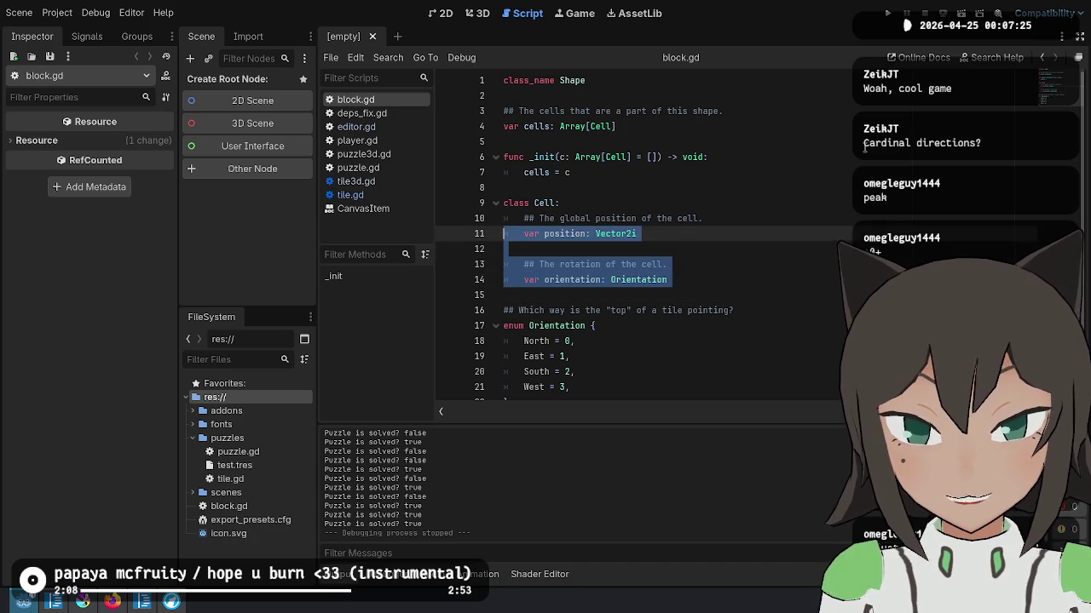
{"action": "key", "text": "shift+Up"}
{"action": "key", "text": "shift+Up"}
{"action": "key", "text": "shift+Up"}
{"action": "key", "text": "shift+Up"}
{"action": "key", "text": "shift+Down"}
{"action": "key", "text": "shift+Down"}
{"action": "key", "text": "shift+Down"}
{"action": "key", "text": "shift+Down"}
{"action": "key", "text": "Down"}
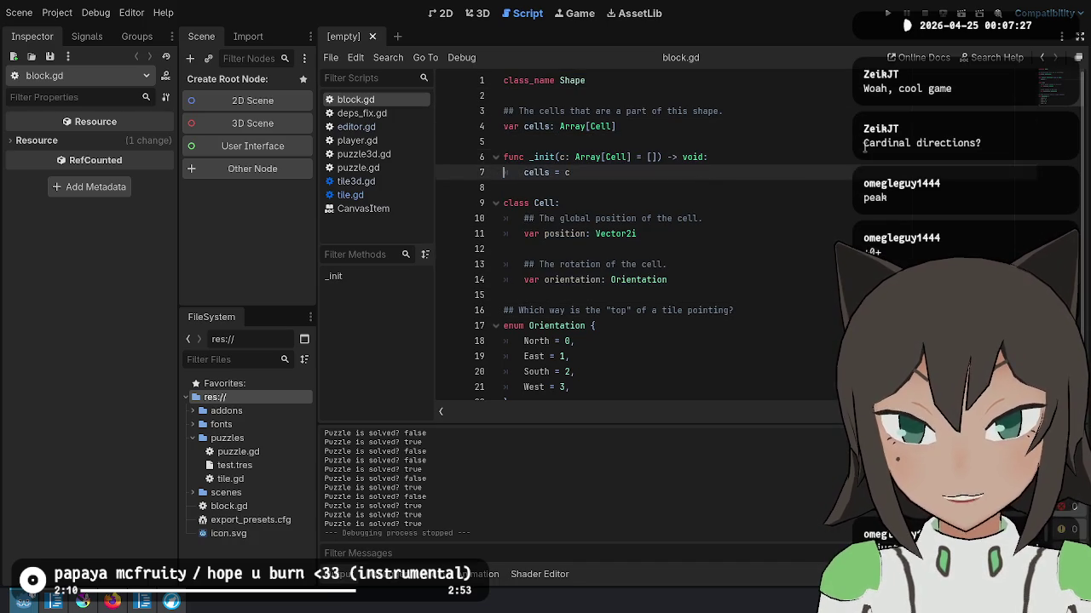
{"action": "key", "text": "Down"}
{"action": "key", "text": "Down"}
{"action": "key", "text": "Down"}
{"action": "key", "text": "Down"}
{"action": "key", "text": "Down"}
{"action": "key", "text": "Down"}
{"action": "key", "text": "Down"}
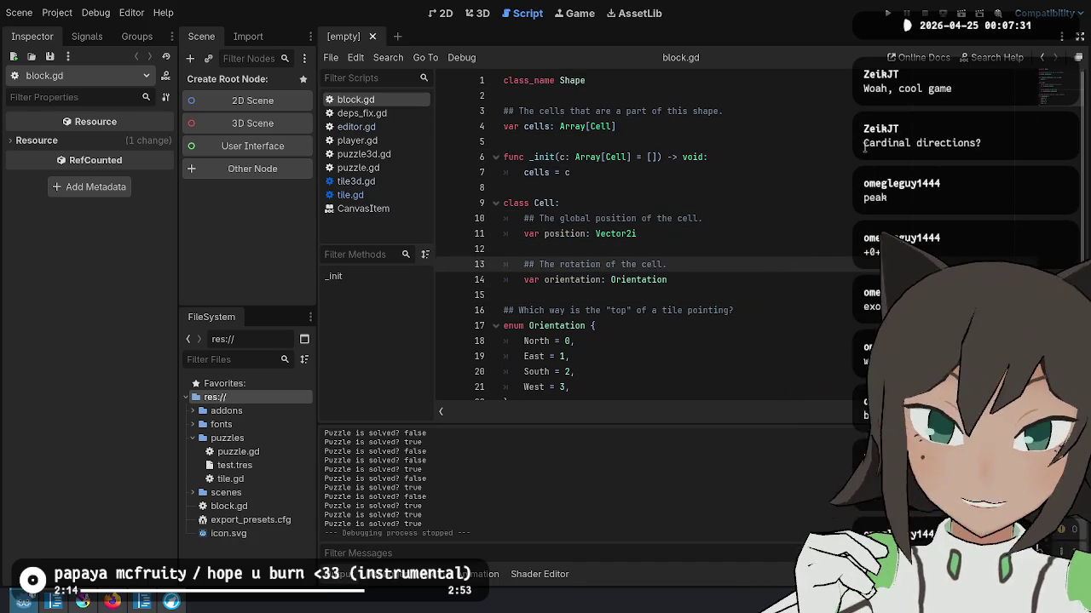
{"action": "scroll", "coordinate": [744, 248], "scroll_direction": "down", "scroll_amount": 1}
{"action": "scroll", "coordinate": [744, 247], "scroll_direction": "up", "scroll_amount": 1}
{"action": "left_click", "coordinate": [773, 198]}
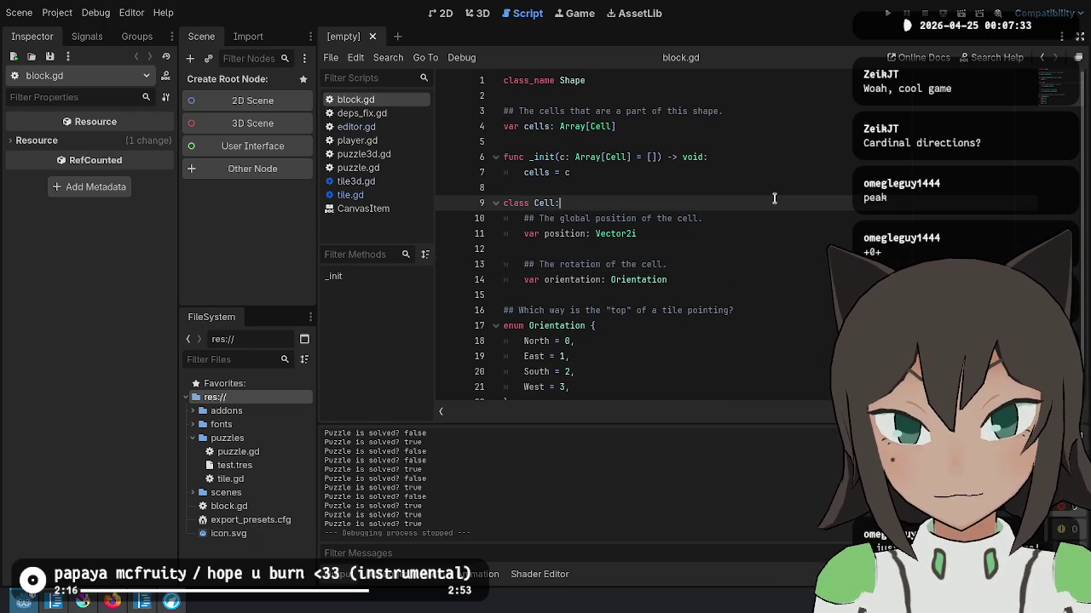
{"action": "left_click", "coordinate": [767, 277]}
{"action": "scroll", "coordinate": [794, 207], "scroll_direction": "down", "scroll_amount": 2}
{"action": "scroll", "coordinate": [603, 126], "scroll_direction": "up", "scroll_amount": 2}
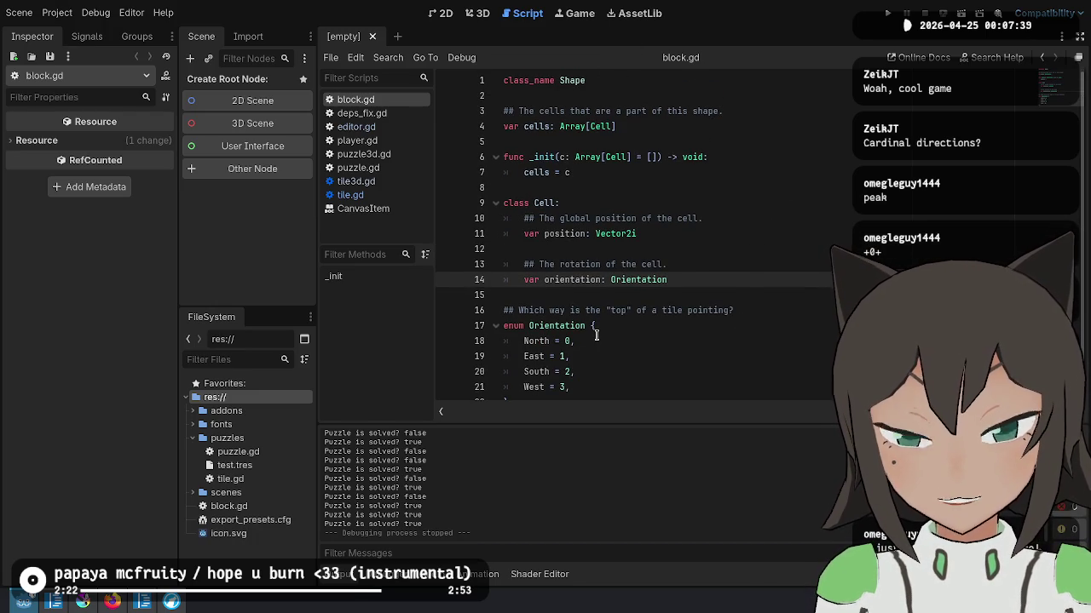
{"action": "key", "text": "alt+Tab"}
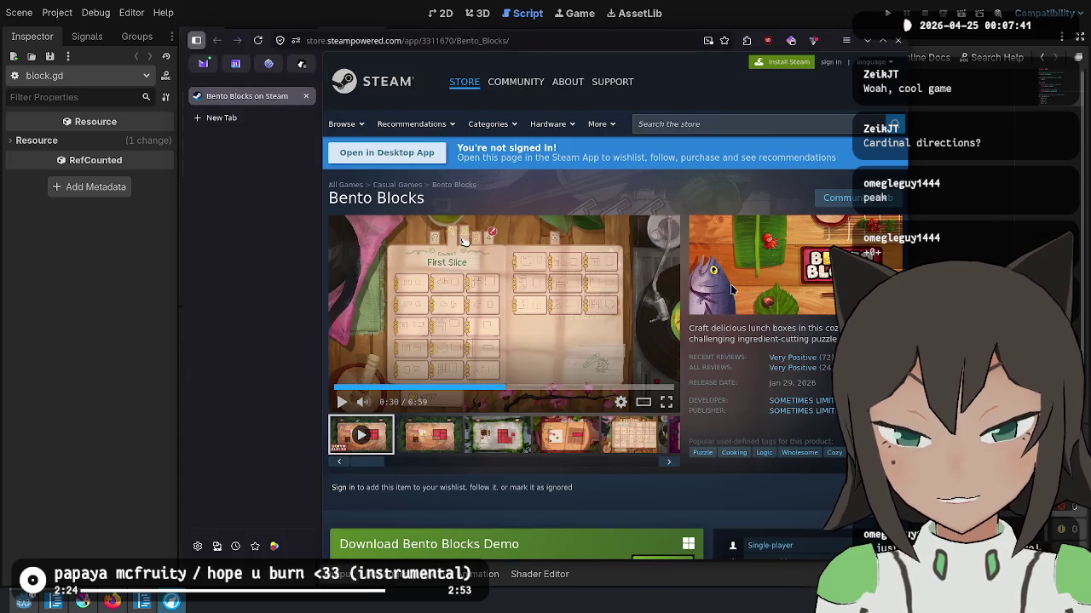
Step: Highlight the Light connections idea and its sub-points in ideas.md
{"action": "key", "text": "alt+Tab"}
{"action": "key", "text": "alt+Tab"}
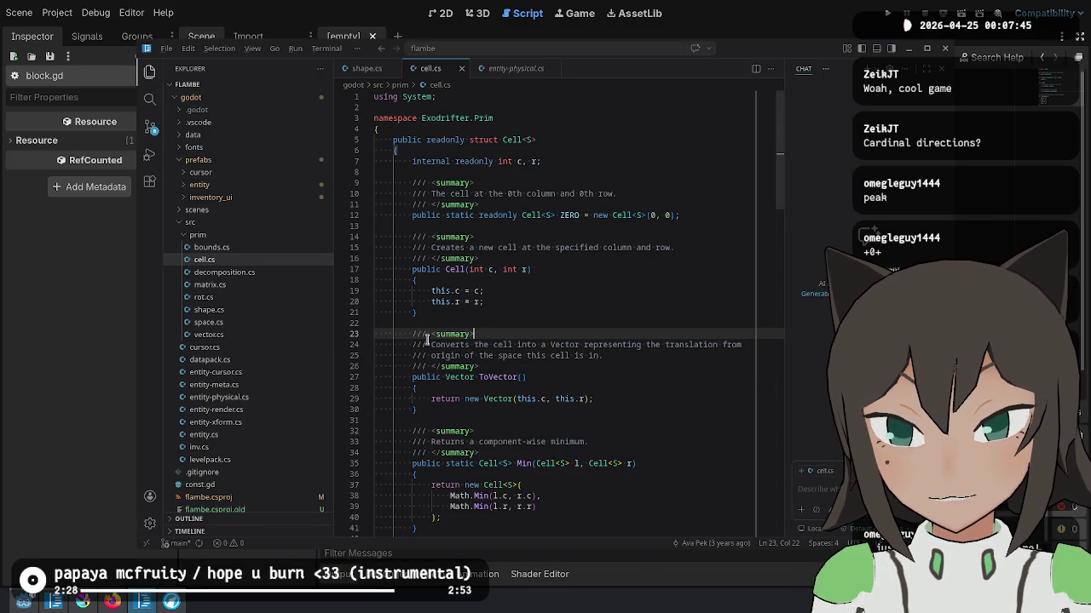
{"action": "key", "text": "alt+Tab"}
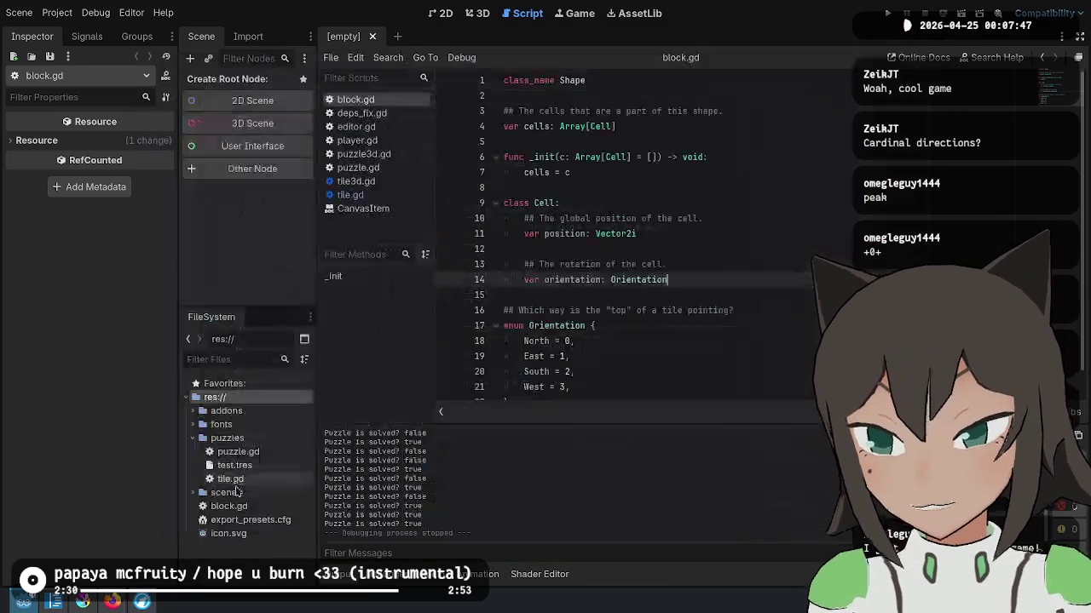
{"action": "key", "text": "alt+Tab"}
{"action": "left_click", "coordinate": [384, 236]}
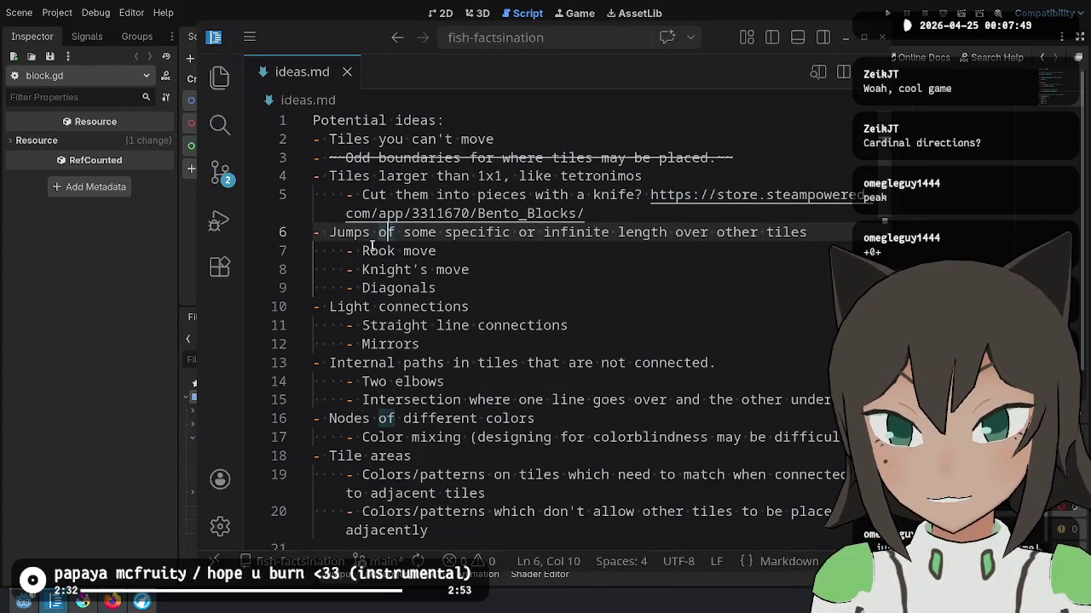
{"action": "mouse_move", "coordinate": [329, 306]}
{"action": "left_mouse_down"}
{"action": "mouse_move", "coordinate": [499, 302]}
{"action": "mouse_move", "coordinate": [518, 392]}
{"action": "mouse_move", "coordinate": [510, 345]}
{"action": "left_mouse_up"}
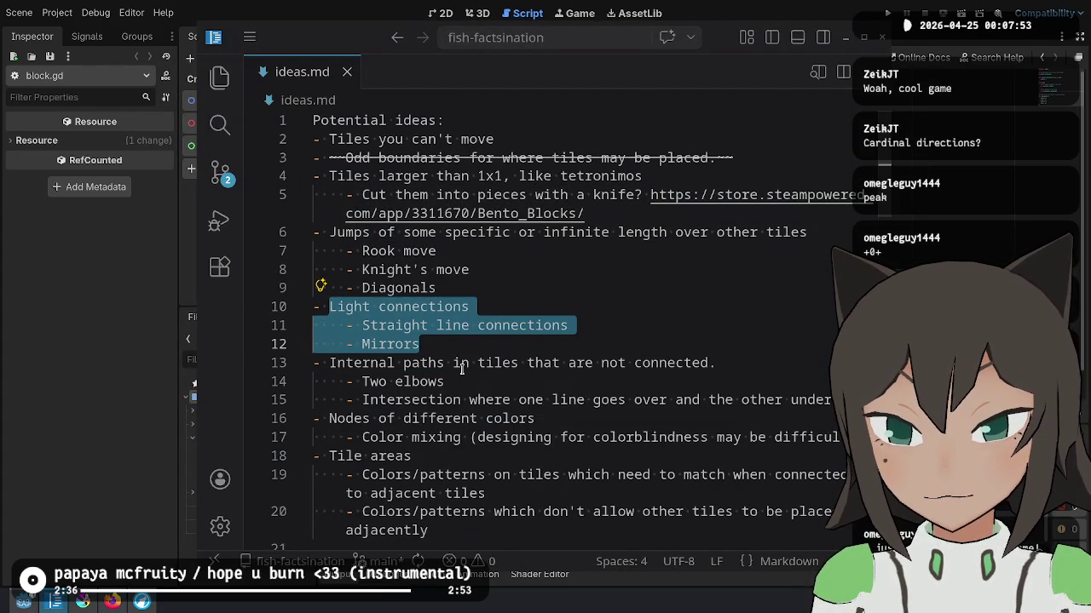
Step: Highlight the Internal paths idea and its sub-points, then bring up the Krita tile sketch
{"action": "left_click_drag", "start_coordinate": [329, 363], "coordinate": [589, 420]}
{"action": "left_click", "coordinate": [595, 400]}
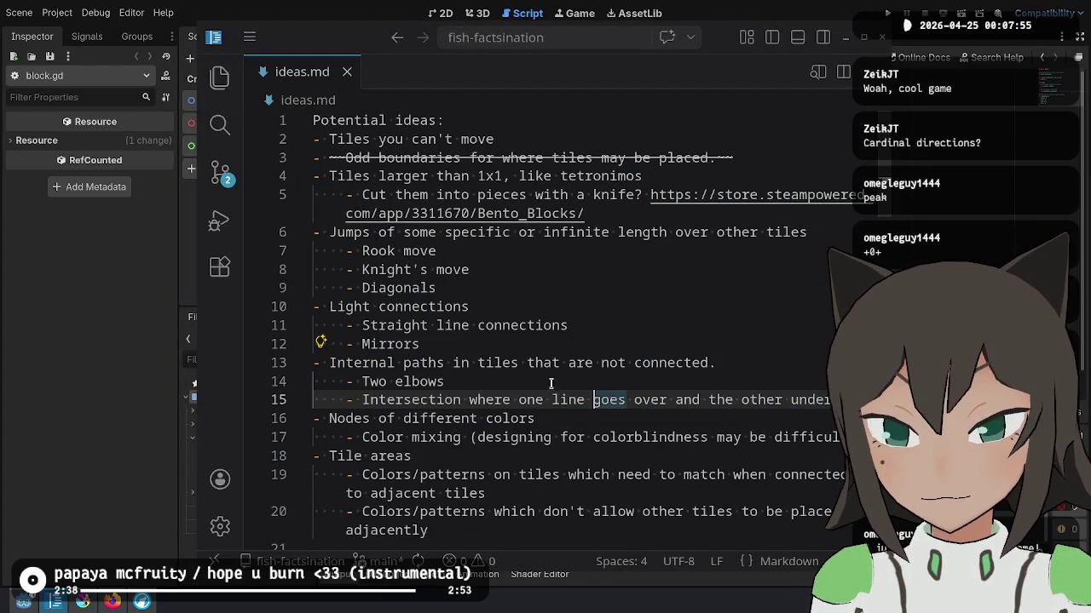
{"action": "left_click_drag", "start_coordinate": [318, 363], "coordinate": [818, 400]}
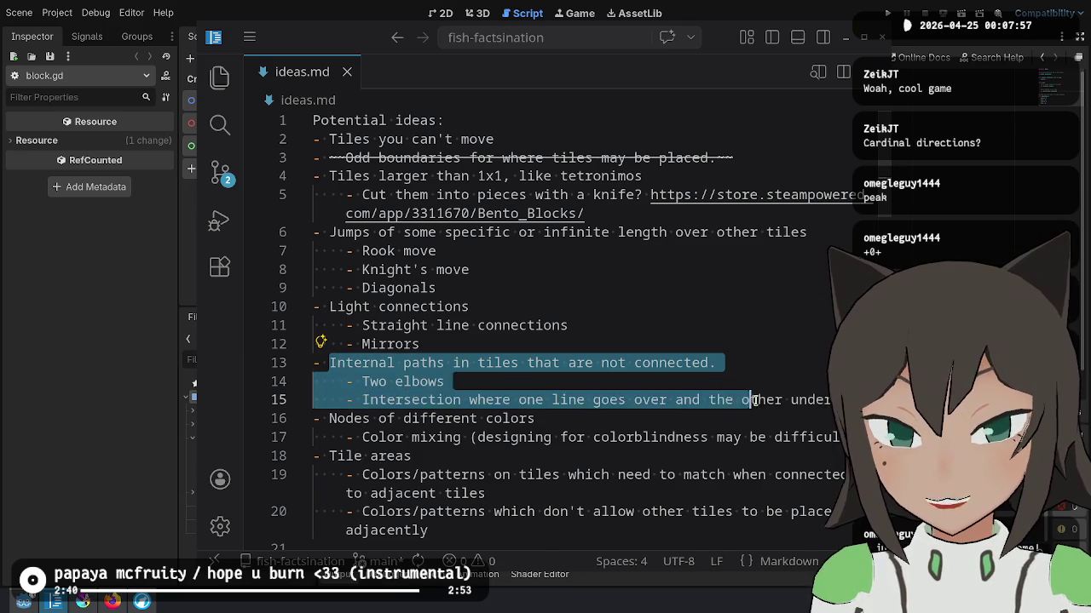
{"action": "key", "text": "alt+Tab"}
{"action": "left_click", "coordinate": [83, 602]}
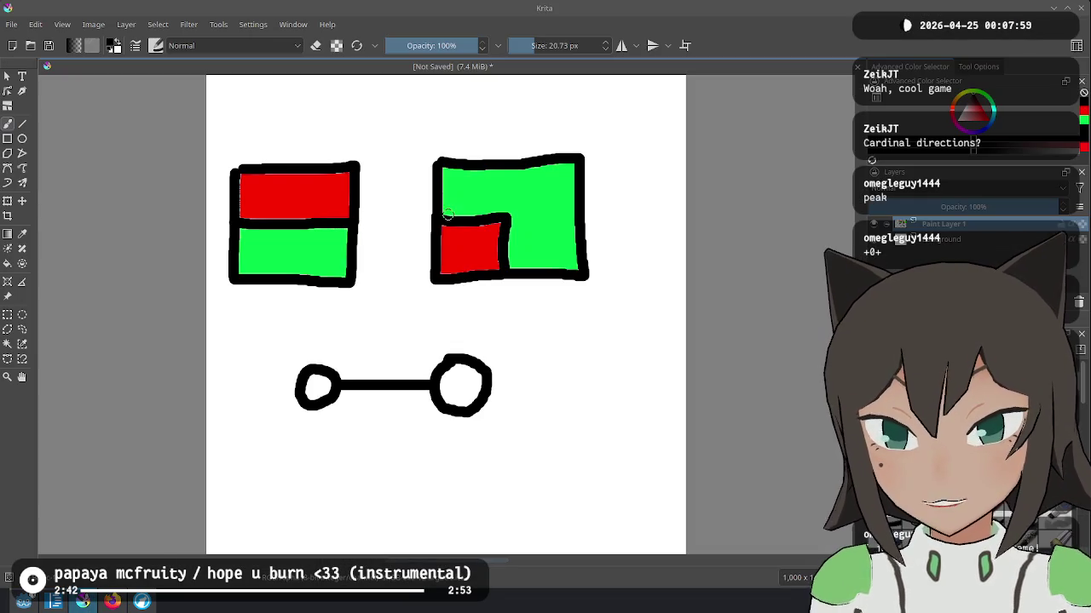
Step: Clear the canvas and sketch three tiles, one with an inner corner line, one split vertically
{"action": "key", "text": "ctrl+a"}
{"action": "key", "text": "Delete"}
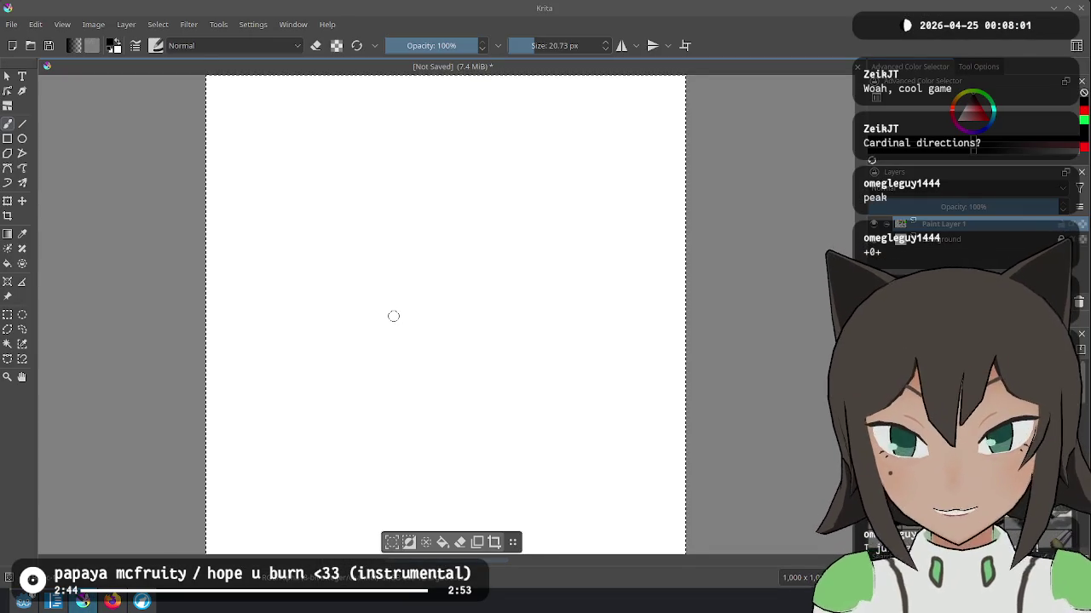
{"action": "mouse_move", "coordinate": [274, 157]}
{"action": "left_mouse_down"}
{"action": "mouse_move", "coordinate": [353, 228]}
{"action": "mouse_move", "coordinate": [354, 160]}
{"action": "mouse_move", "coordinate": [276, 152]}
{"action": "mouse_move", "coordinate": [273, 190]}
{"action": "mouse_move", "coordinate": [347, 185]}
{"action": "mouse_move", "coordinate": [309, 218]}
{"action": "left_mouse_up"}
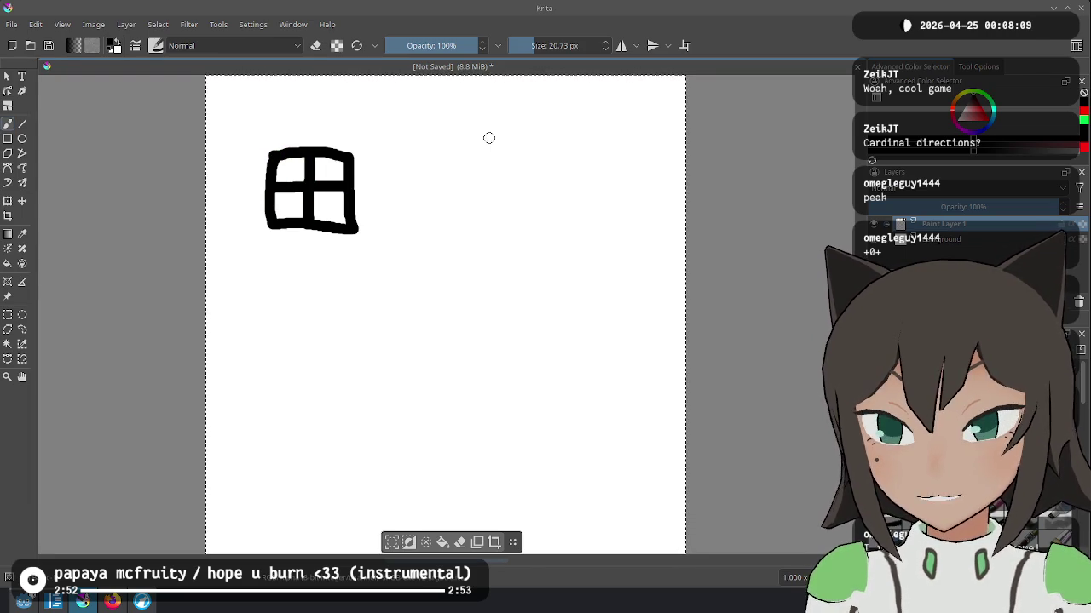
{"action": "mouse_move", "coordinate": [422, 150]}
{"action": "left_mouse_down"}
{"action": "mouse_move", "coordinate": [415, 209]}
{"action": "mouse_move", "coordinate": [436, 227]}
{"action": "mouse_move", "coordinate": [492, 228]}
{"action": "mouse_move", "coordinate": [518, 190]}
{"action": "mouse_move", "coordinate": [515, 138]}
{"action": "mouse_move", "coordinate": [426, 143]}
{"action": "left_mouse_up"}
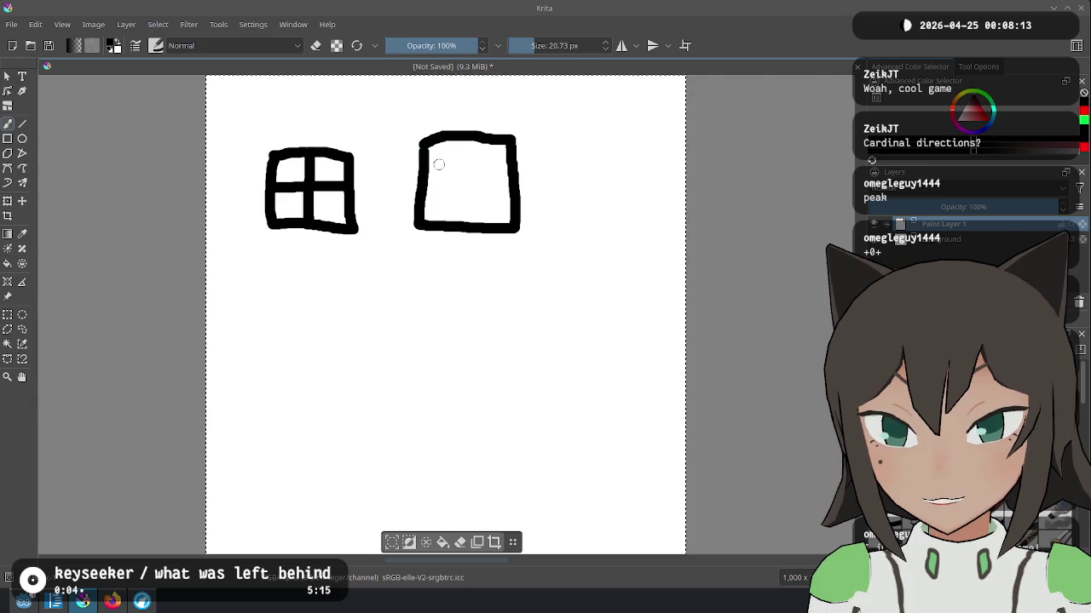
{"action": "mouse_move", "coordinate": [431, 184]}
{"action": "left_mouse_down"}
{"action": "mouse_move", "coordinate": [464, 184]}
{"action": "mouse_move", "coordinate": [473, 158]}
{"action": "left_mouse_up"}
{"action": "mouse_move", "coordinate": [569, 138]}
{"action": "left_mouse_down"}
{"action": "mouse_move", "coordinate": [576, 222]}
{"action": "mouse_move", "coordinate": [658, 220]}
{"action": "mouse_move", "coordinate": [637, 133]}
{"action": "mouse_move", "coordinate": [577, 138]}
{"action": "left_mouse_up"}
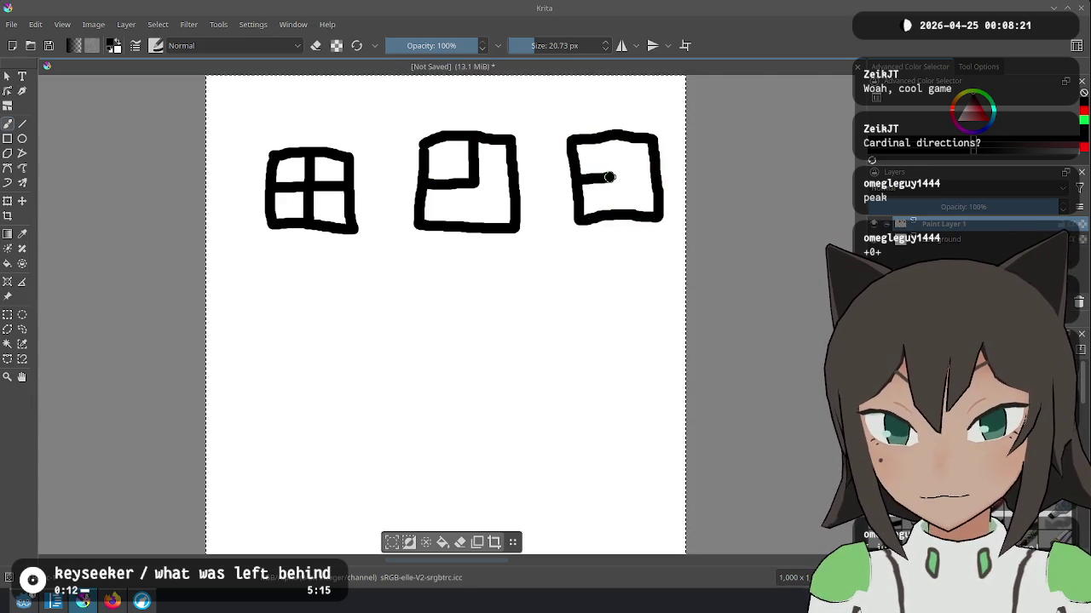
{"action": "left_click_drag", "start_coordinate": [612, 147], "coordinate": [620, 195]}
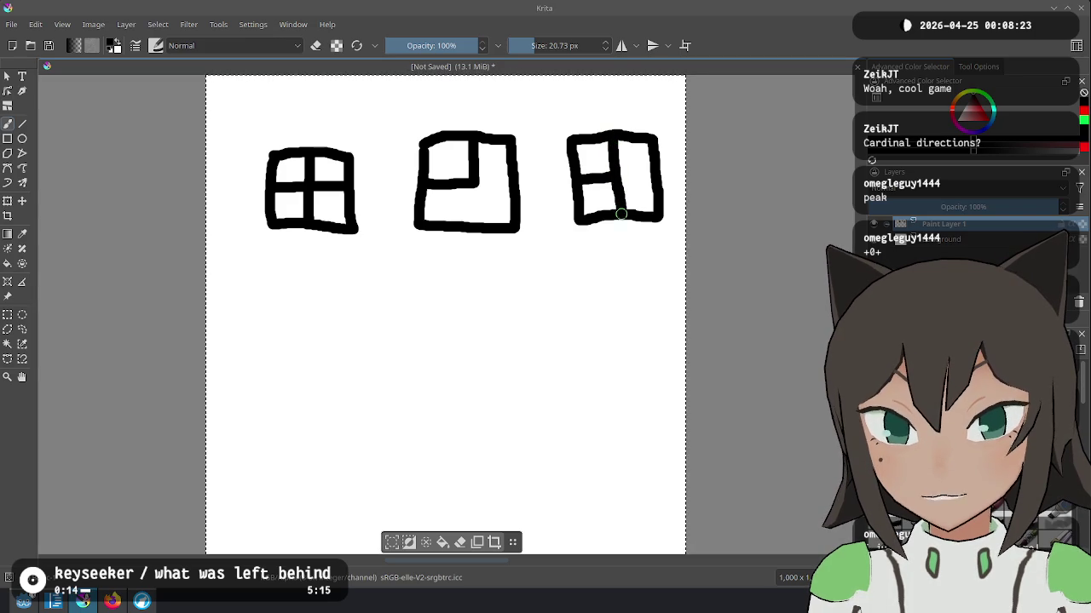
Step: Draw a fourth tile below with two curved paths, removing the stray arrow strokes
{"action": "mouse_move", "coordinate": [286, 275]}
{"action": "left_mouse_down"}
{"action": "mouse_move", "coordinate": [285, 353]}
{"action": "mouse_move", "coordinate": [363, 344]}
{"action": "mouse_move", "coordinate": [365, 275]}
{"action": "mouse_move", "coordinate": [283, 275]}
{"action": "left_mouse_up"}
{"action": "left_click_drag", "start_coordinate": [286, 317], "coordinate": [319, 279]}
{"action": "left_click_drag", "start_coordinate": [362, 314], "coordinate": [323, 335]}
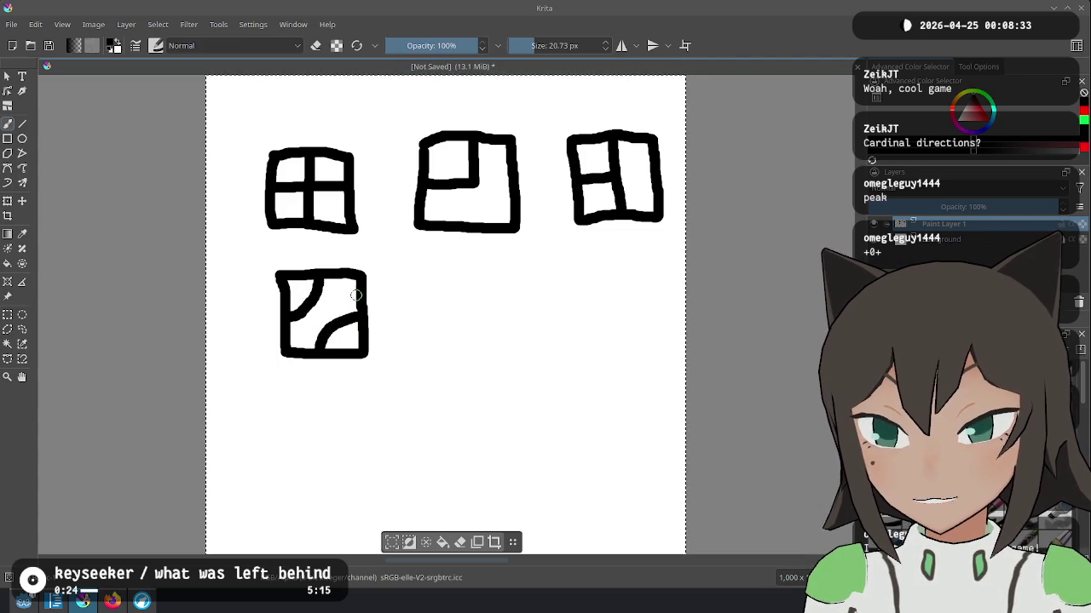
{"action": "mouse_move", "coordinate": [319, 413]}
{"action": "left_mouse_down"}
{"action": "mouse_move", "coordinate": [321, 366]}
{"action": "mouse_move", "coordinate": [333, 387]}
{"action": "left_mouse_up"}
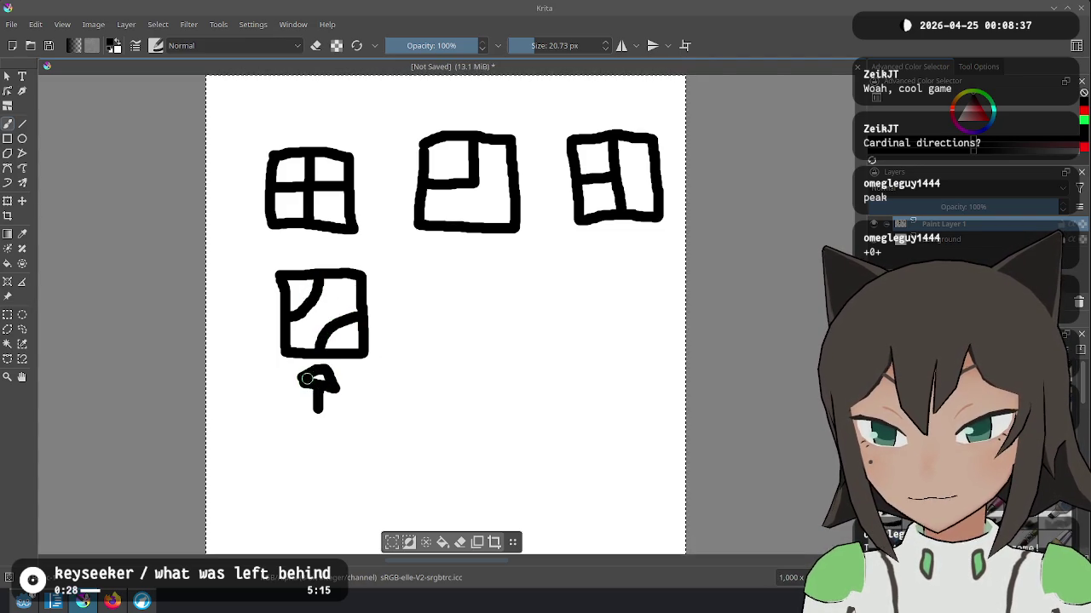
{"action": "left_click_drag", "start_coordinate": [324, 279], "coordinate": [293, 307]}
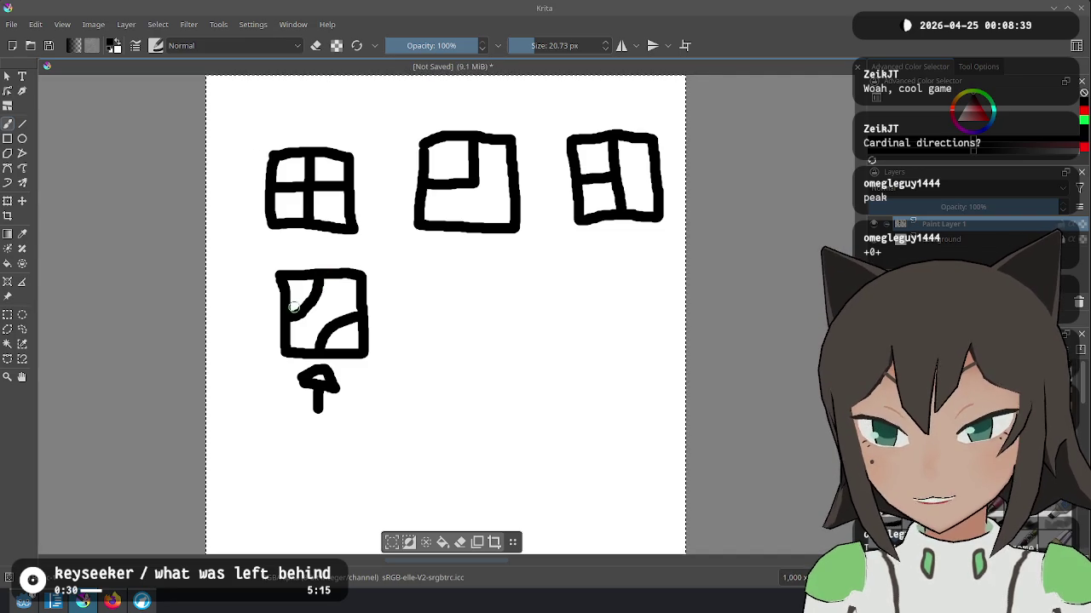
{"action": "key", "text": "ctrl+z"}
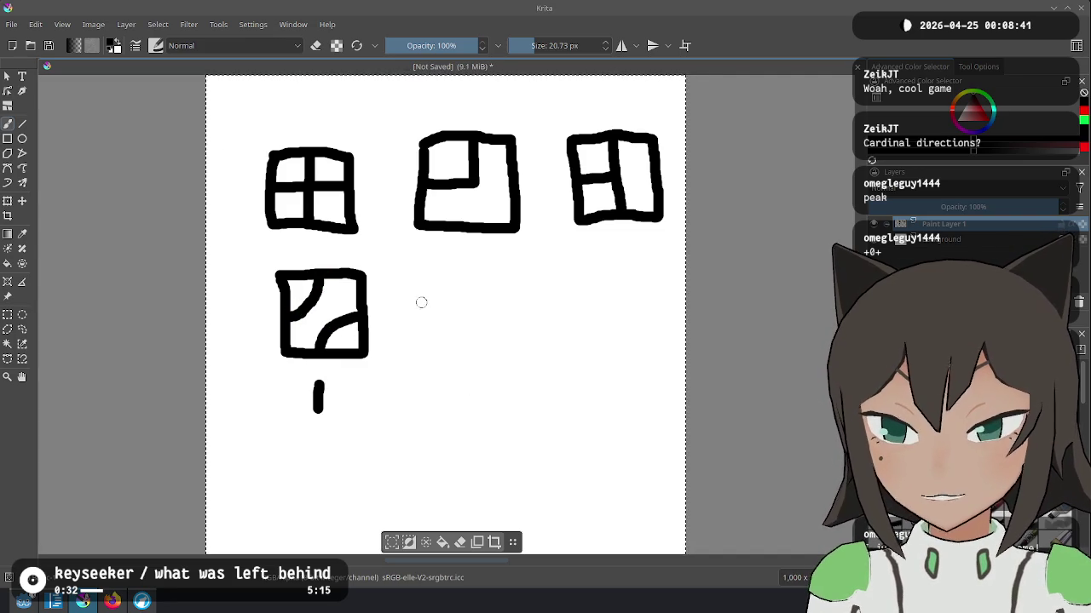
{"action": "key", "text": "ctrl+z"}
Step: Draw the fifth tile split by a horizontal line, undoing the stray arrow and hook beneath
{"action": "mouse_move", "coordinate": [419, 275]}
{"action": "left_mouse_down"}
{"action": "mouse_move", "coordinate": [422, 345]}
{"action": "mouse_move", "coordinate": [511, 352]}
{"action": "mouse_move", "coordinate": [509, 271]}
{"action": "mouse_move", "coordinate": [419, 272]}
{"action": "left_mouse_up"}
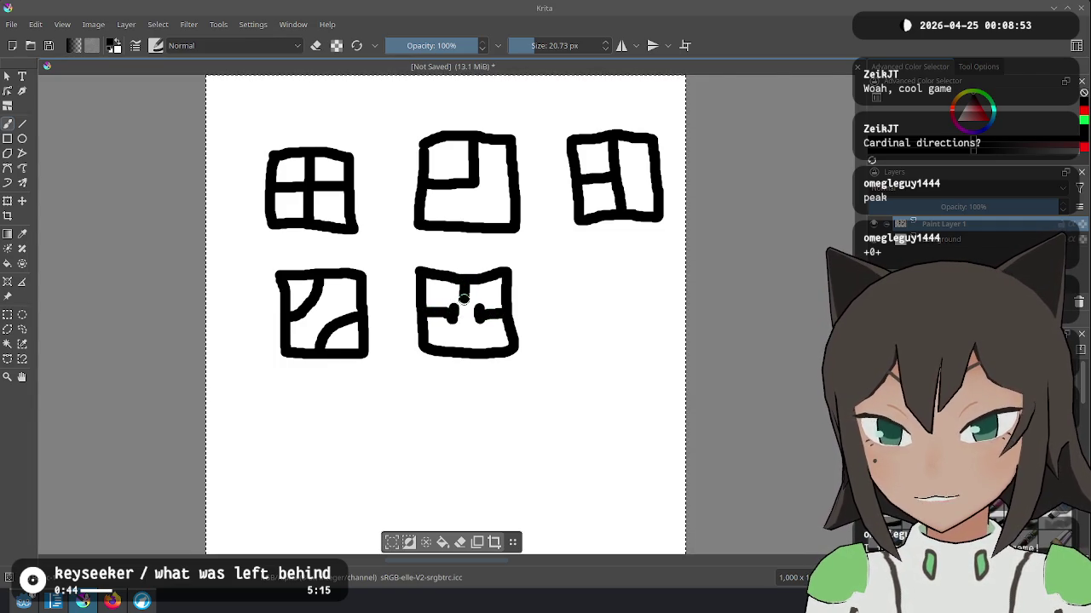
{"action": "key", "text": "ctrl+z"}
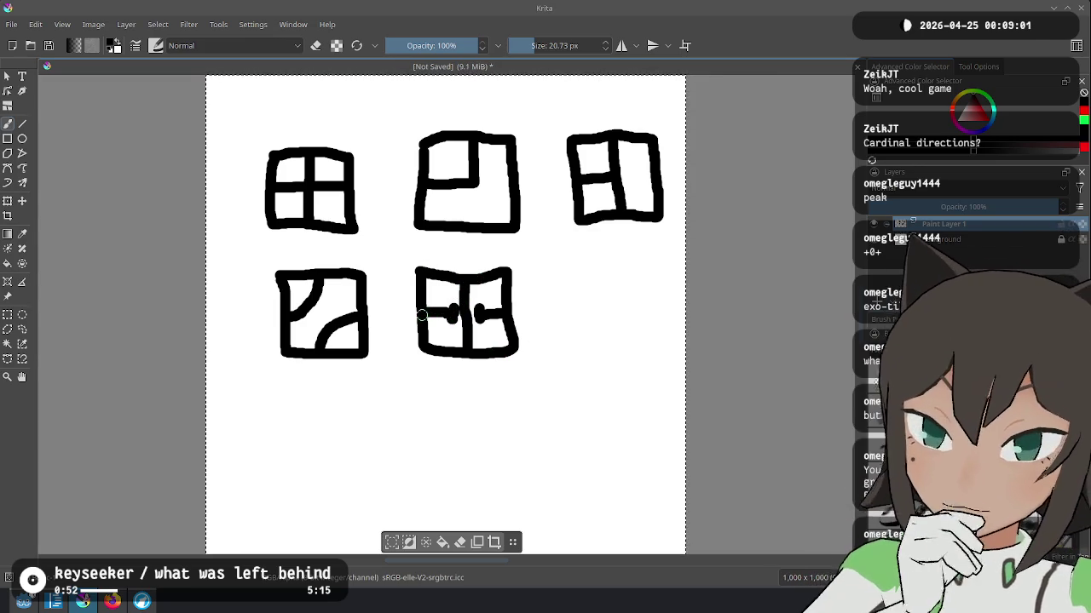
{"action": "left_click_drag", "start_coordinate": [476, 314], "coordinate": [510, 316]}
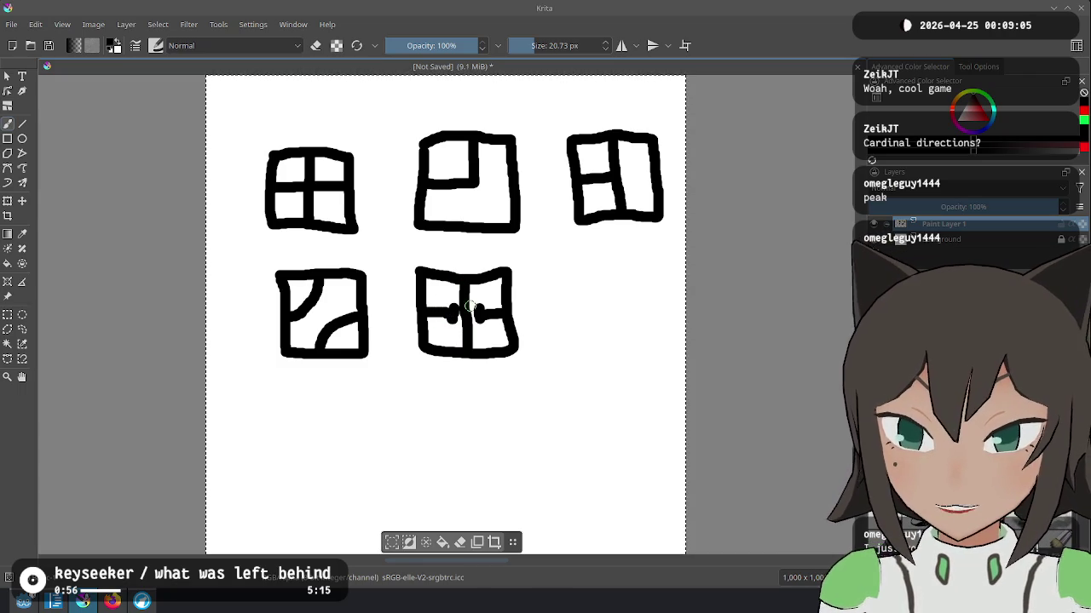
{"action": "mouse_move", "coordinate": [390, 412]}
{"action": "left_mouse_down"}
{"action": "mouse_move", "coordinate": [446, 375]}
{"action": "mouse_move", "coordinate": [442, 407]}
{"action": "left_mouse_up"}
{"action": "mouse_move", "coordinate": [345, 407]}
{"action": "left_mouse_down"}
{"action": "mouse_move", "coordinate": [367, 402]}
{"action": "mouse_move", "coordinate": [361, 417]}
{"action": "left_mouse_up"}
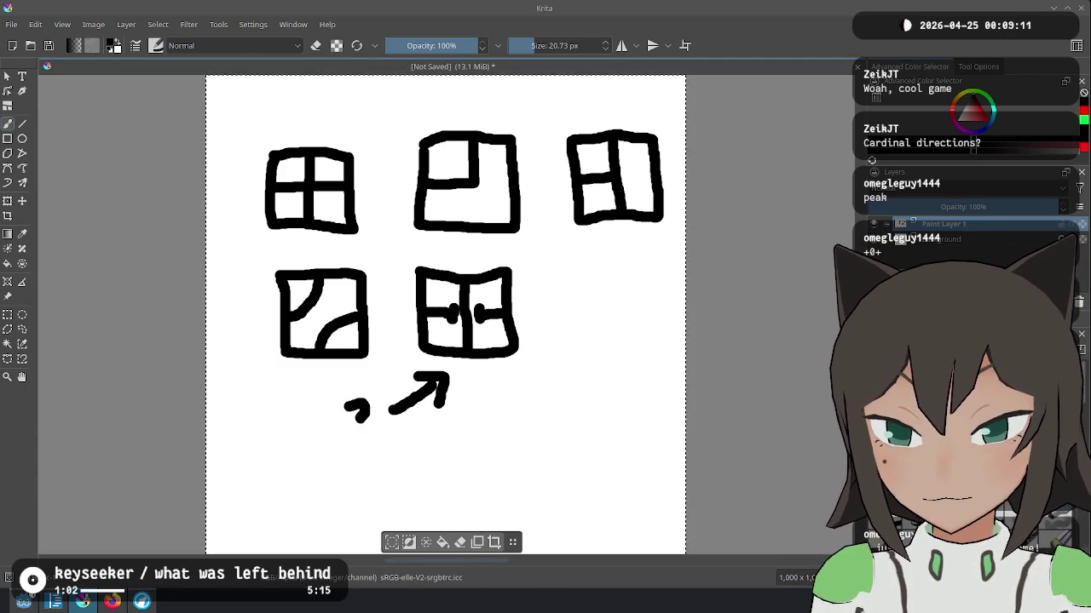
{"action": "key", "text": "ctrl+z"}
{"action": "key", "text": "ctrl+z"}
{"action": "key", "text": "ctrl+z"}
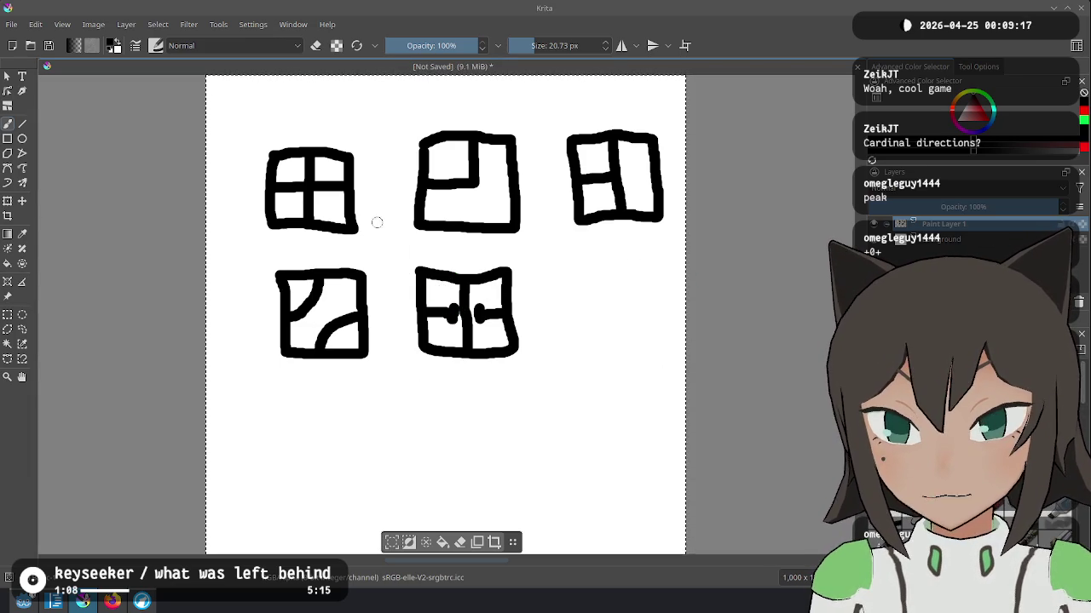
Step: Remove a stray stroke around the top-left tile and write E beside the N label
{"action": "mouse_move", "coordinate": [252, 112]}
{"action": "left_mouse_down"}
{"action": "mouse_move", "coordinate": [231, 123]}
{"action": "mouse_move", "coordinate": [252, 238]}
{"action": "mouse_move", "coordinate": [412, 268]}
{"action": "left_mouse_up"}
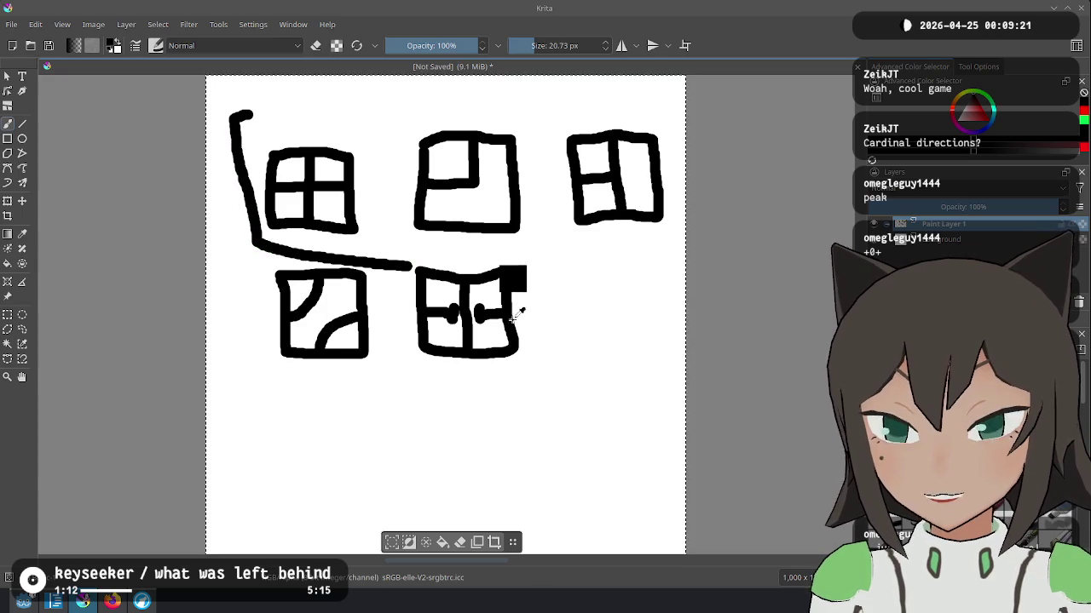
{"action": "key", "text": "ctrl+z"}
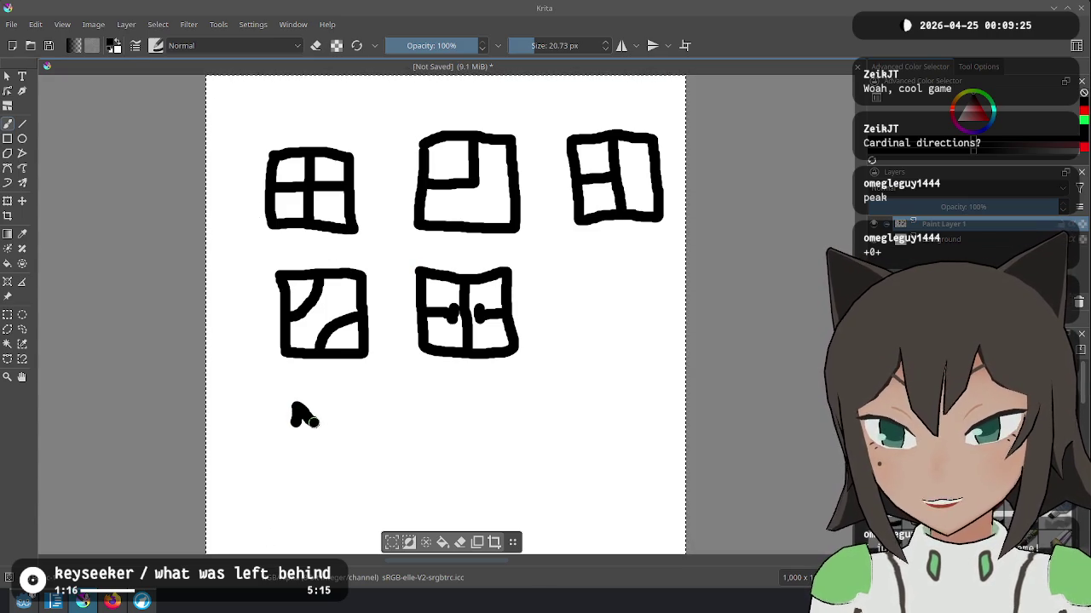
{"action": "mouse_move", "coordinate": [340, 400]}
{"action": "left_mouse_down"}
{"action": "mouse_move", "coordinate": [341, 417]}
{"action": "mouse_move", "coordinate": [407, 426]}
{"action": "mouse_move", "coordinate": [415, 401]}
{"action": "left_mouse_up"}
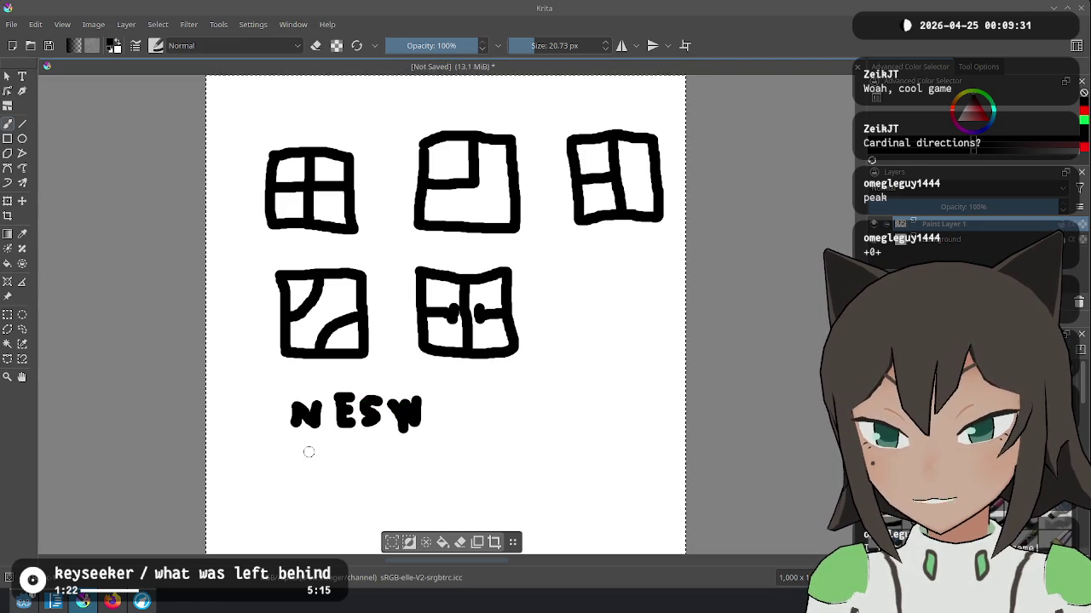
Step: Write 0101 under NESW, arrow it to the top-left tile, add an X, and loop the bottom tiles
{"action": "mouse_move", "coordinate": [308, 435]}
{"action": "left_mouse_down"}
{"action": "mouse_move", "coordinate": [297, 457]}
{"action": "mouse_move", "coordinate": [321, 437]}
{"action": "mouse_move", "coordinate": [375, 468]}
{"action": "mouse_move", "coordinate": [375, 441]}
{"action": "mouse_move", "coordinate": [412, 448]}
{"action": "mouse_move", "coordinate": [411, 462]}
{"action": "left_mouse_up"}
{"action": "mouse_move", "coordinate": [270, 419]}
{"action": "left_mouse_down"}
{"action": "mouse_move", "coordinate": [223, 256]}
{"action": "mouse_move", "coordinate": [232, 235]}
{"action": "mouse_move", "coordinate": [256, 248]}
{"action": "mouse_move", "coordinate": [234, 238]}
{"action": "left_mouse_up"}
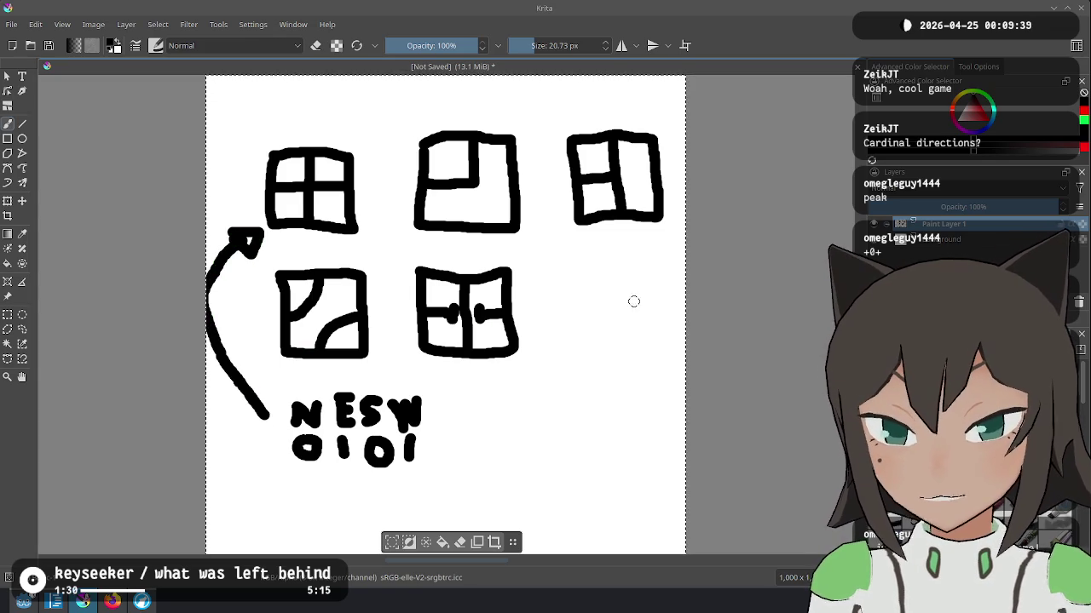
{"action": "mouse_move", "coordinate": [559, 287]}
{"action": "left_mouse_down"}
{"action": "mouse_move", "coordinate": [588, 321]}
{"action": "mouse_move", "coordinate": [553, 324]}
{"action": "mouse_move", "coordinate": [481, 240]}
{"action": "mouse_move", "coordinate": [294, 242]}
{"action": "mouse_move", "coordinate": [252, 324]}
{"action": "mouse_move", "coordinate": [454, 385]}
{"action": "mouse_move", "coordinate": [576, 356]}
{"action": "left_mouse_up"}
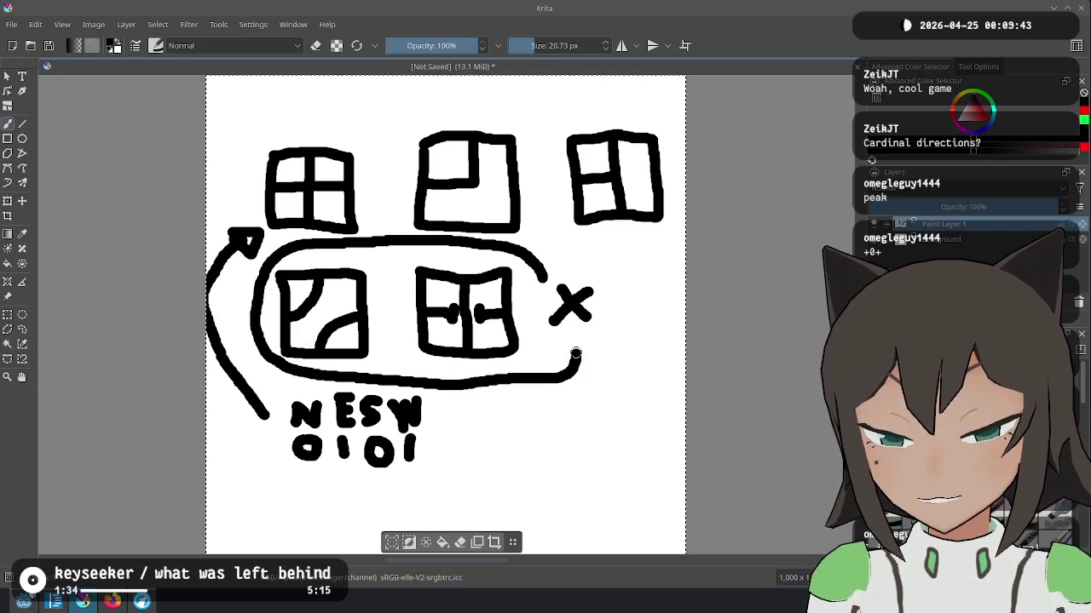
{"action": "left_click_drag", "start_coordinate": [317, 350], "coordinate": [354, 311]}
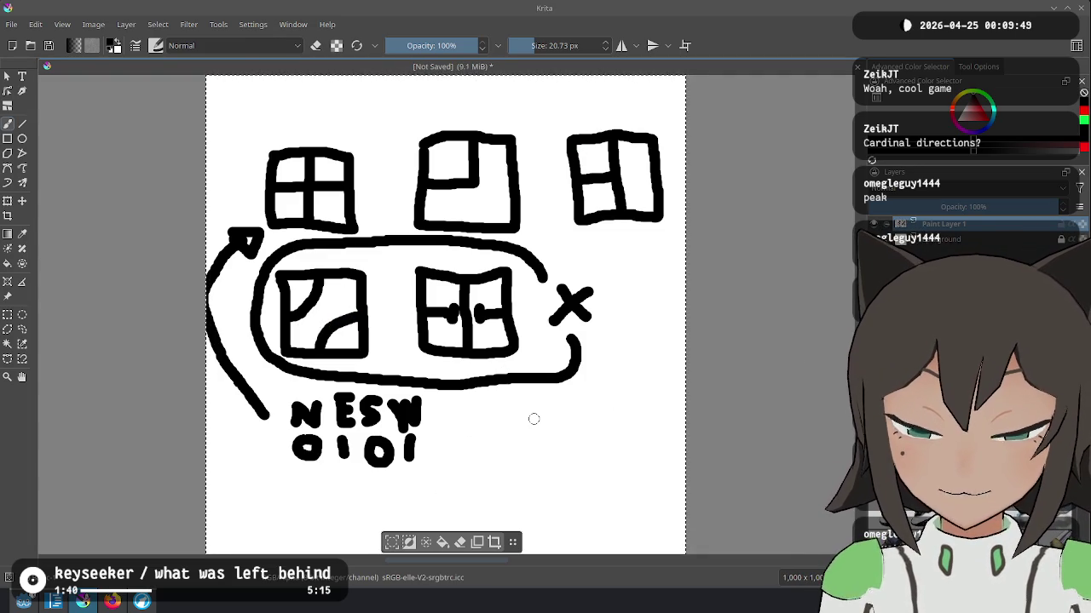
{"action": "scroll", "coordinate": [558, 383], "scroll_direction": "up", "scroll_amount": 2}
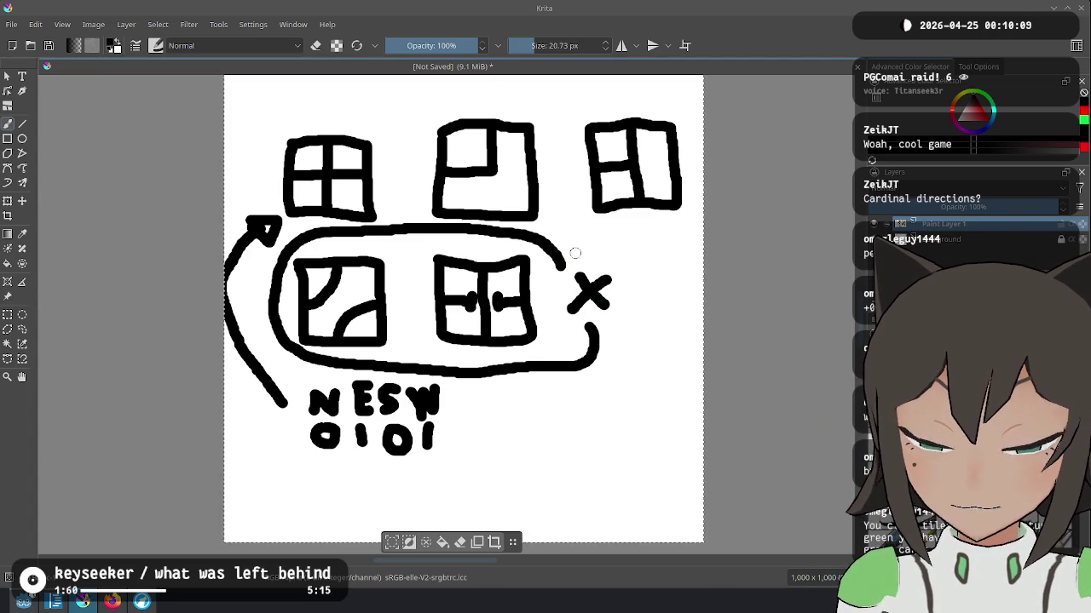
{"action": "left_click_drag", "start_coordinate": [599, 352], "coordinate": [596, 363]}
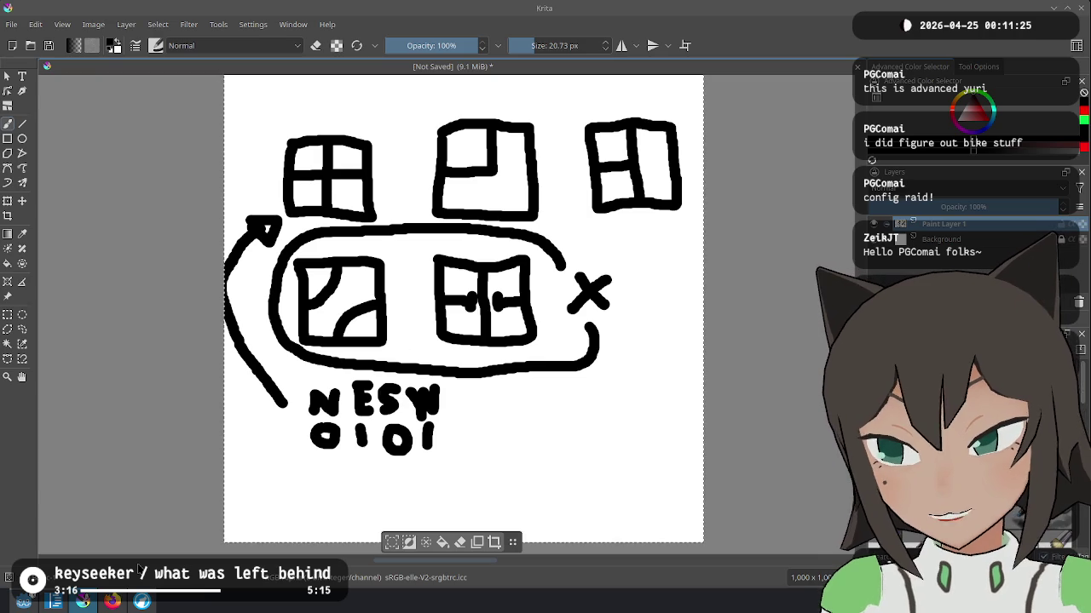
Step: Bring Godot Engine to the front to launch the game project
{"action": "left_click", "coordinate": [24, 603]}
Step: Run the game with F5 and place blocks into a cross shape
{"action": "key", "text": "F5"}
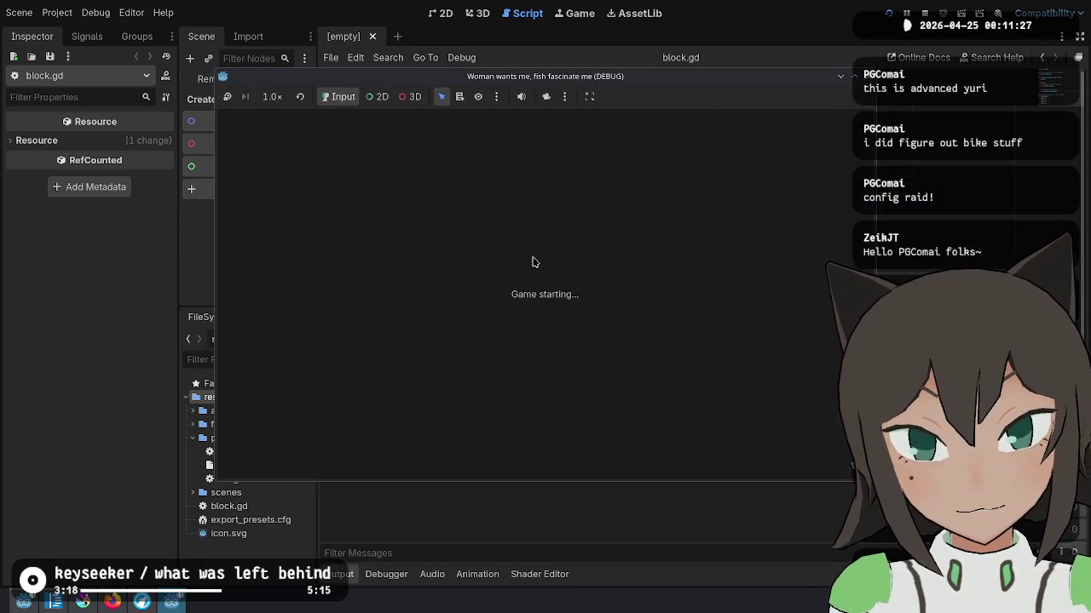
{"action": "left_click", "coordinate": [524, 322]}
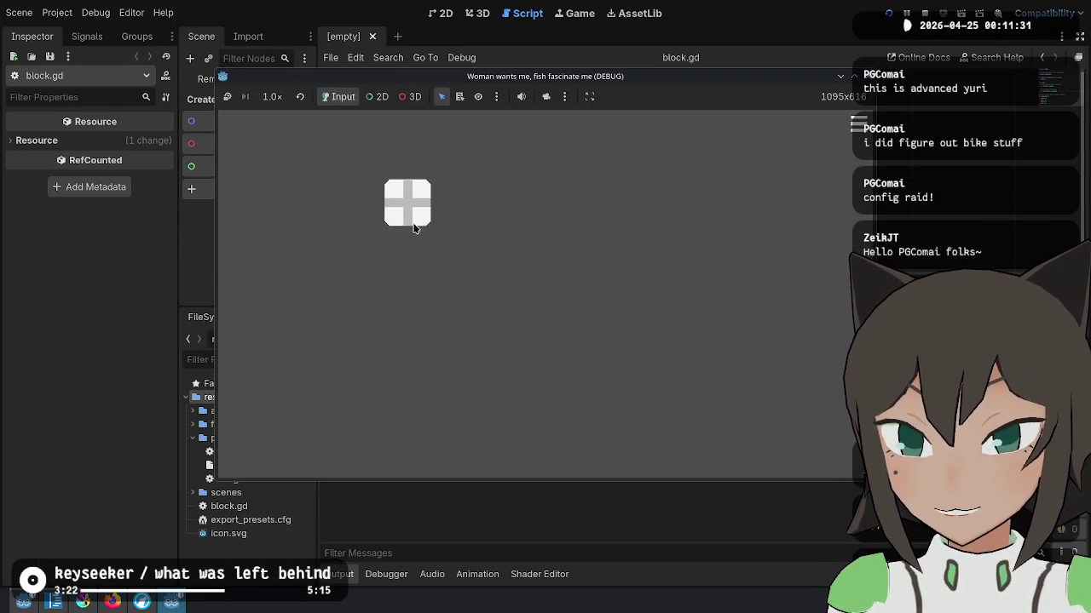
{"action": "left_click", "coordinate": [489, 218]}
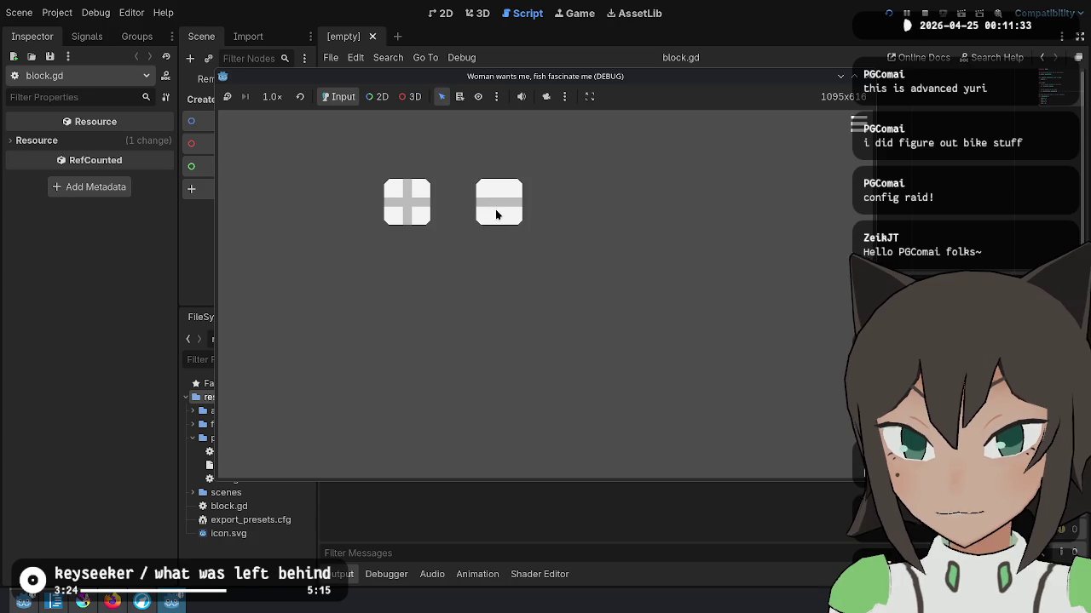
{"action": "left_click", "coordinate": [450, 219]}
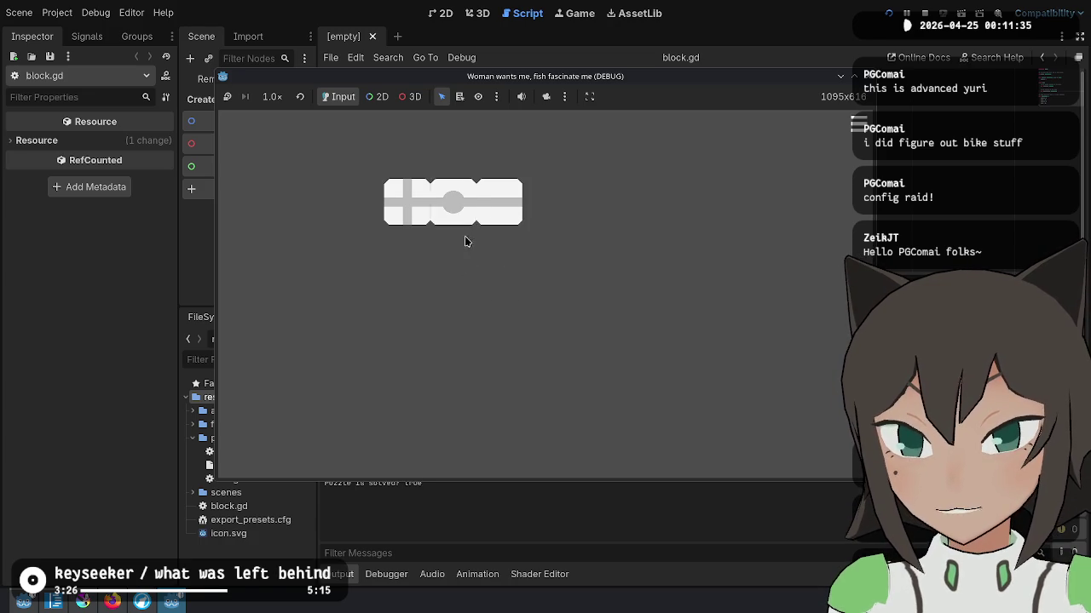
{"action": "left_click", "coordinate": [356, 198]}
{"action": "left_click", "coordinate": [397, 153]}
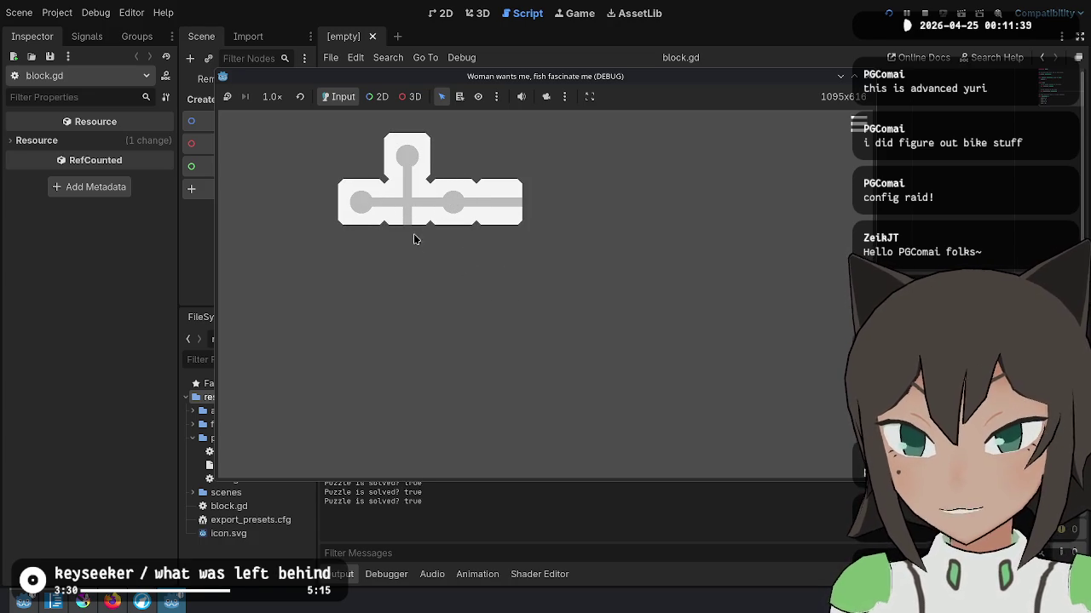
{"action": "left_click", "coordinate": [413, 242]}
{"action": "left_click", "coordinate": [412, 246]}
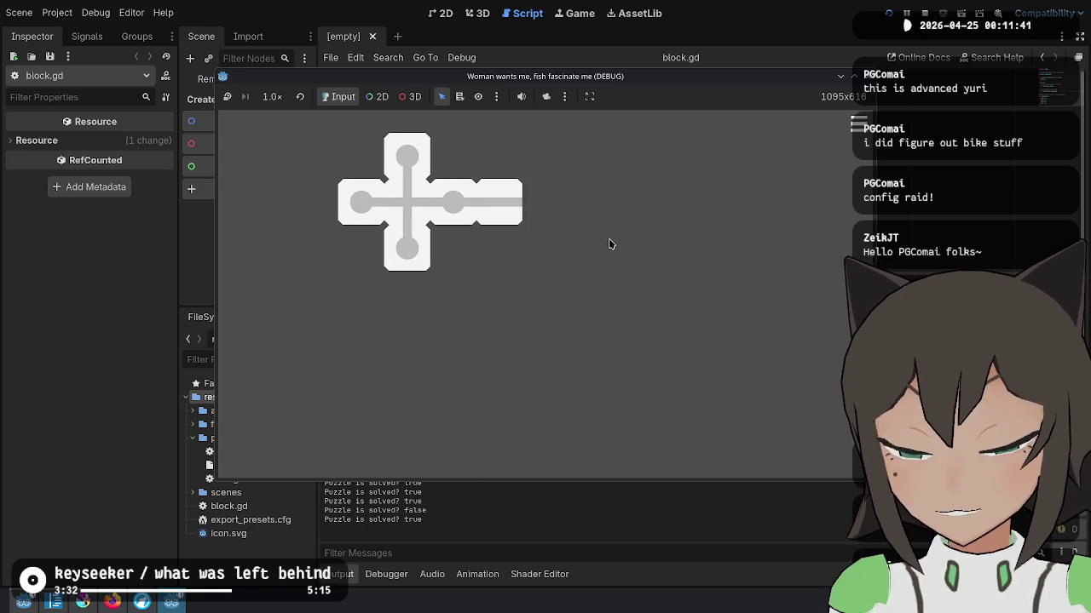
Step: Attach a block at the row's right end and rearrange tiles into one connected path
{"action": "left_click", "coordinate": [551, 213]}
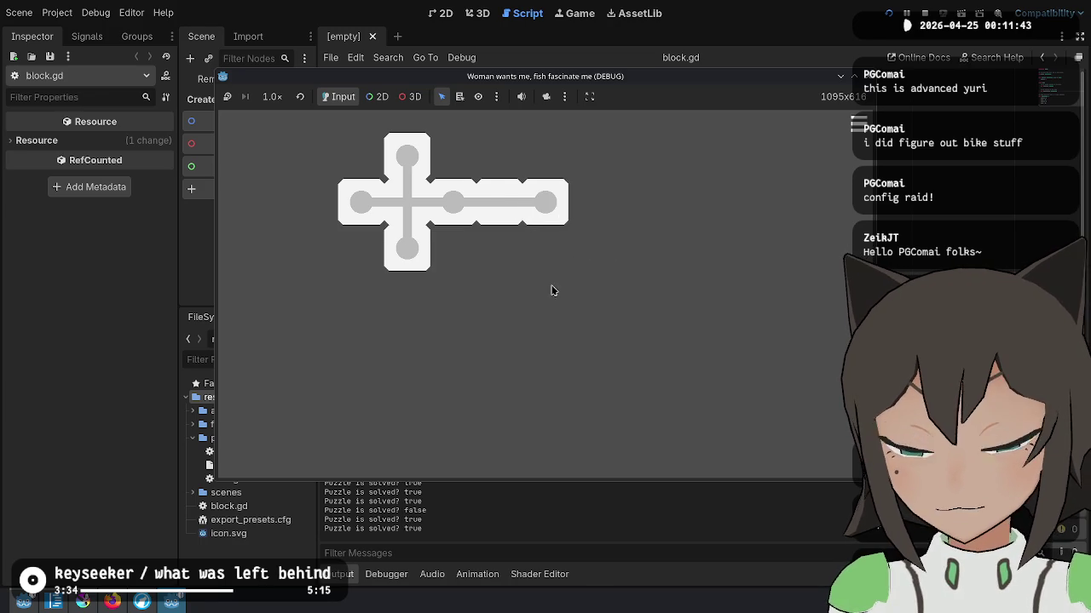
{"action": "left_click", "coordinate": [453, 202]}
{"action": "left_click", "coordinate": [454, 207]}
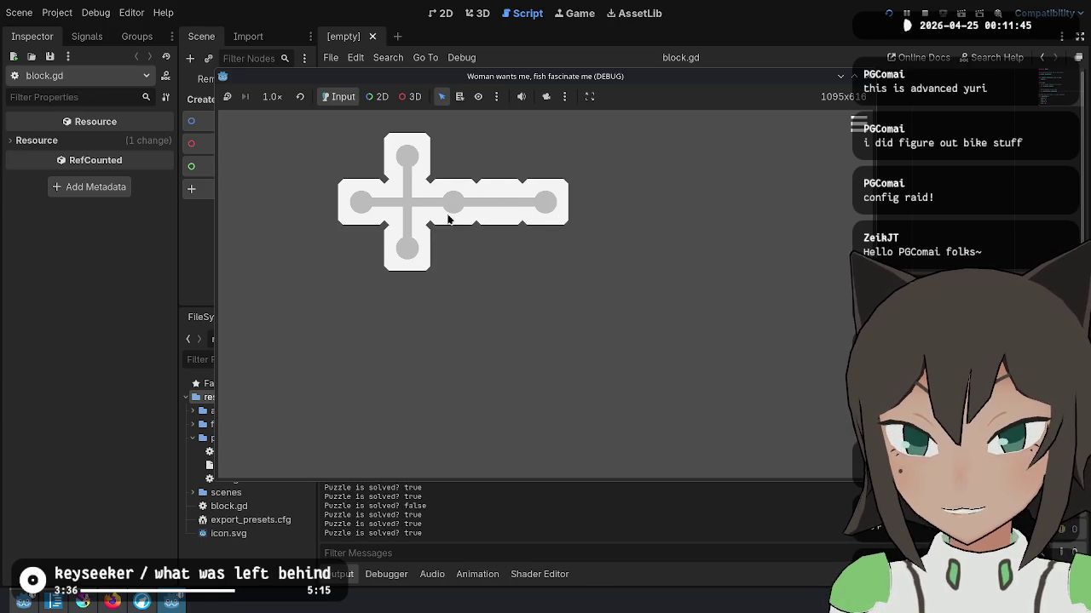
{"action": "left_click", "coordinate": [401, 205]}
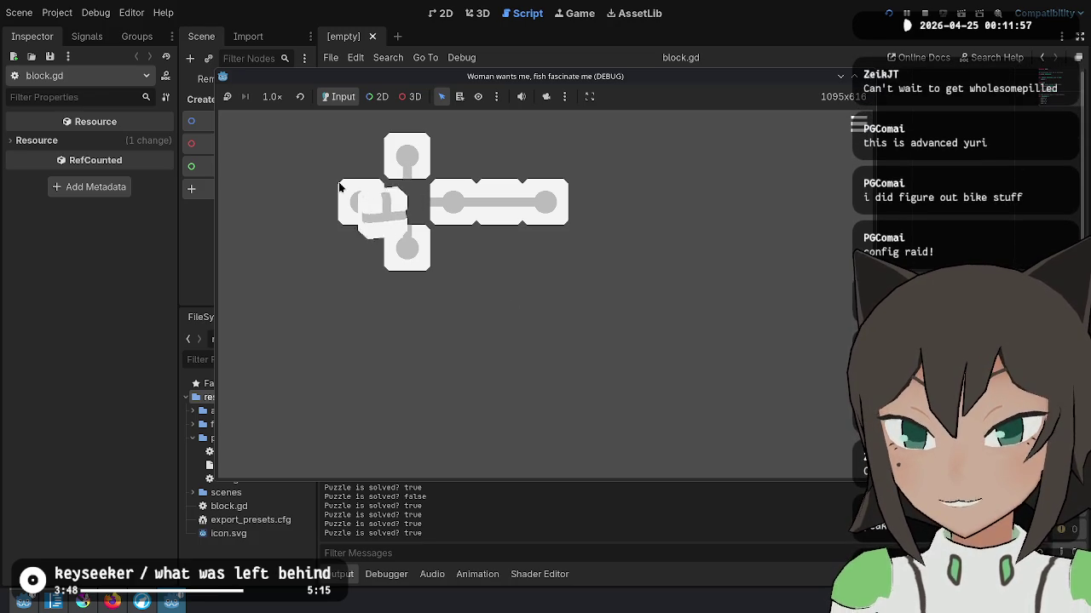
{"action": "left_click", "coordinate": [356, 217]}
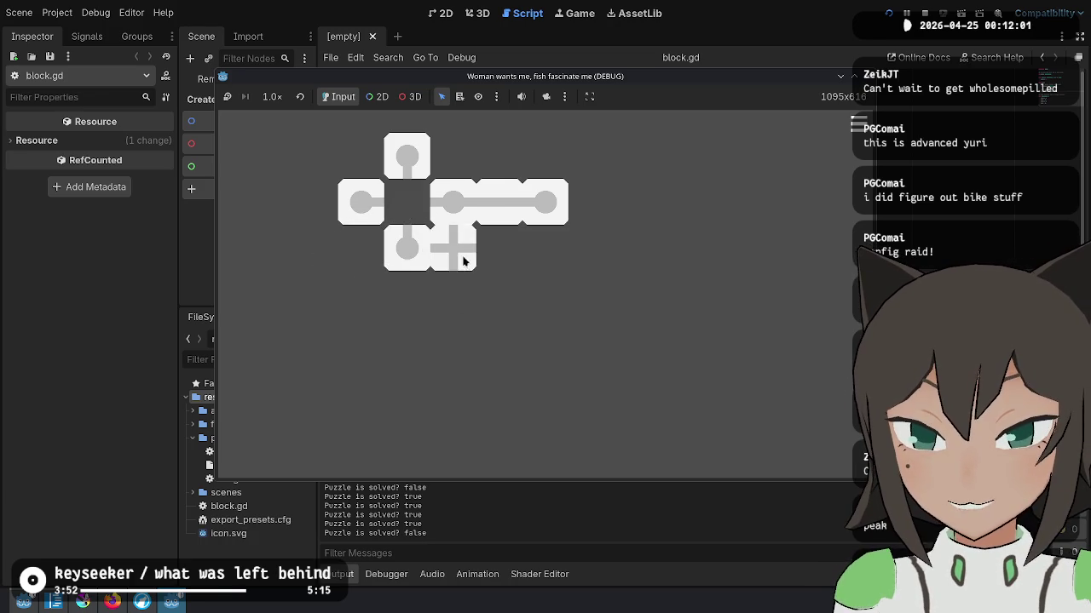
{"action": "left_click", "coordinate": [475, 321]}
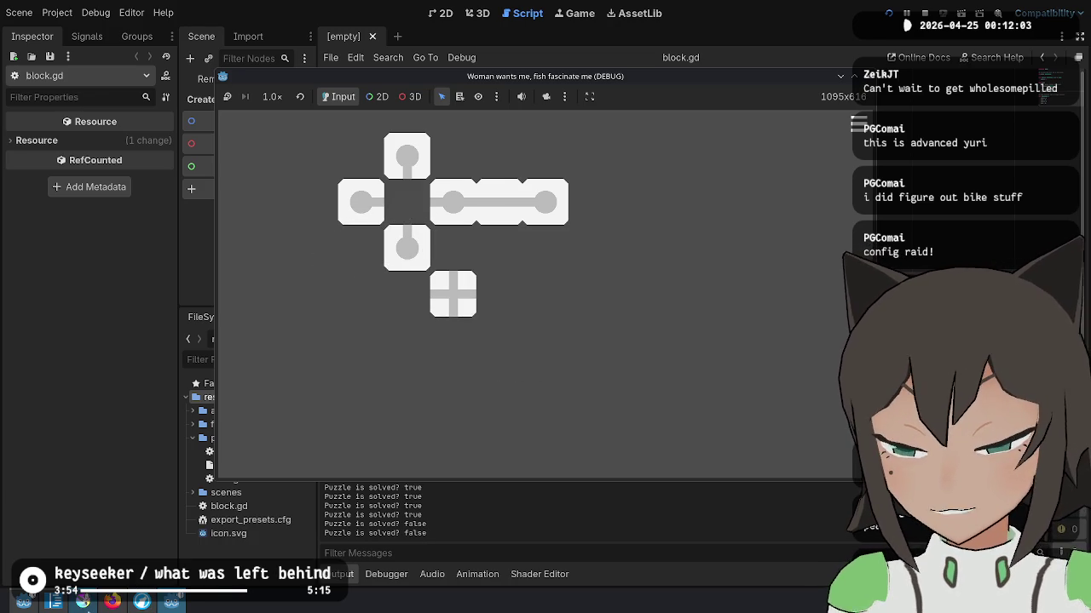
{"action": "left_click", "coordinate": [83, 601]}
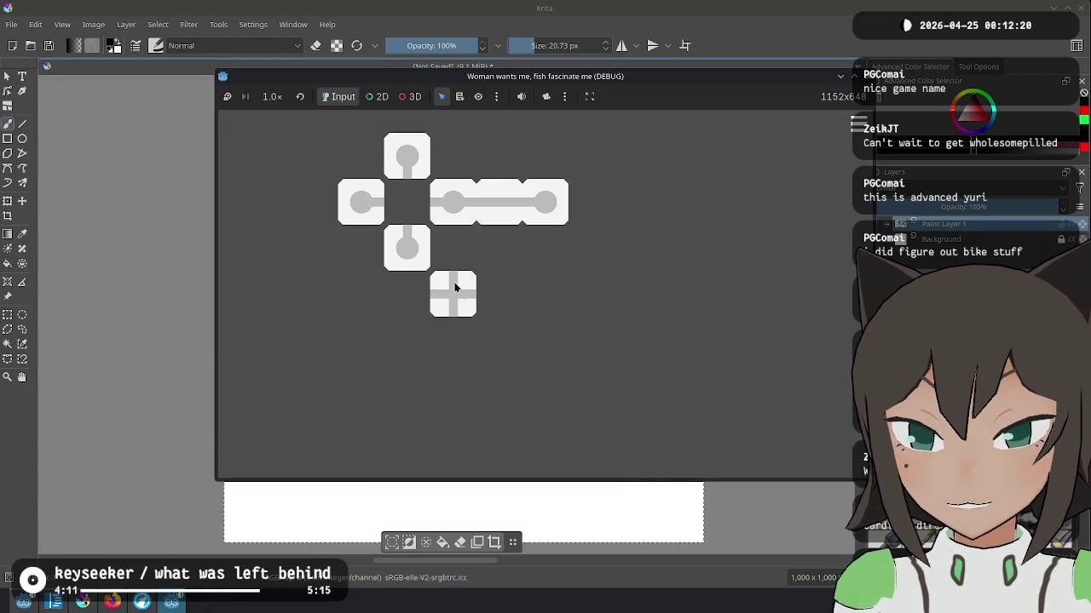
{"action": "mouse_move", "coordinate": [456, 302]}
{"action": "left_mouse_down"}
{"action": "mouse_move", "coordinate": [314, 303]}
{"action": "mouse_move", "coordinate": [599, 226]}
{"action": "mouse_move", "coordinate": [454, 279]}
{"action": "left_mouse_up"}
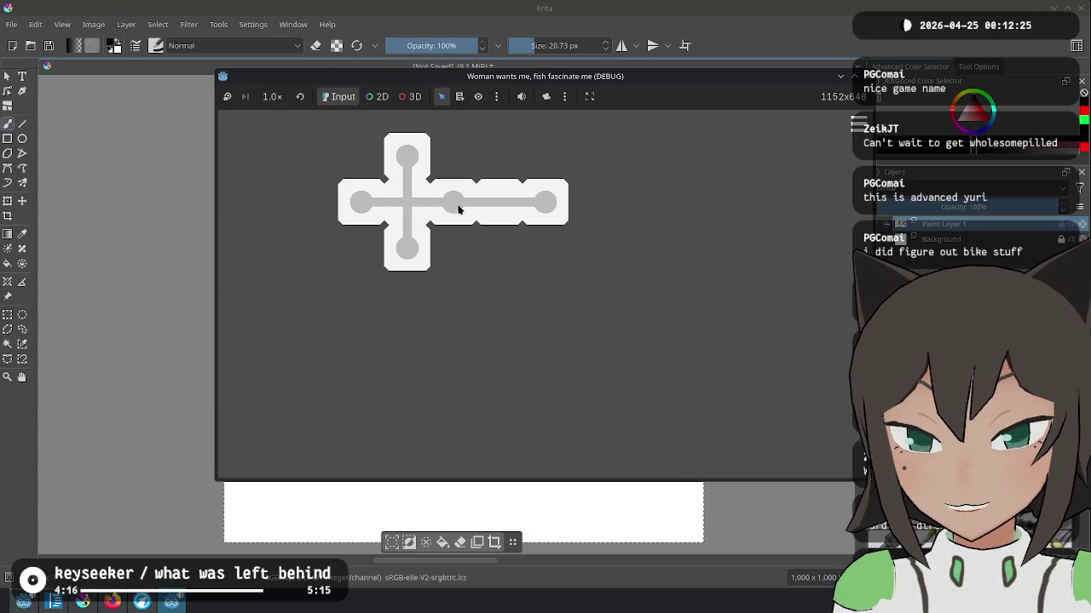
{"action": "mouse_move", "coordinate": [473, 326]}
{"action": "left_mouse_down"}
{"action": "mouse_move", "coordinate": [464, 226]}
{"action": "mouse_move", "coordinate": [463, 252]}
{"action": "left_mouse_up"}
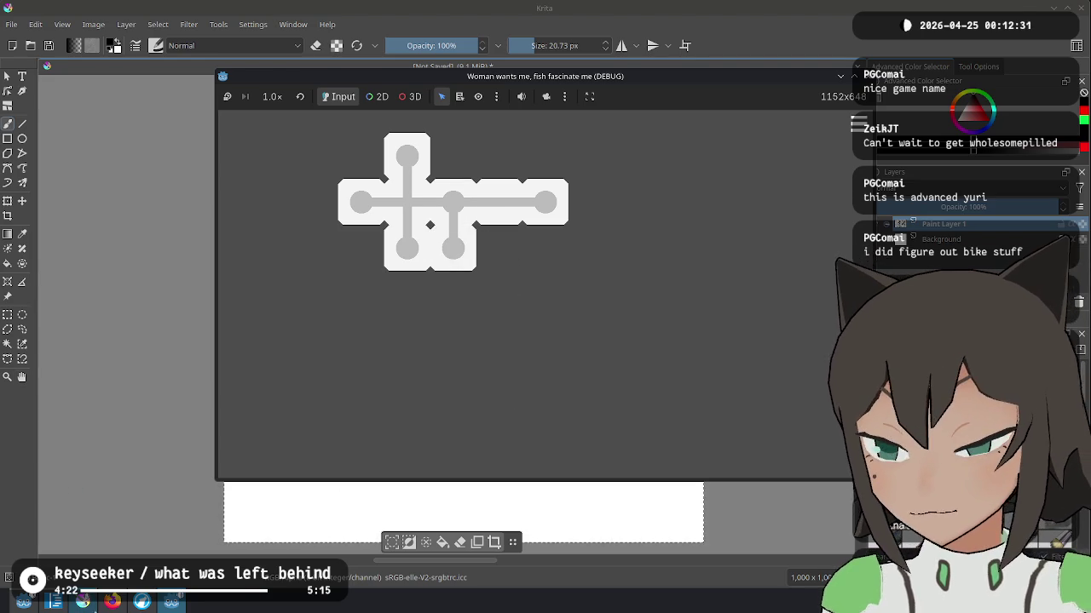
Step: Glance at the Graph theory article, ideas notes and sketch, then stop the running game with F8
{"action": "left_click", "coordinate": [112, 601]}
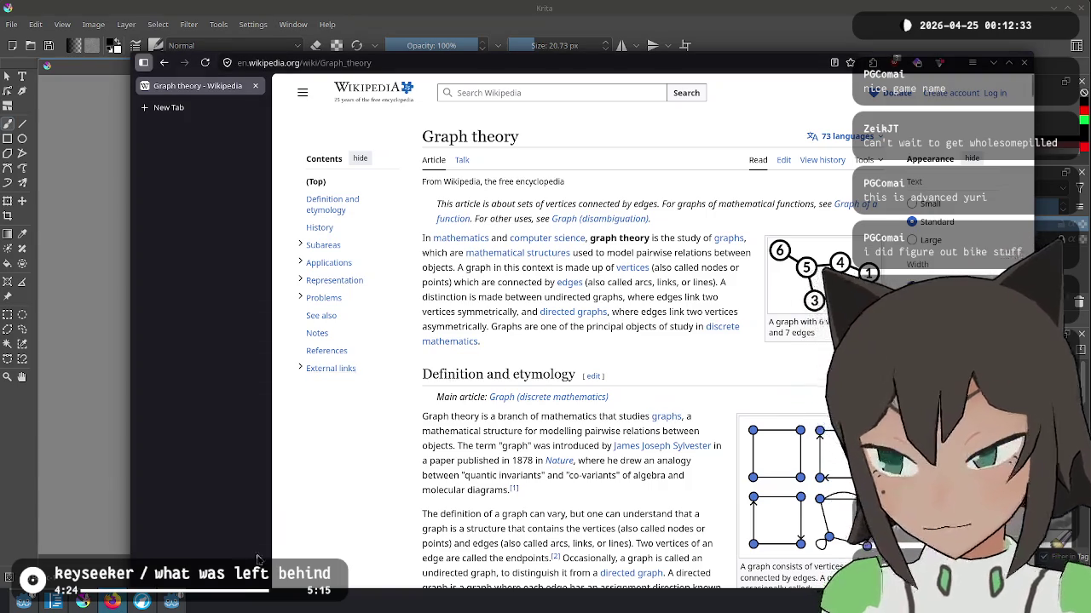
{"action": "left_click", "coordinate": [68, 603]}
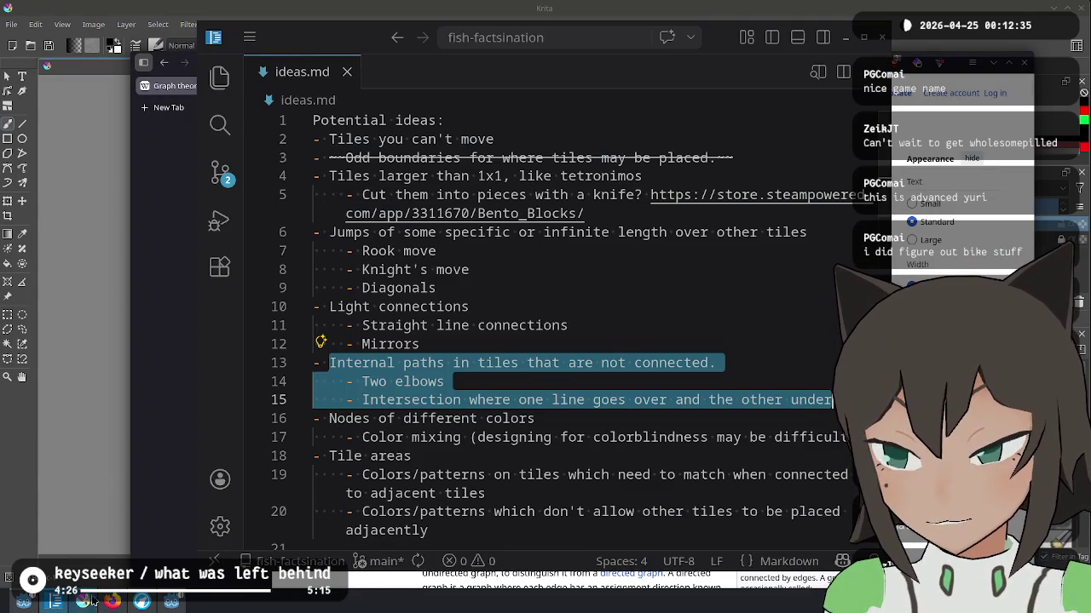
{"action": "left_click", "coordinate": [141, 602]}
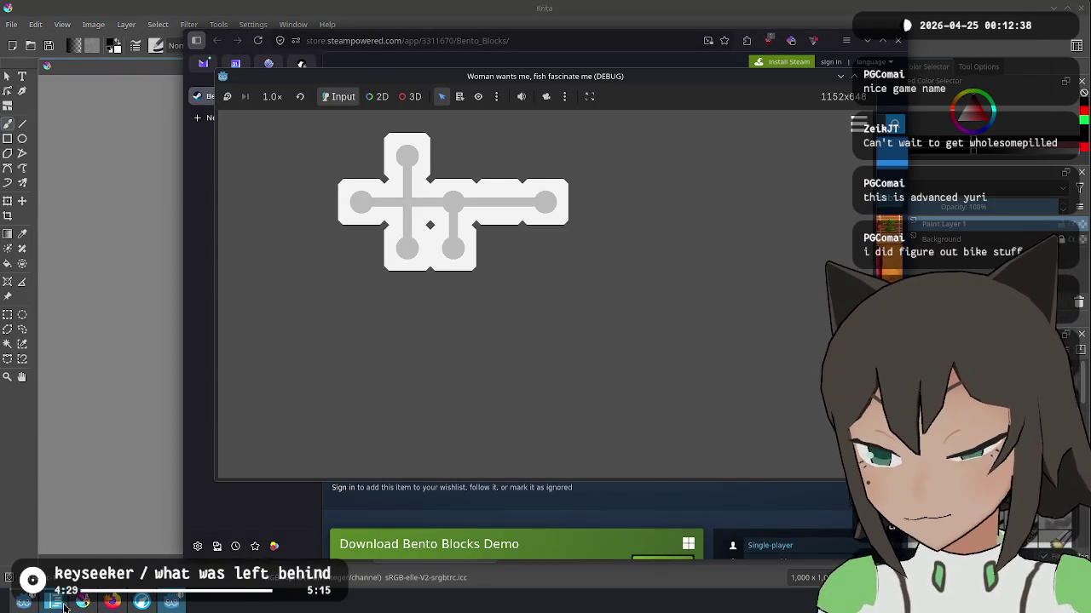
{"action": "left_click", "coordinate": [24, 601]}
{"action": "key", "text": "F8"}
{"action": "key", "text": "Up"}
{"action": "key", "text": "Up"}
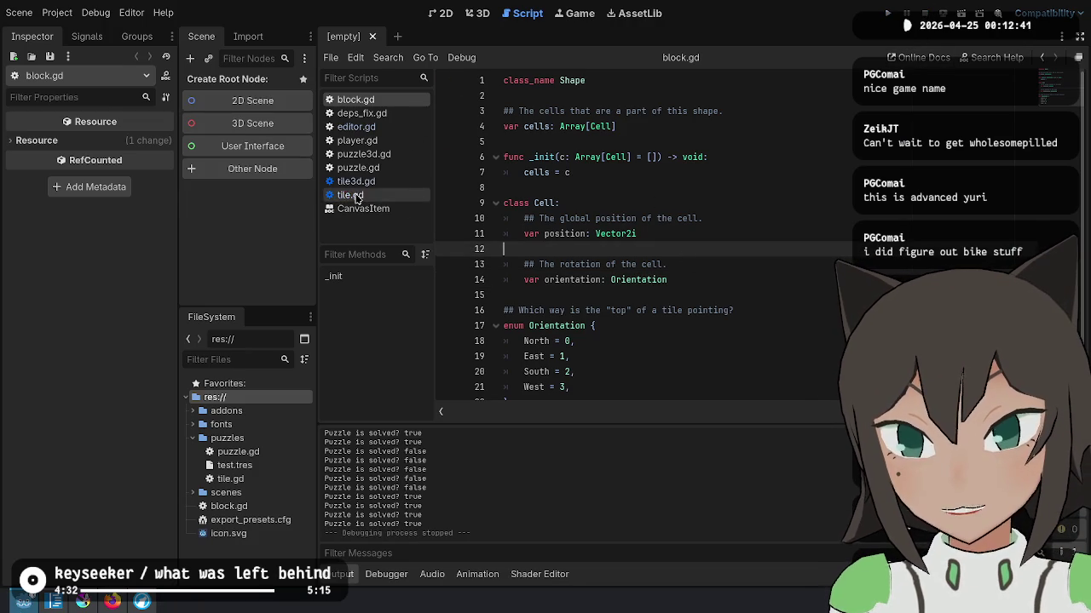
Step: Close deps_fix.gd, editor.gd and other unneeded scripts, then open tile.gd
{"action": "middle_click", "coordinate": [382, 113]}
{"action": "middle_click", "coordinate": [383, 112]}
{"action": "middle_click", "coordinate": [384, 113]}
{"action": "middle_click", "coordinate": [383, 112]}
{"action": "middle_click", "coordinate": [384, 113]}
{"action": "middle_click", "coordinate": [384, 112]}
{"action": "left_click", "coordinate": [383, 112]}
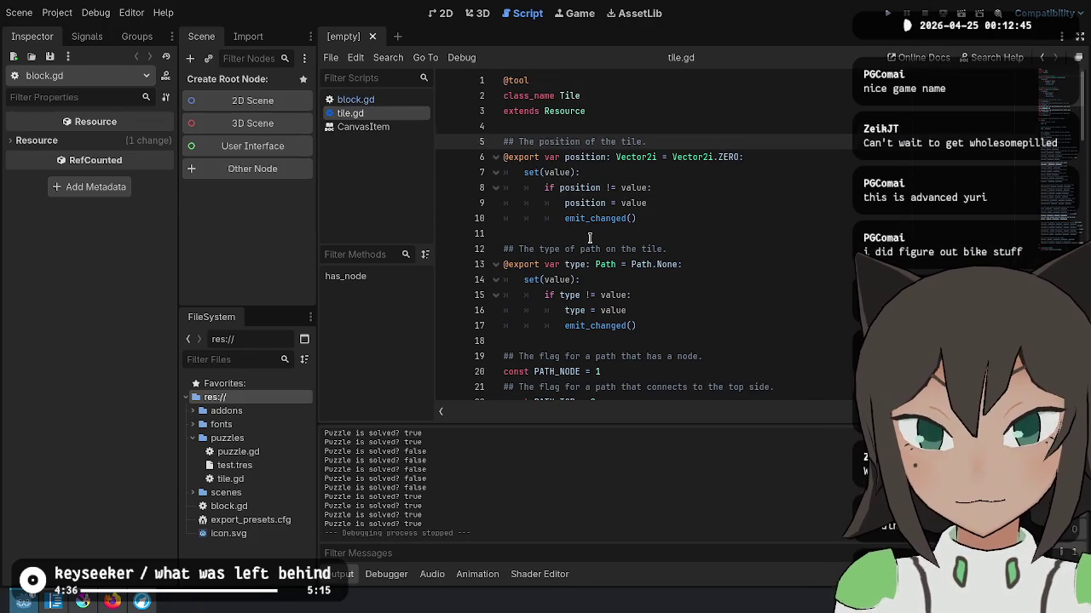
Step: Review the path flag constants starting at PATH_NODE in tile.gd
{"action": "scroll", "coordinate": [589, 238], "scroll_direction": "down", "scroll_amount": 4}
{"action": "left_click_drag", "start_coordinate": [524, 166], "coordinate": [658, 317]}
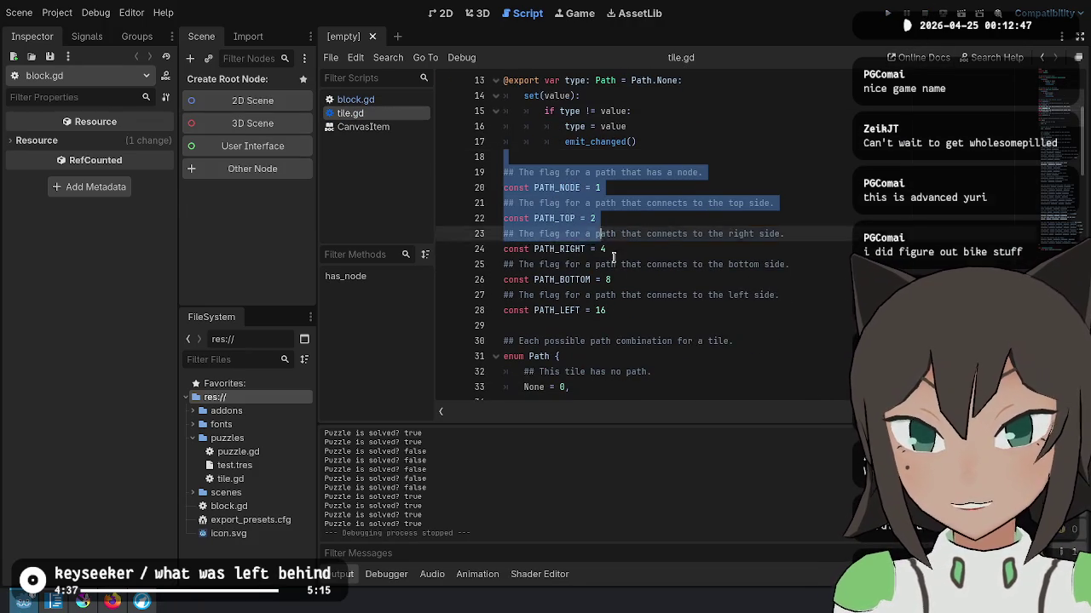
{"action": "left_click", "coordinate": [659, 315]}
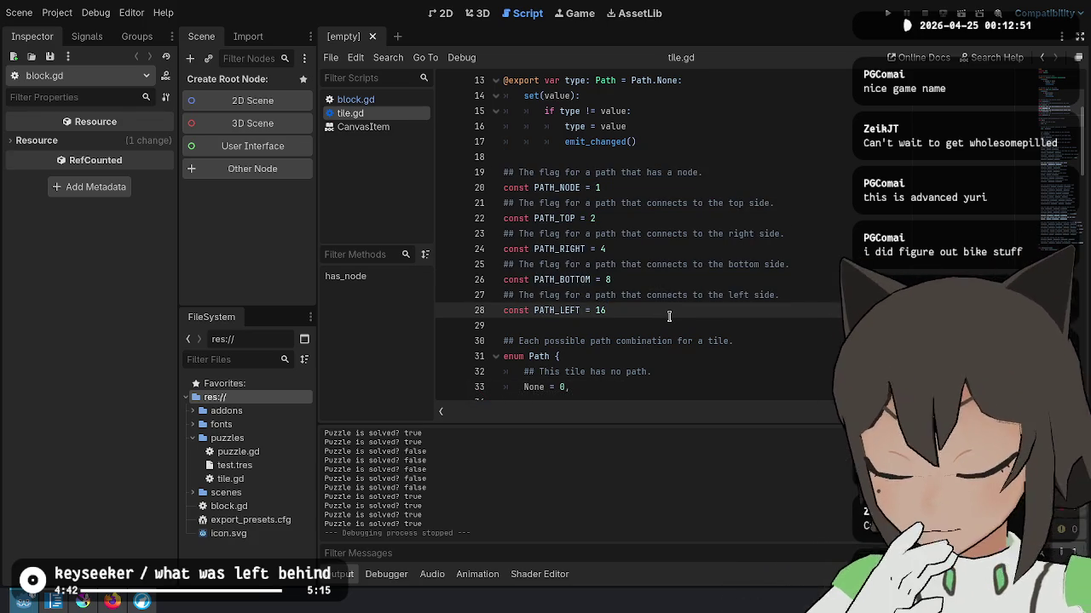
{"action": "key", "text": "XF86AudioMicMute"}
{"action": "left_click", "coordinate": [562, 189], "text": "shift"}
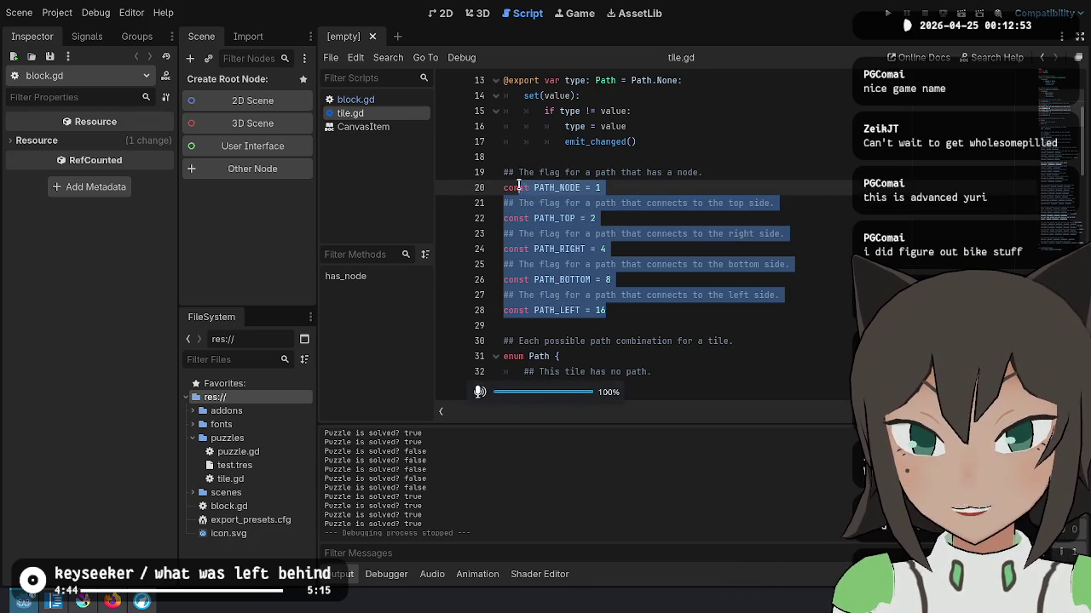
{"action": "left_click_drag", "start_coordinate": [559, 187], "coordinate": [597, 218]}
{"action": "key", "text": "ctrl+z"}
{"action": "left_click", "coordinate": [569, 189]}
{"action": "double_click", "coordinate": [570, 187]}
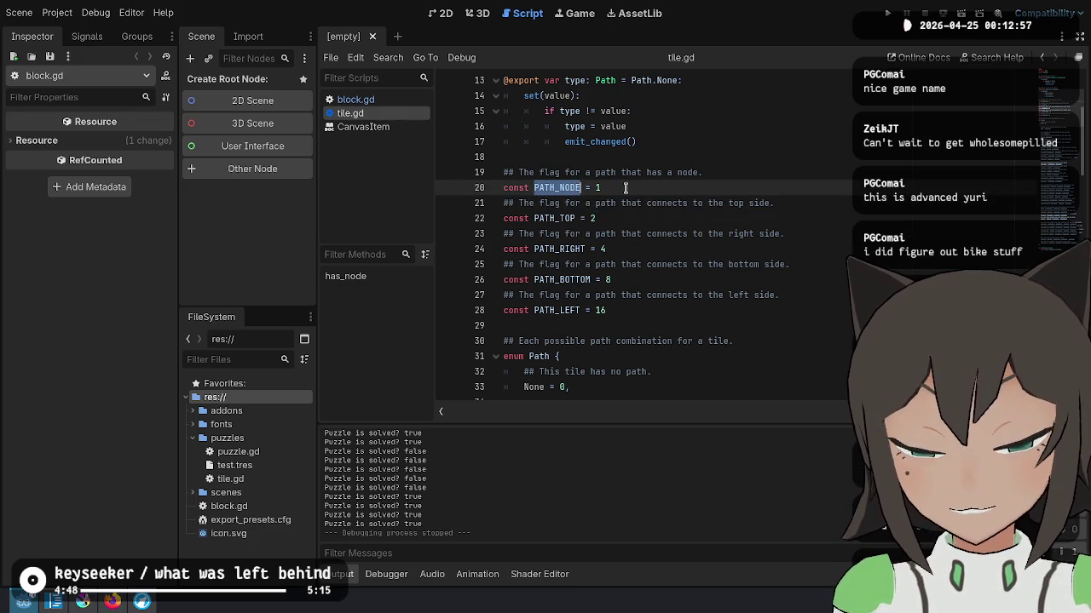
{"action": "left_click", "coordinate": [654, 319]}
Step: Read through the Path enum entries, then switch to the Krita sketch
{"action": "scroll", "coordinate": [647, 255], "scroll_direction": "down", "scroll_amount": 5}
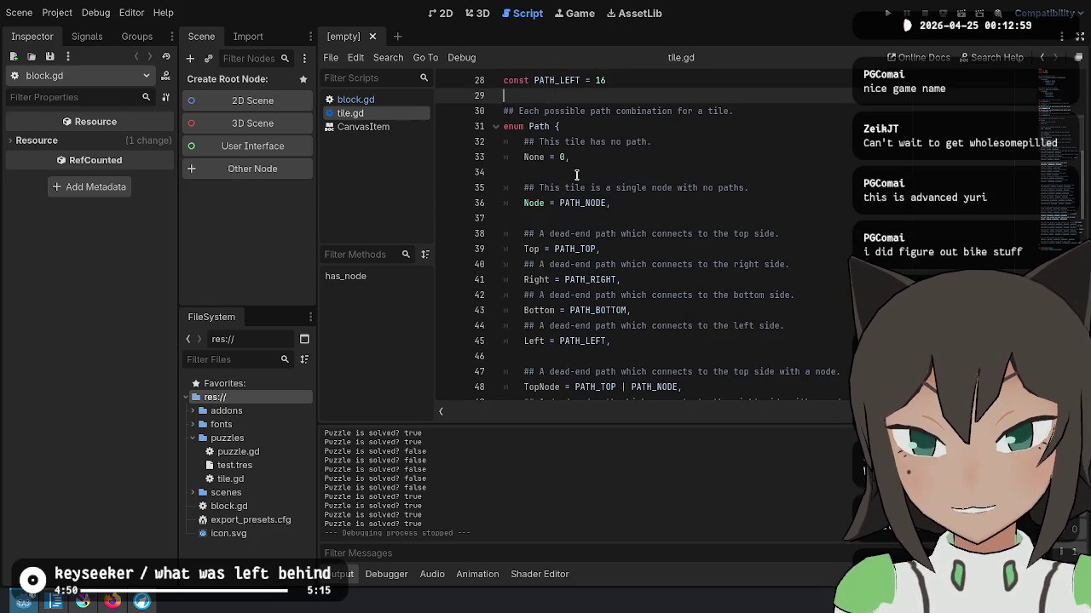
{"action": "mouse_move", "coordinate": [534, 236]}
{"action": "left_mouse_down"}
{"action": "mouse_move", "coordinate": [622, 282]}
{"action": "mouse_move", "coordinate": [782, 332]}
{"action": "mouse_move", "coordinate": [777, 341]}
{"action": "left_mouse_up"}
{"action": "scroll", "coordinate": [635, 196], "scroll_direction": "down", "scroll_amount": 4}
{"action": "left_click_drag", "start_coordinate": [562, 190], "coordinate": [708, 298]}
{"action": "left_click", "coordinate": [631, 298]}
{"action": "scroll", "coordinate": [577, 178], "scroll_direction": "down", "scroll_amount": 3}
{"action": "left_click_drag", "start_coordinate": [581, 199], "coordinate": [729, 345]}
{"action": "left_click", "coordinate": [733, 352]}
{"action": "scroll", "coordinate": [777, 225], "scroll_direction": "up", "scroll_amount": 2}
{"action": "scroll", "coordinate": [776, 228], "scroll_direction": "up", "scroll_amount": 6}
{"action": "scroll", "coordinate": [766, 238], "scroll_direction": "up", "scroll_amount": 4}
{"action": "scroll", "coordinate": [756, 256], "scroll_direction": "down", "scroll_amount": 2}
{"action": "scroll", "coordinate": [758, 257], "scroll_direction": "down", "scroll_amount": 1}
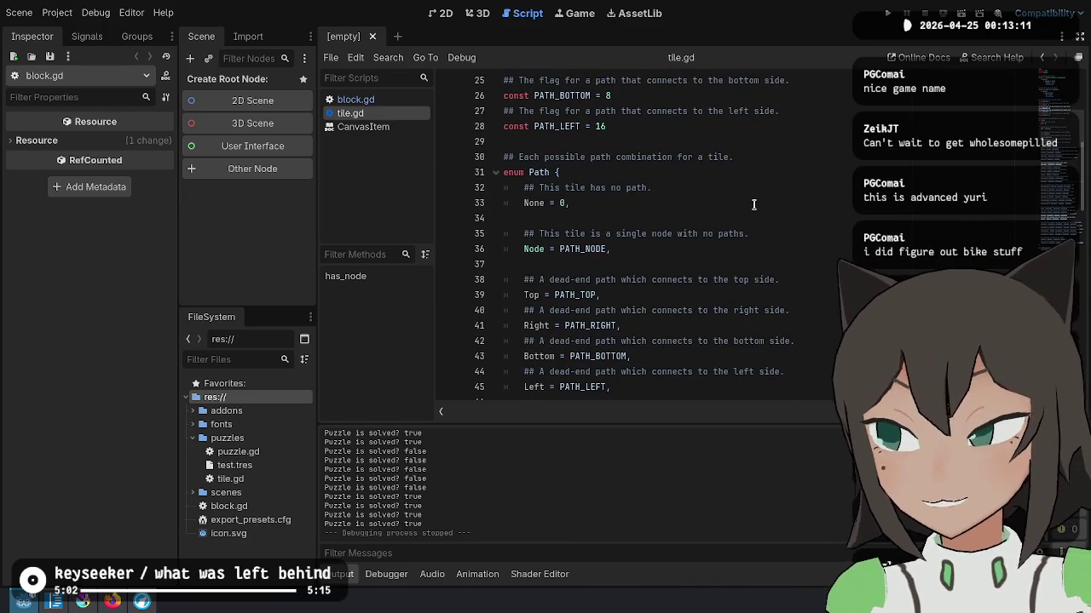
{"action": "scroll", "coordinate": [754, 209], "scroll_direction": "up", "scroll_amount": 3}
{"action": "scroll", "coordinate": [753, 206], "scroll_direction": "up", "scroll_amount": 2}
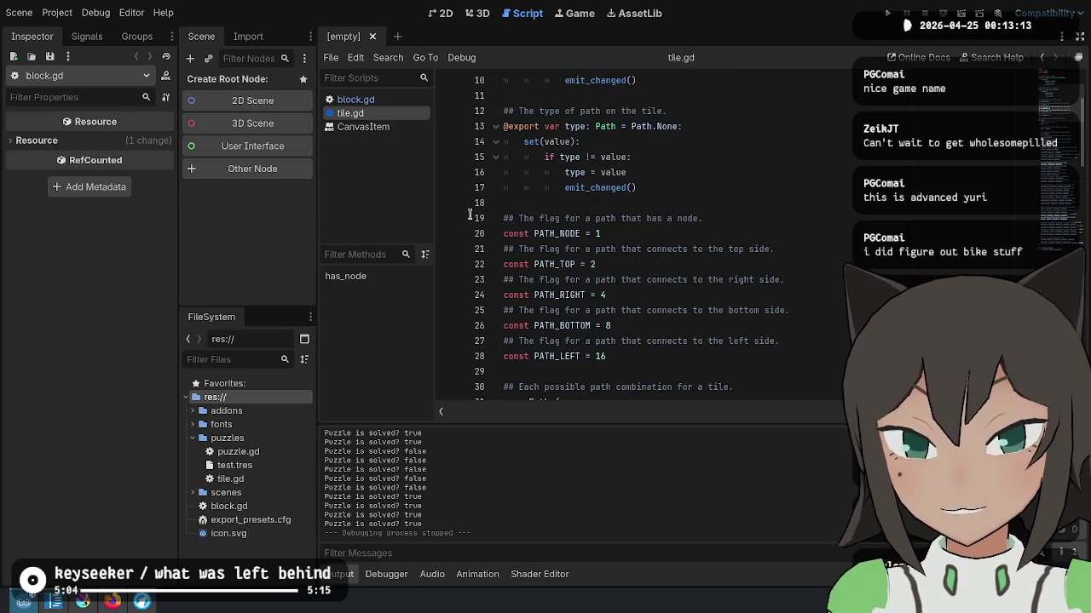
{"action": "key", "text": "alt+Tab"}
{"action": "key", "text": "alt+Tab"}
{"action": "key", "text": "alt+Tab"}
{"action": "key", "text": "Tab"}
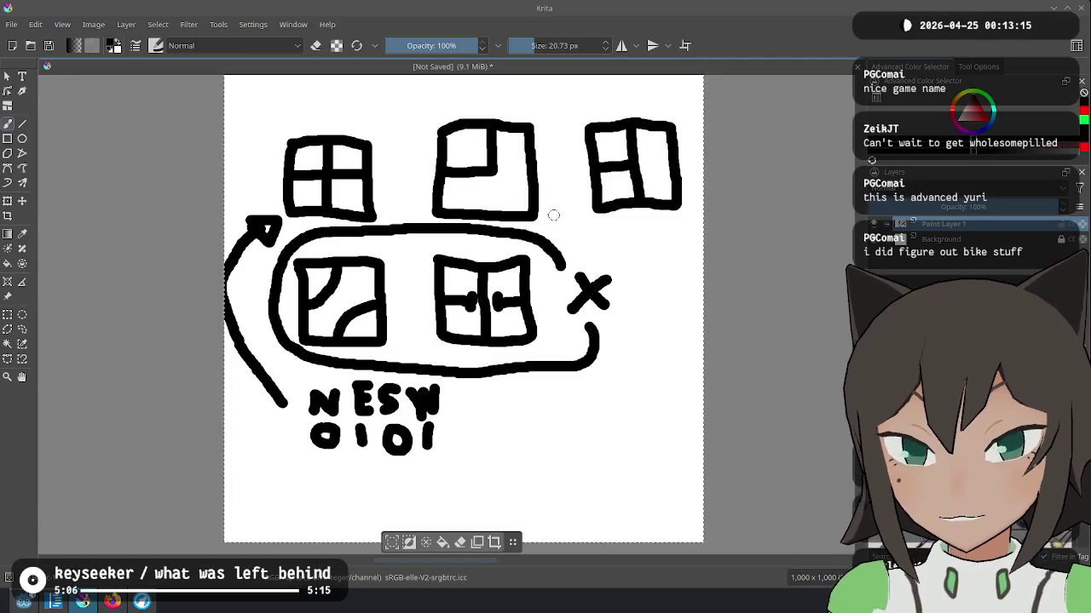
Step: Draw an arrow above the top-right tile after undoing trial marks at the top-left tile
{"action": "left_click_drag", "start_coordinate": [351, 109], "coordinate": [350, 105]}
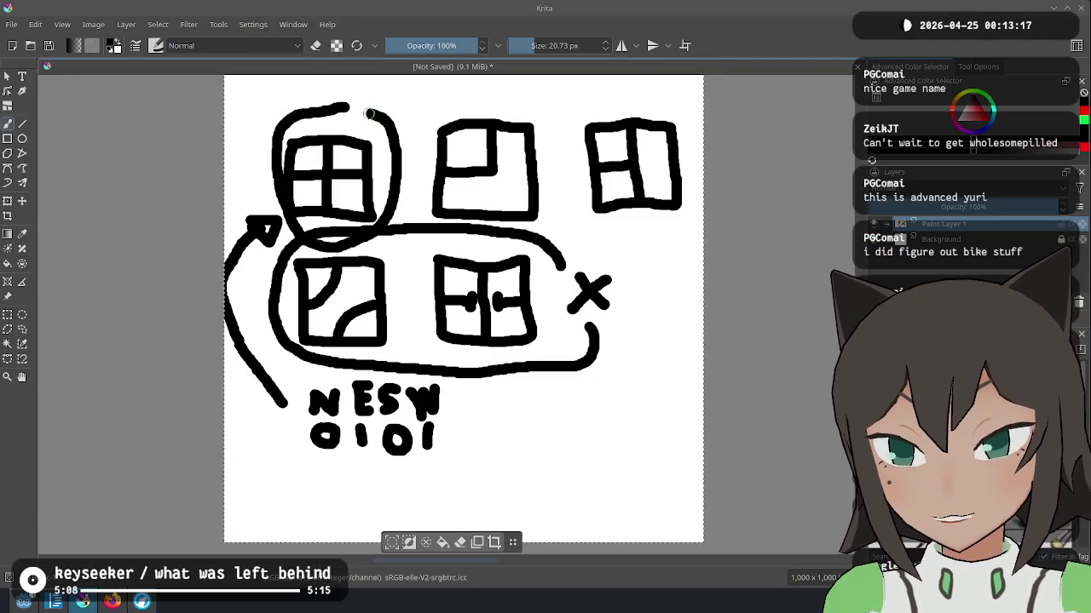
{"action": "key", "text": "ctrl+z"}
{"action": "mouse_move", "coordinate": [259, 90]}
{"action": "left_mouse_down"}
{"action": "mouse_move", "coordinate": [295, 133]}
{"action": "mouse_move", "coordinate": [261, 117]}
{"action": "left_mouse_up"}
{"action": "key", "text": "ctrl+z"}
{"action": "key", "text": "ctrl+z"}
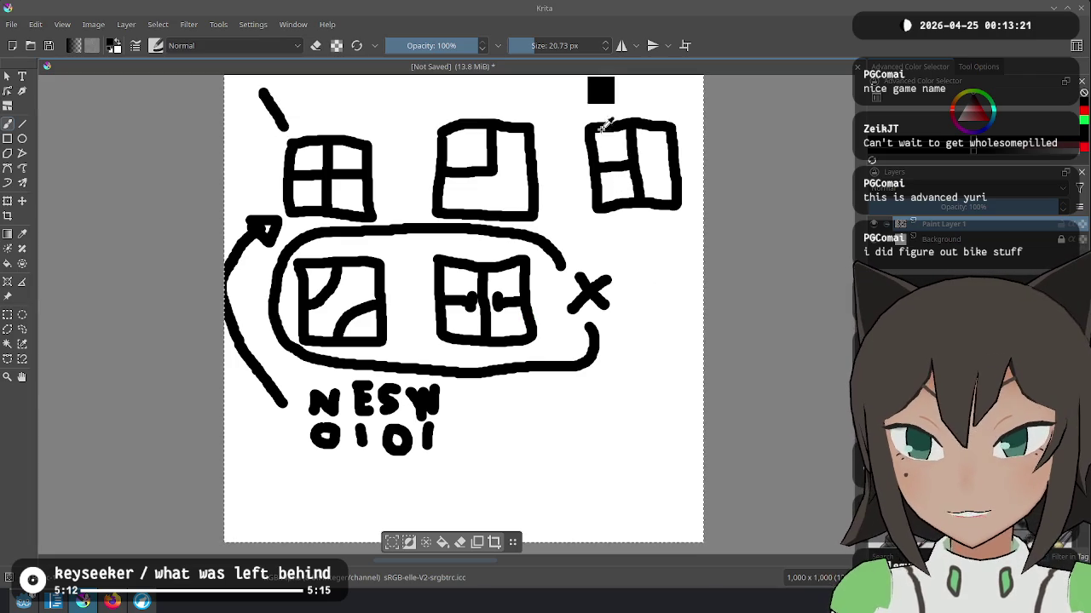
{"action": "key", "text": "ctrl+z"}
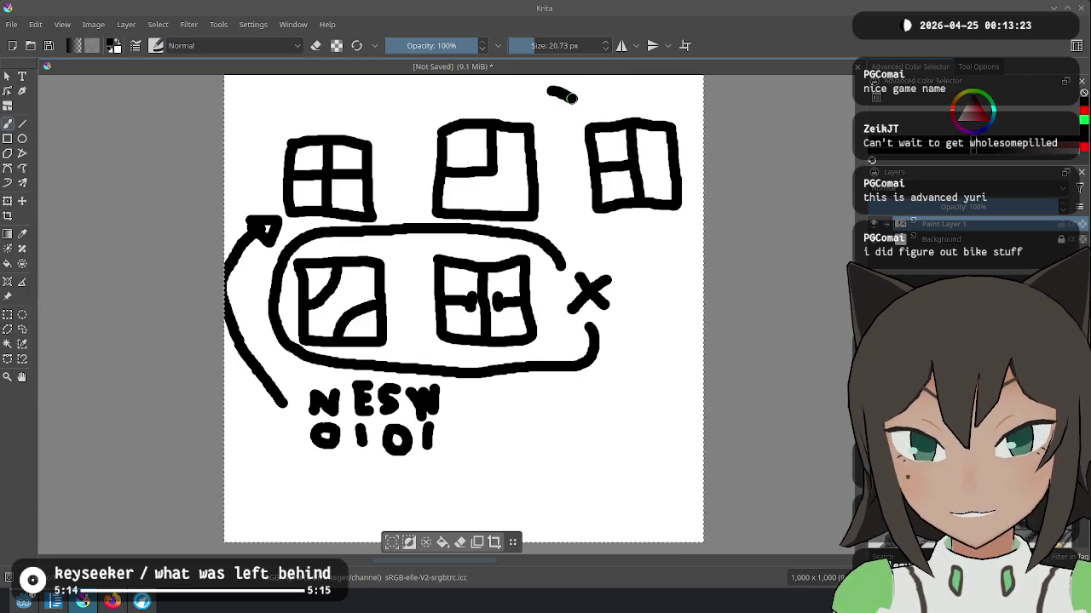
{"action": "mouse_move", "coordinate": [564, 108]}
{"action": "left_mouse_down"}
{"action": "mouse_move", "coordinate": [587, 110]}
{"action": "mouse_move", "coordinate": [565, 106]}
{"action": "left_mouse_up"}
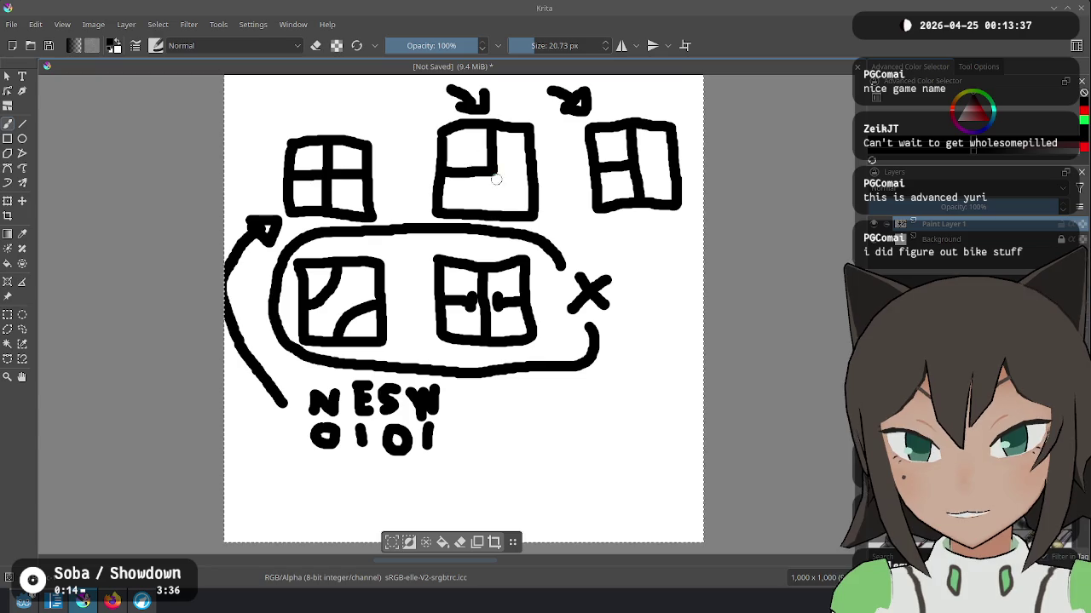
Step: Erase part of the top-middle tile's elbow, then start a new tile outline at lower right
{"action": "key", "text": "e"}
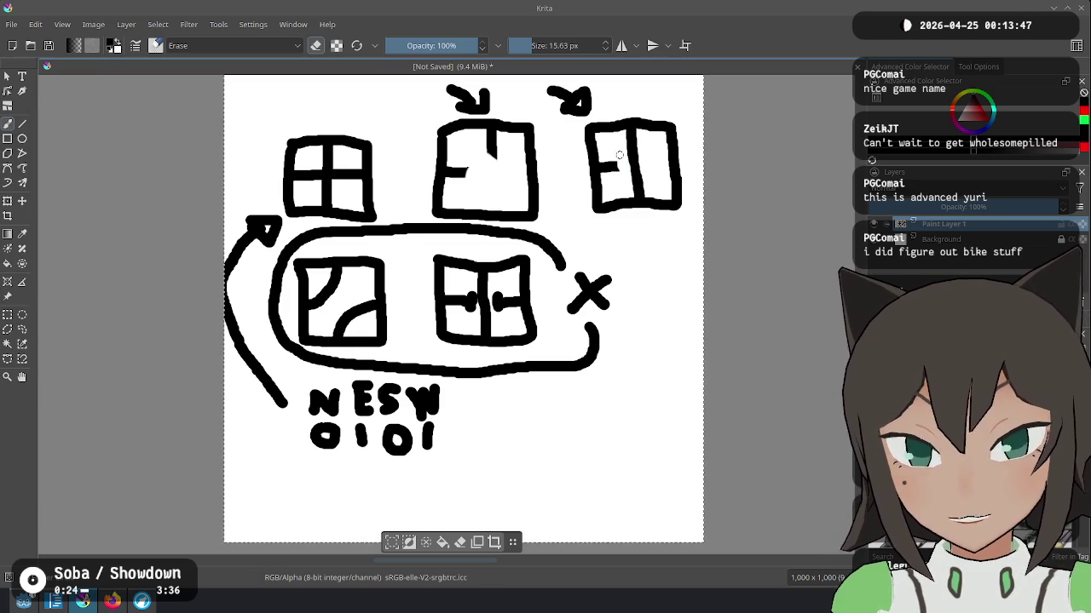
{"action": "left_click_drag", "start_coordinate": [467, 164], "coordinate": [473, 163]}
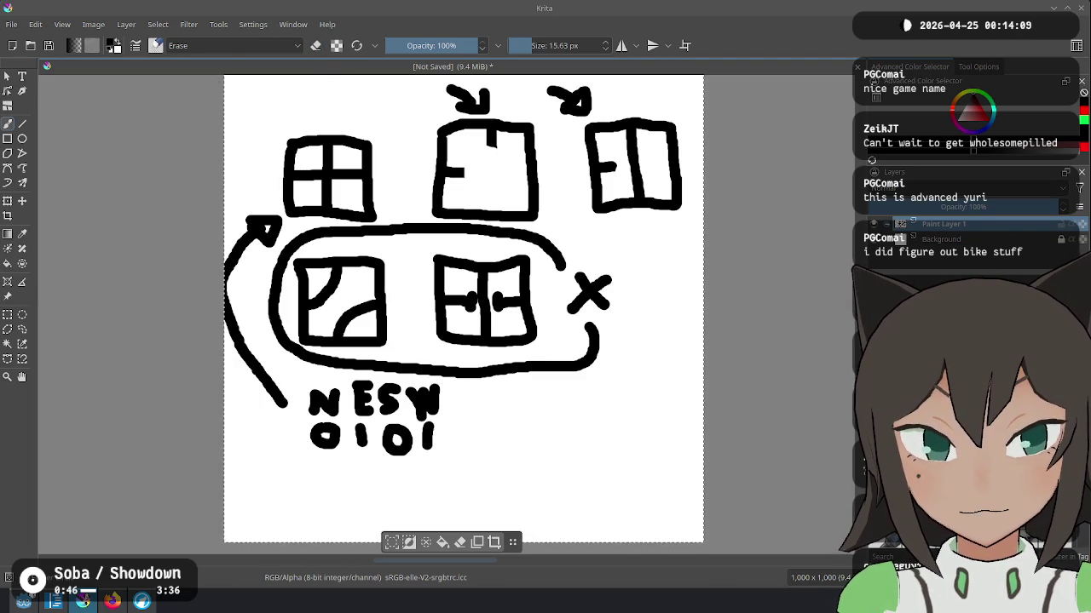
{"action": "key", "text": "e"}
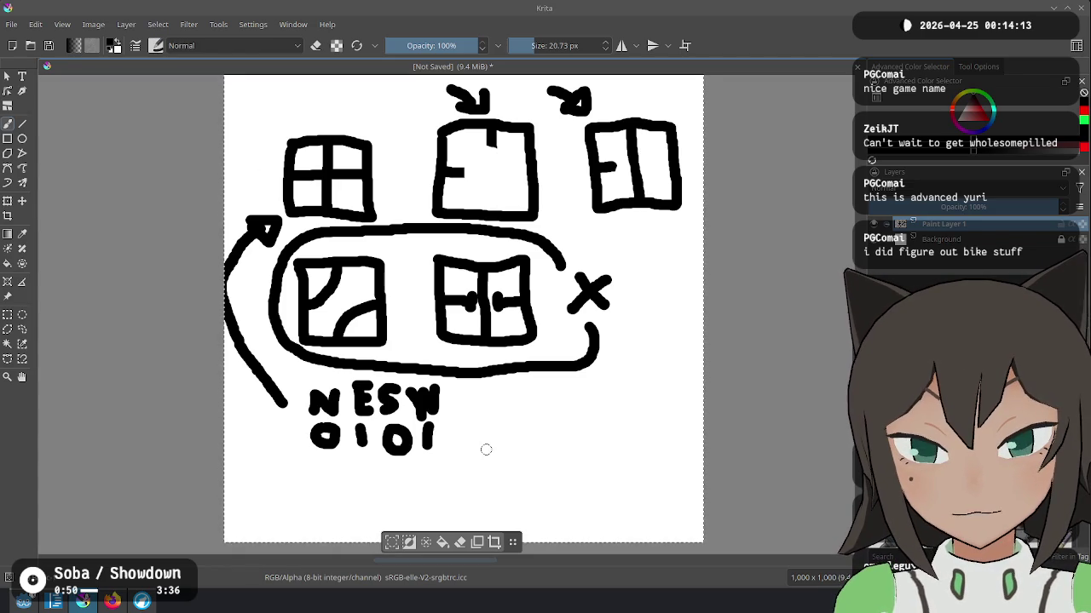
{"action": "mouse_move", "coordinate": [504, 419]}
{"action": "left_mouse_down"}
{"action": "mouse_move", "coordinate": [619, 516]}
{"action": "mouse_move", "coordinate": [625, 411]}
{"action": "mouse_move", "coordinate": [504, 404]}
{"action": "left_mouse_up"}
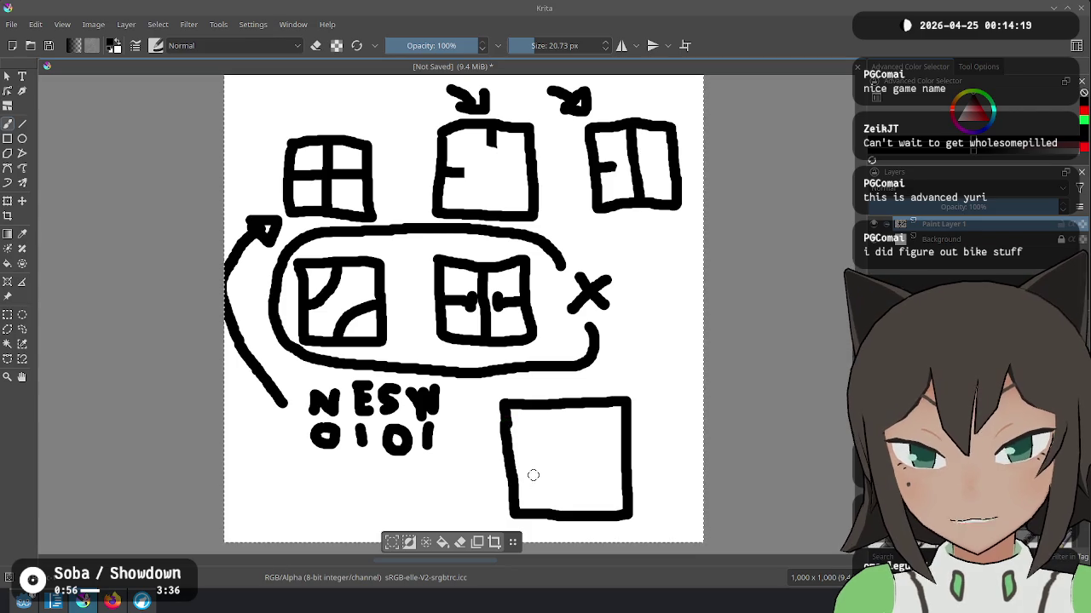
Step: Add short path stubs on the left, top, right and bottom sides of the new tile
{"action": "left_click_drag", "start_coordinate": [507, 464], "coordinate": [532, 465]}
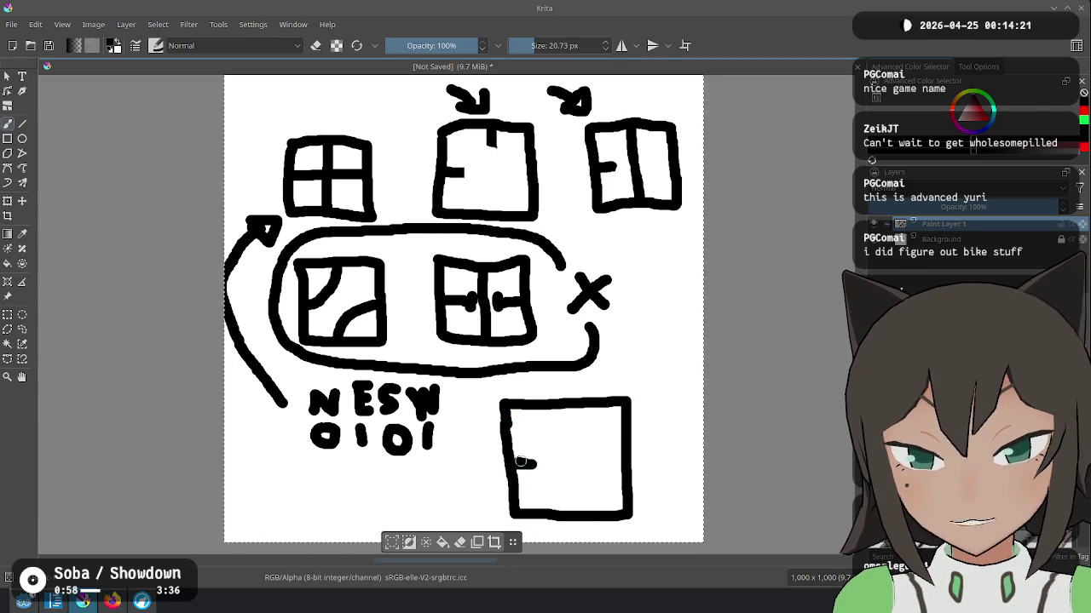
{"action": "left_click_drag", "start_coordinate": [565, 413], "coordinate": [565, 423]}
{"action": "left_click", "coordinate": [608, 459]}
{"action": "left_click_drag", "start_coordinate": [566, 494], "coordinate": [565, 505]}
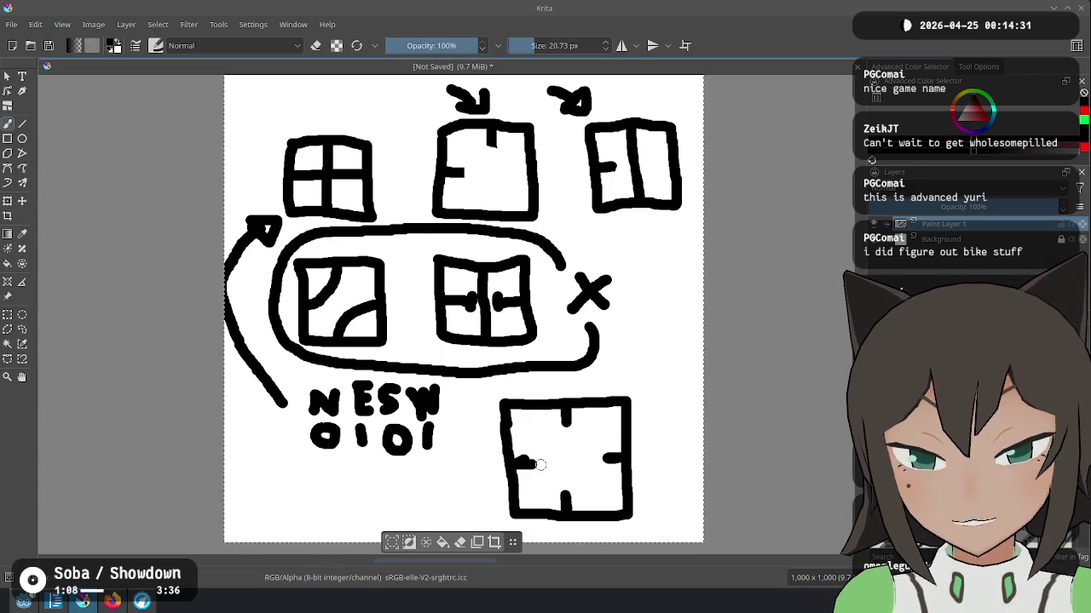
Step: Try diagonal and vertical paths in the new tile, undo them, and mark near the bit label
{"action": "mouse_move", "coordinate": [536, 464]}
{"action": "left_mouse_down"}
{"action": "mouse_move", "coordinate": [569, 432]}
{"action": "mouse_move", "coordinate": [541, 471]}
{"action": "mouse_move", "coordinate": [593, 463]}
{"action": "left_mouse_up"}
{"action": "key", "text": "ctrl+z"}
{"action": "key", "text": "ctrl+z"}
{"action": "key", "text": "ctrl+z"}
{"action": "key", "text": "ctrl+z"}
{"action": "key", "text": "ctrl+z"}
{"action": "left_click_drag", "start_coordinate": [528, 467], "coordinate": [561, 433]}
{"action": "left_click_drag", "start_coordinate": [567, 491], "coordinate": [599, 458]}
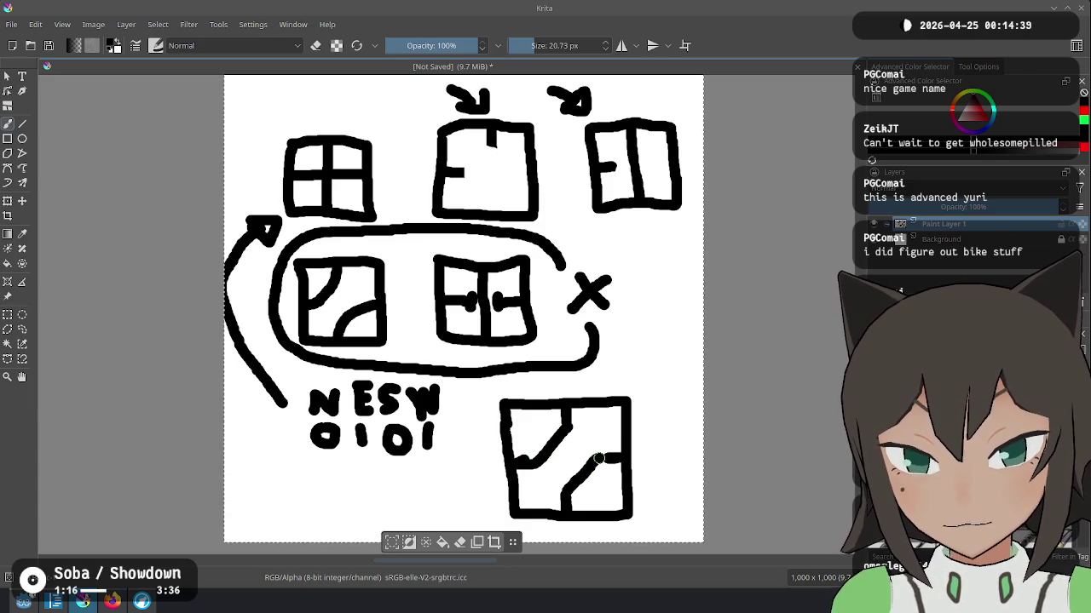
{"action": "mouse_move", "coordinate": [369, 328]}
{"action": "left_mouse_down"}
{"action": "mouse_move", "coordinate": [337, 285]}
{"action": "mouse_move", "coordinate": [400, 354]}
{"action": "left_mouse_up"}
{"action": "key", "text": "ctrl+z"}
{"action": "key", "text": "ctrl+z"}
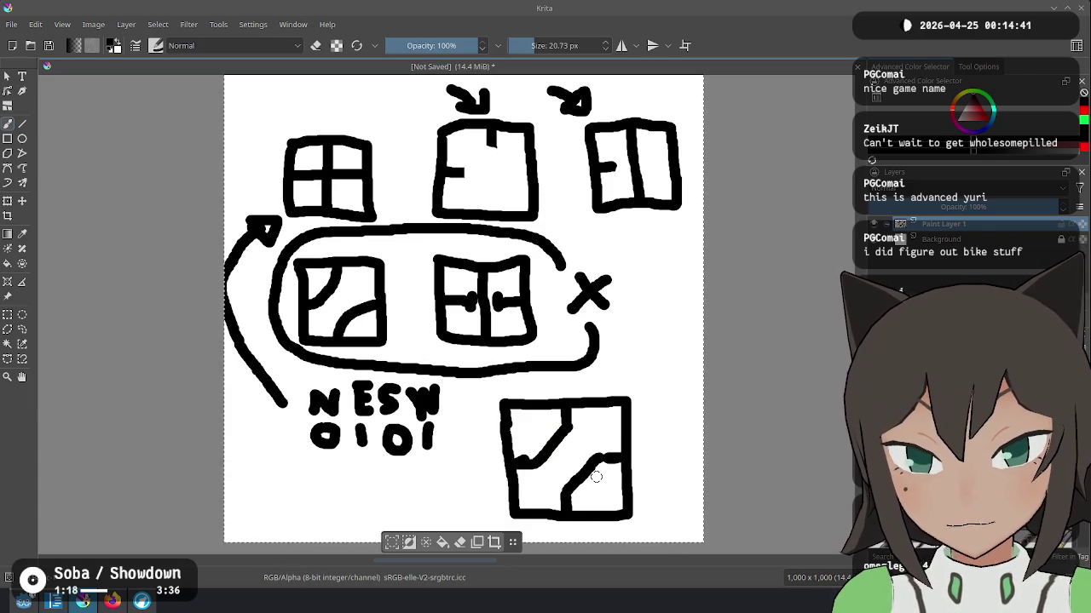
{"action": "key", "text": "ctrl+z"}
{"action": "key", "text": "ctrl+z"}
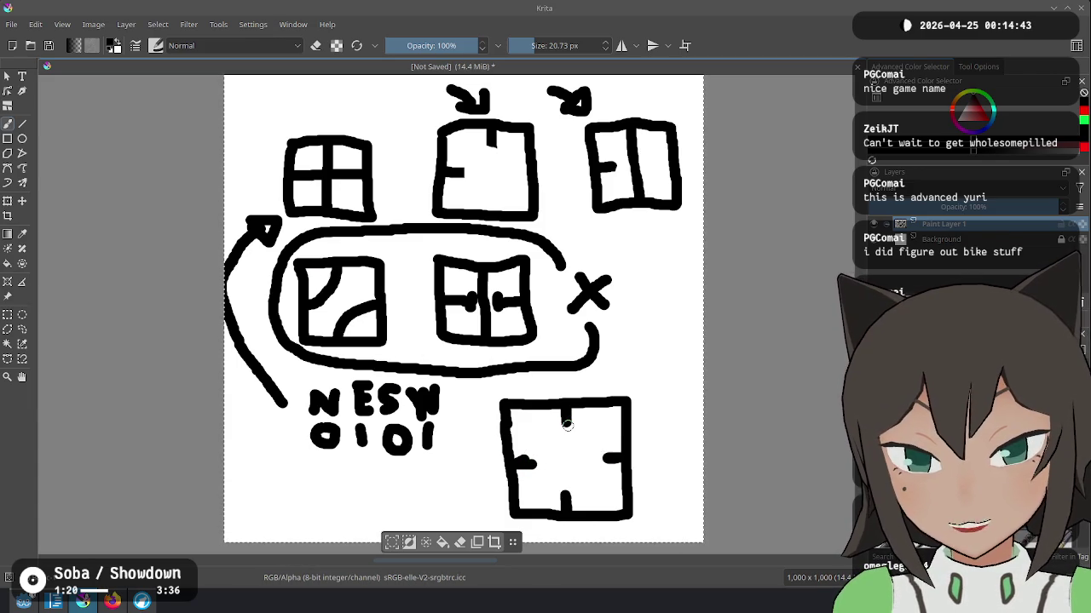
{"action": "left_click_drag", "start_coordinate": [571, 464], "coordinate": [571, 497]}
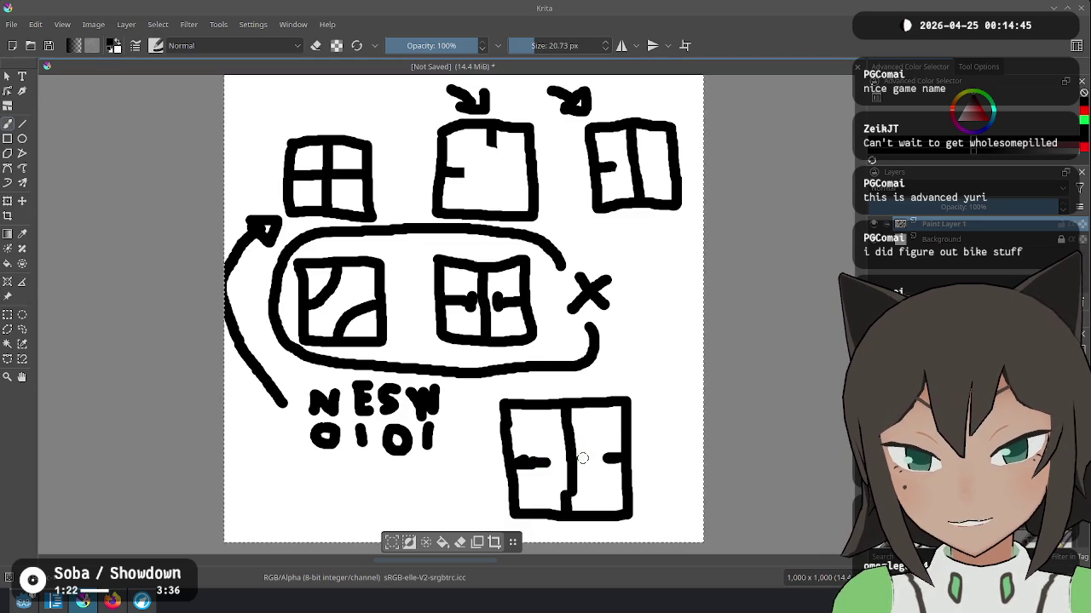
{"action": "key", "text": "ctrl+z"}
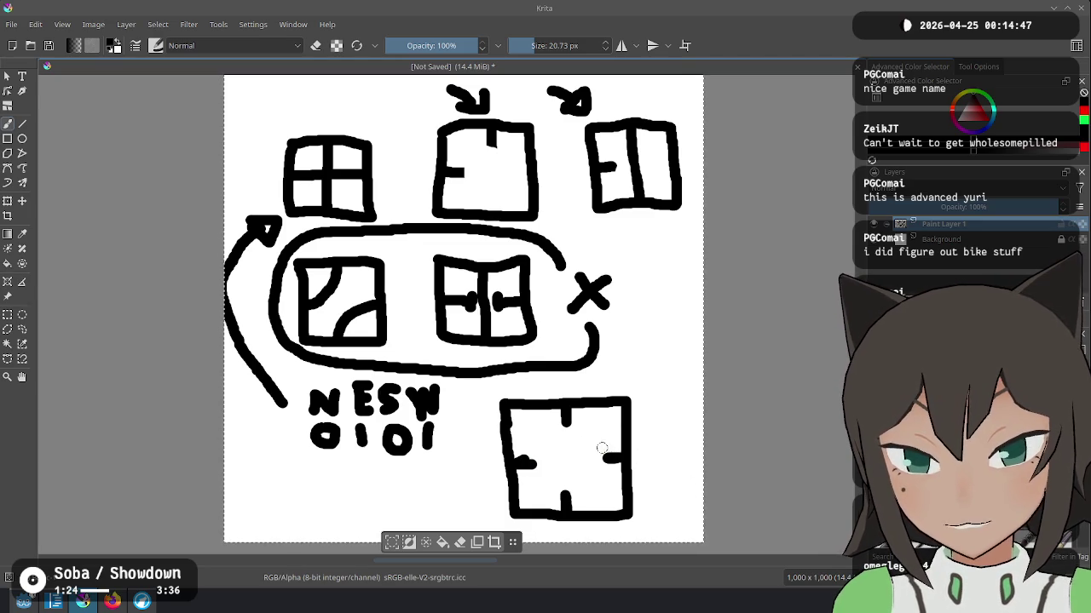
{"action": "left_click_drag", "start_coordinate": [538, 441], "coordinate": [554, 345]}
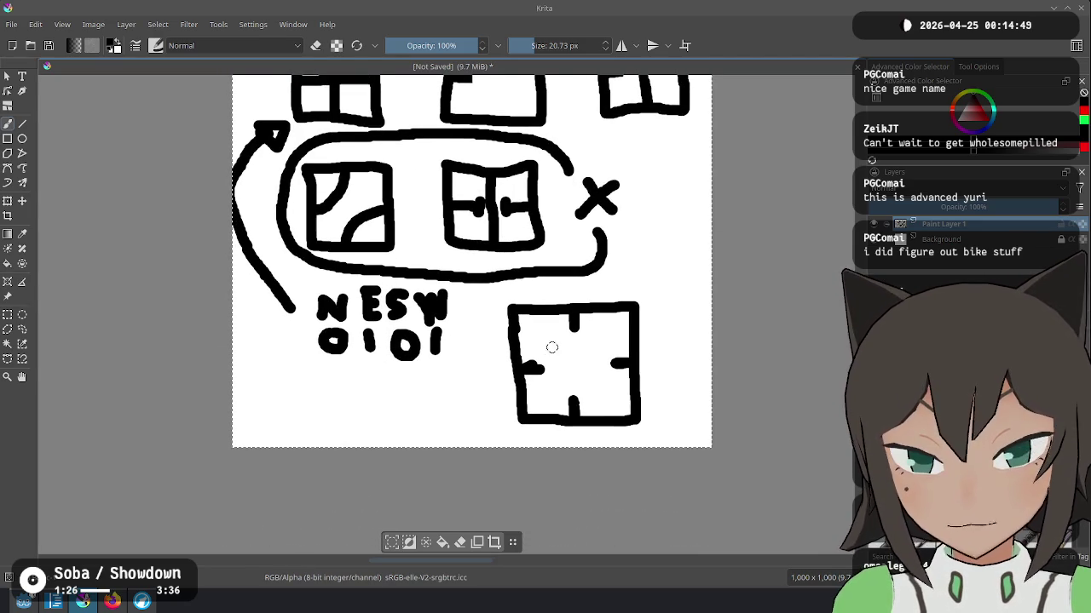
{"action": "mouse_move", "coordinate": [353, 375]}
{"action": "left_mouse_down"}
{"action": "mouse_move", "coordinate": [338, 400]}
{"action": "mouse_move", "coordinate": [350, 415]}
{"action": "mouse_move", "coordinate": [393, 406]}
{"action": "mouse_move", "coordinate": [396, 383]}
{"action": "mouse_move", "coordinate": [426, 404]}
{"action": "mouse_move", "coordinate": [459, 375]}
{"action": "mouse_move", "coordinate": [459, 414]}
{"action": "mouse_move", "coordinate": [397, 421]}
{"action": "left_mouse_up"}
Step: Wrap [N,E] in an outer bracket with a trailing comma and closing bracket
{"action": "mouse_move", "coordinate": [316, 368]}
{"action": "left_mouse_down"}
{"action": "mouse_move", "coordinate": [293, 368]}
{"action": "mouse_move", "coordinate": [306, 426]}
{"action": "left_mouse_up"}
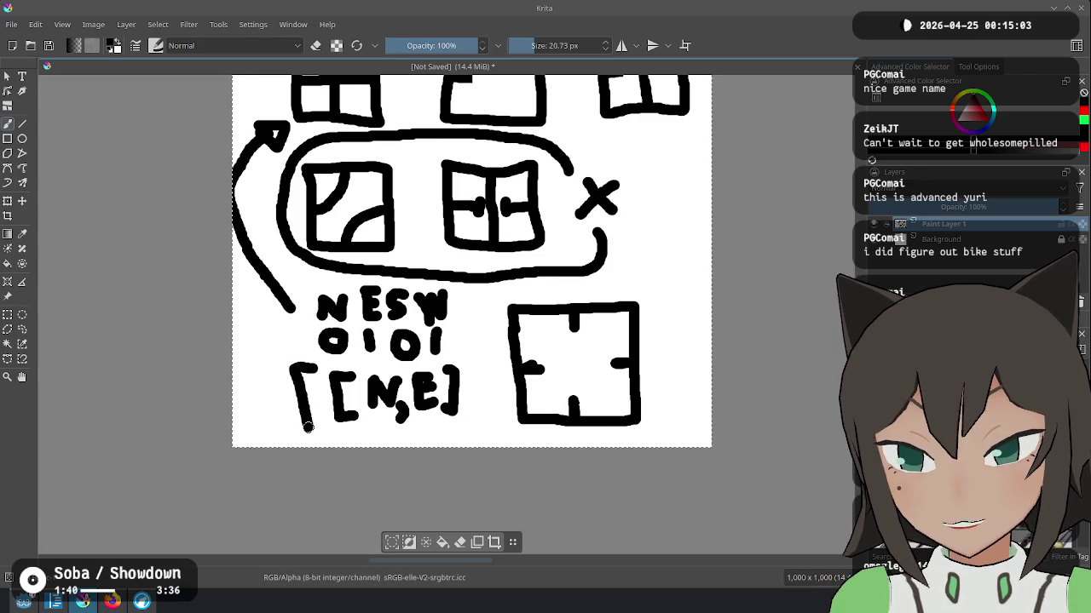
{"action": "left_click_drag", "start_coordinate": [466, 406], "coordinate": [469, 417]}
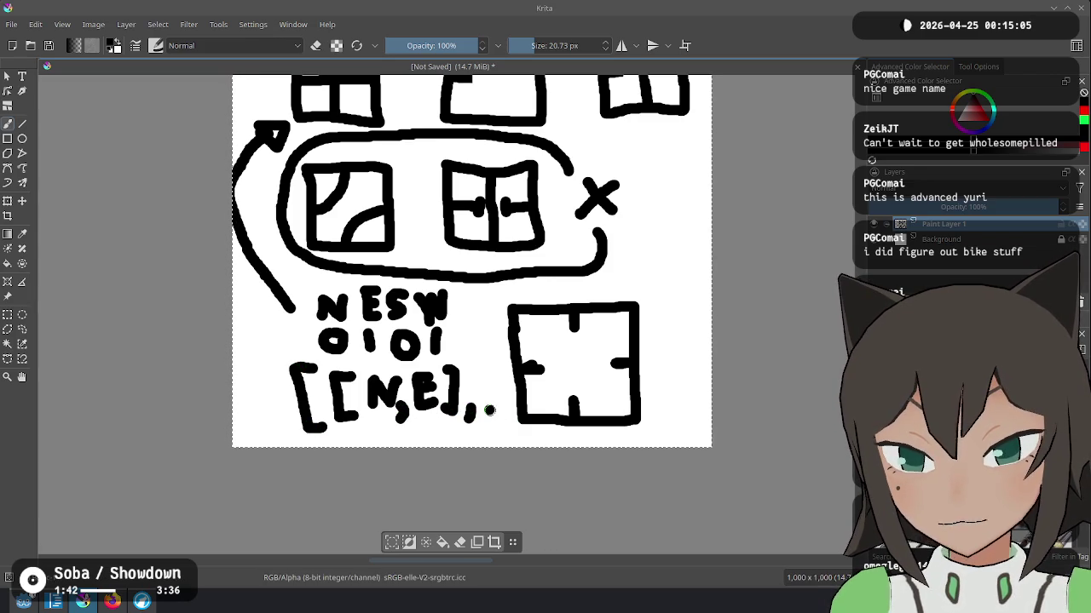
{"action": "mouse_move", "coordinate": [490, 364]}
{"action": "left_mouse_down"}
{"action": "mouse_move", "coordinate": [508, 367]}
{"action": "mouse_move", "coordinate": [511, 431]}
{"action": "left_mouse_up"}
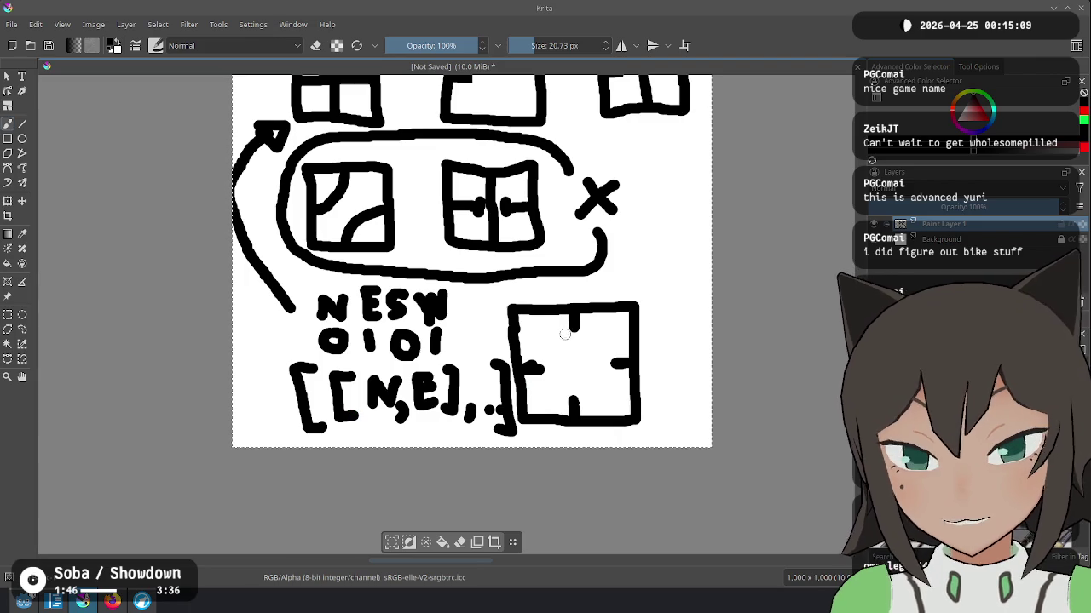
{"action": "scroll", "coordinate": [569, 265], "scroll_direction": "down", "scroll_amount": 1}
{"action": "scroll", "coordinate": [679, 148], "scroll_direction": "up", "scroll_amount": 1}
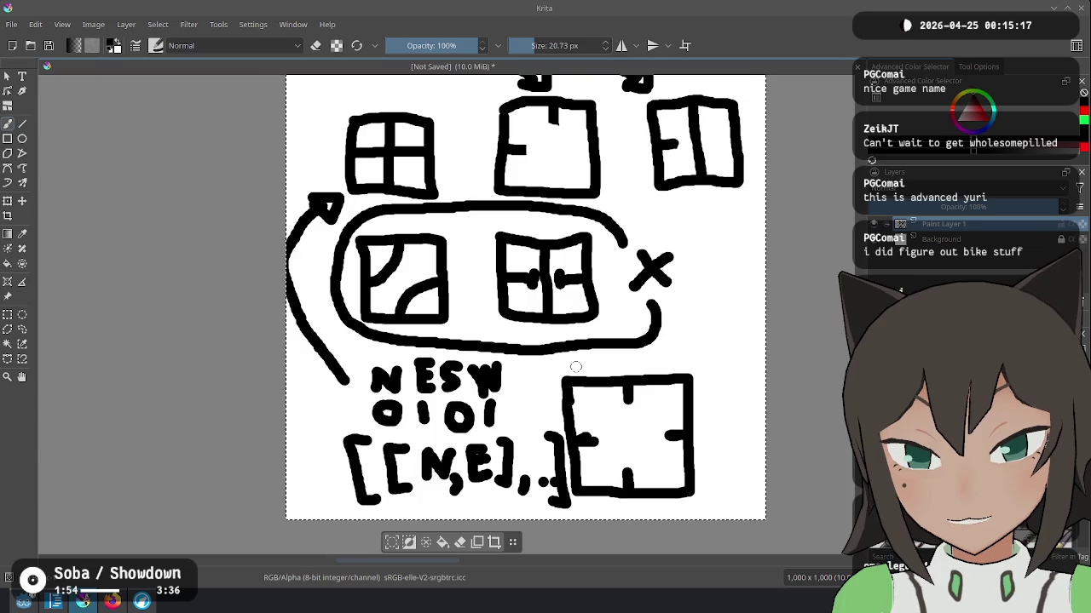
Step: Undo a stray mark at the box corner and clear the whole drawing
{"action": "left_click_drag", "start_coordinate": [658, 365], "coordinate": [677, 374]}
{"action": "key", "text": "ctrl+z"}
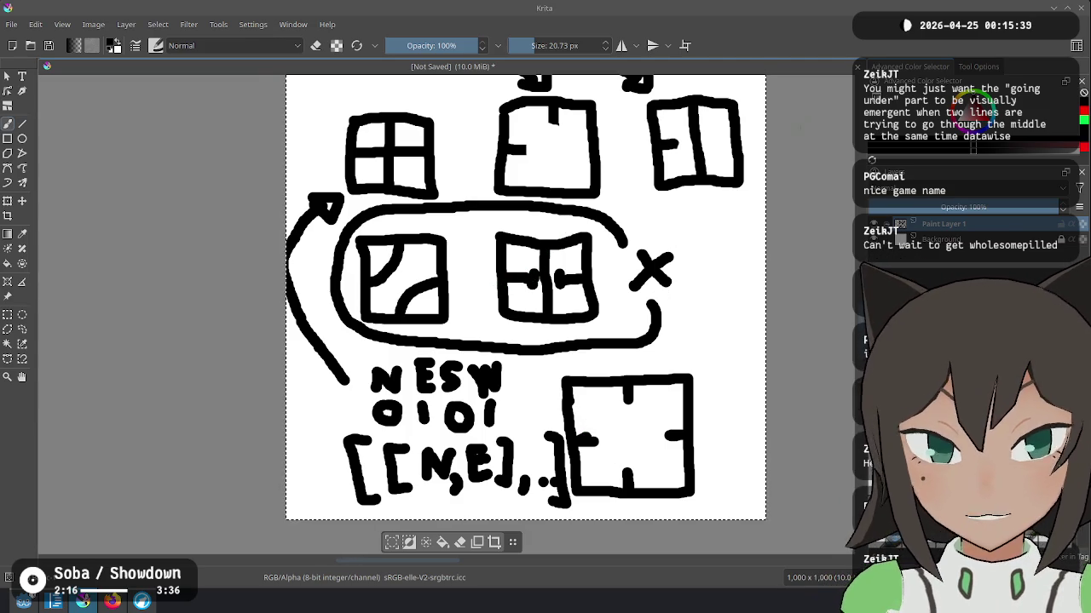
{"action": "key", "text": "Delete"}
Step: Draw a first square side and add the text label 'NS, EW' above it
{"action": "mouse_move", "coordinate": [323, 191]}
{"action": "left_mouse_down"}
{"action": "mouse_move", "coordinate": [334, 279]}
{"action": "mouse_move", "coordinate": [439, 223]}
{"action": "mouse_move", "coordinate": [380, 184]}
{"action": "mouse_move", "coordinate": [334, 187]}
{"action": "left_mouse_up"}
{"action": "scroll", "coordinate": [358, 307], "scroll_direction": "up", "scroll_amount": 3}
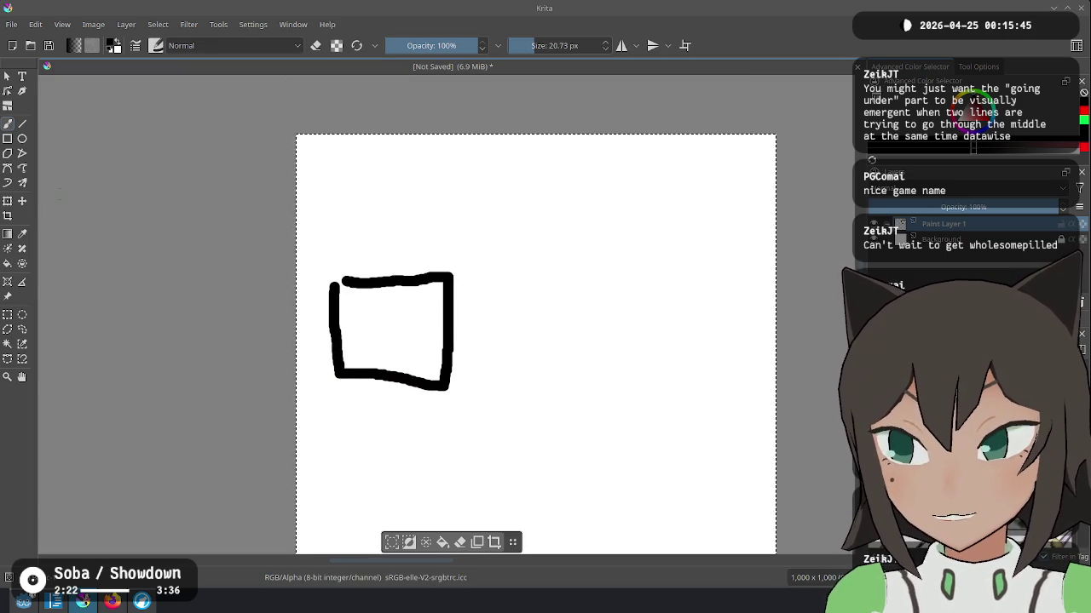
{"action": "left_click", "coordinate": [22, 76]}
{"action": "left_click_drag", "start_coordinate": [319, 193], "coordinate": [460, 248]}
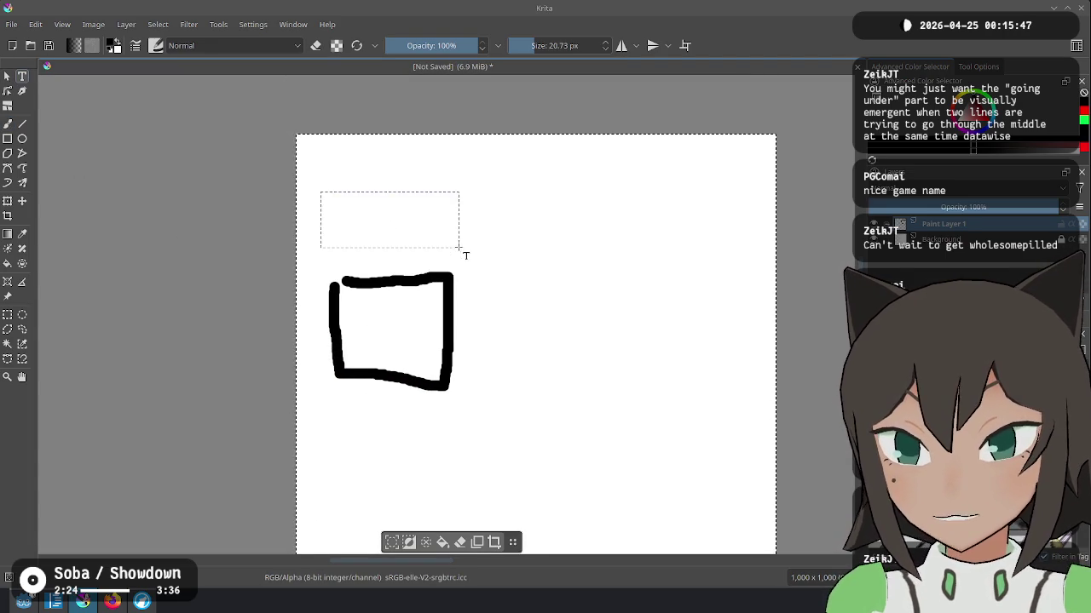
{"action": "key", "text": "ctrl+a"}
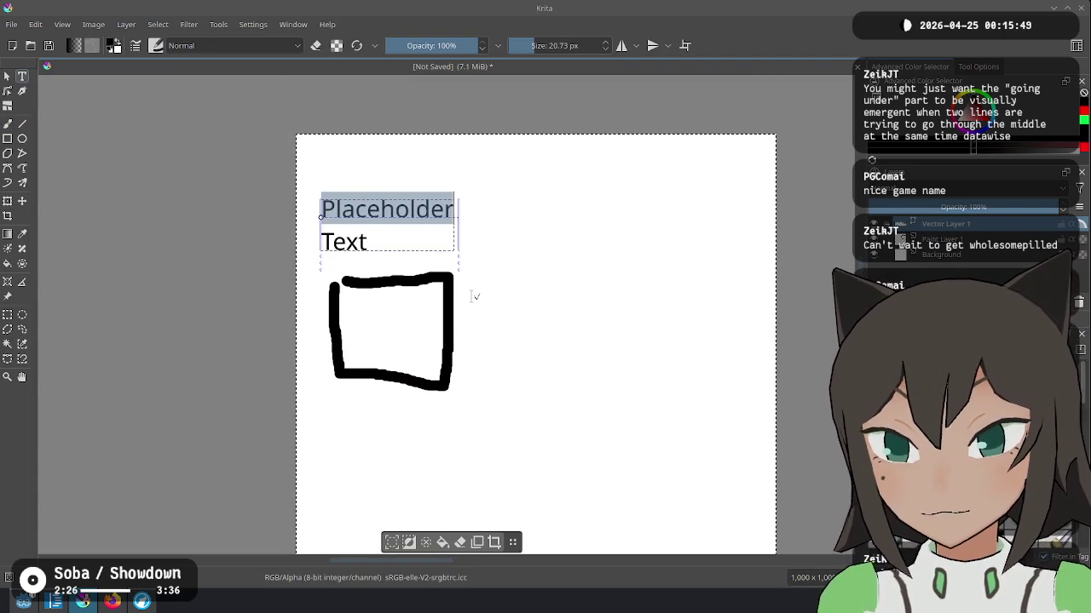
{"action": "key", "text": "BackSpace"}
{"action": "type", "text": "N"}
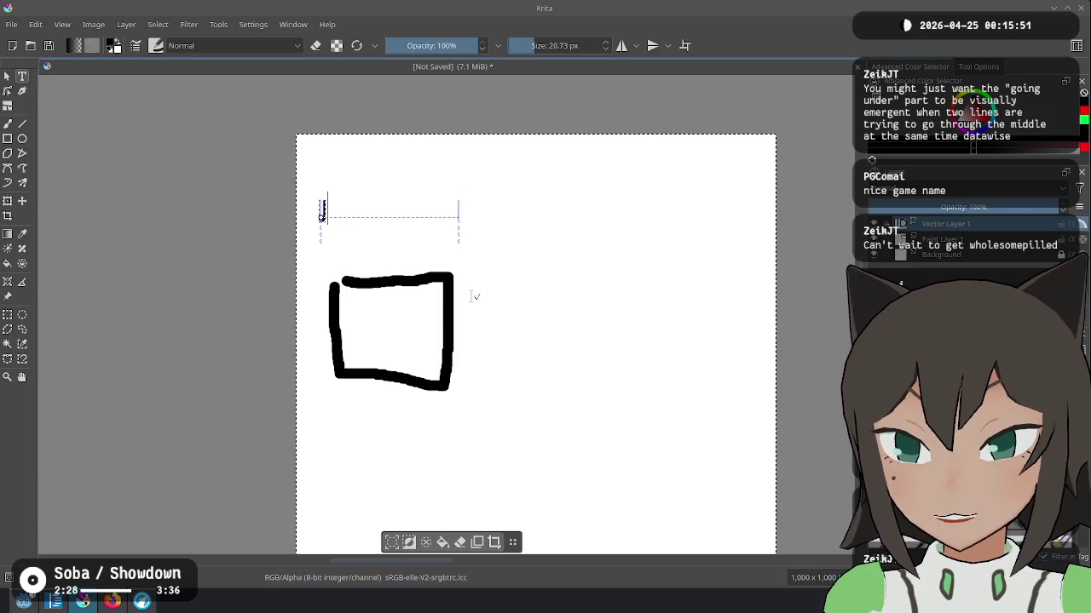
{"action": "type", "text": "S EW"}
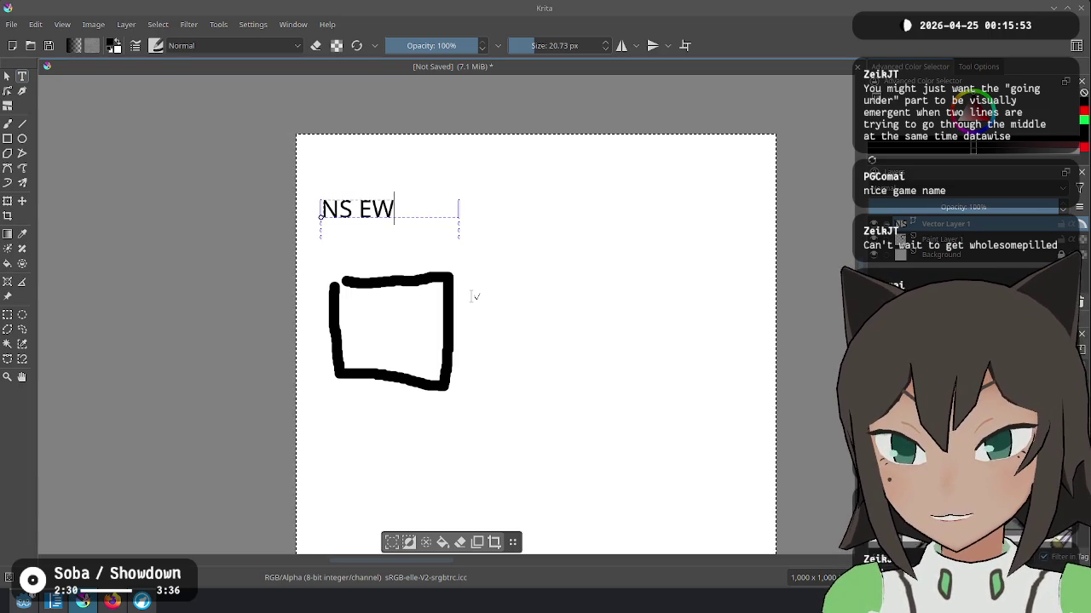
{"action": "type", "text": ","}
{"action": "left_click", "coordinate": [720, 264]}
Step: Add a second text label 'EW, NS' to the right
{"action": "left_click_drag", "start_coordinate": [499, 196], "coordinate": [699, 240]}
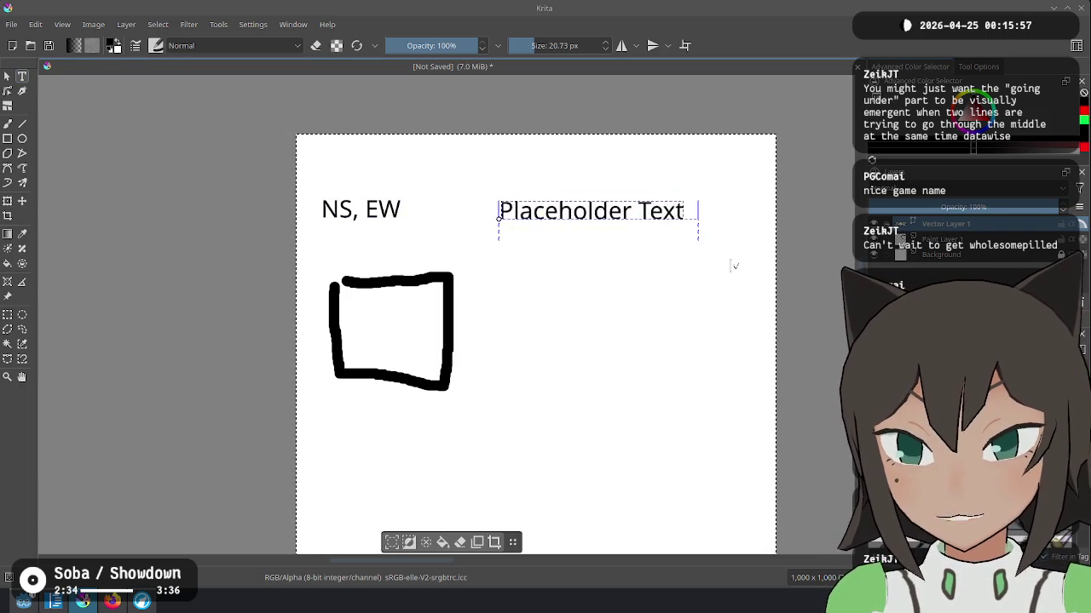
{"action": "type", "text": "EW, NS"}
{"action": "left_click", "coordinate": [669, 352]}
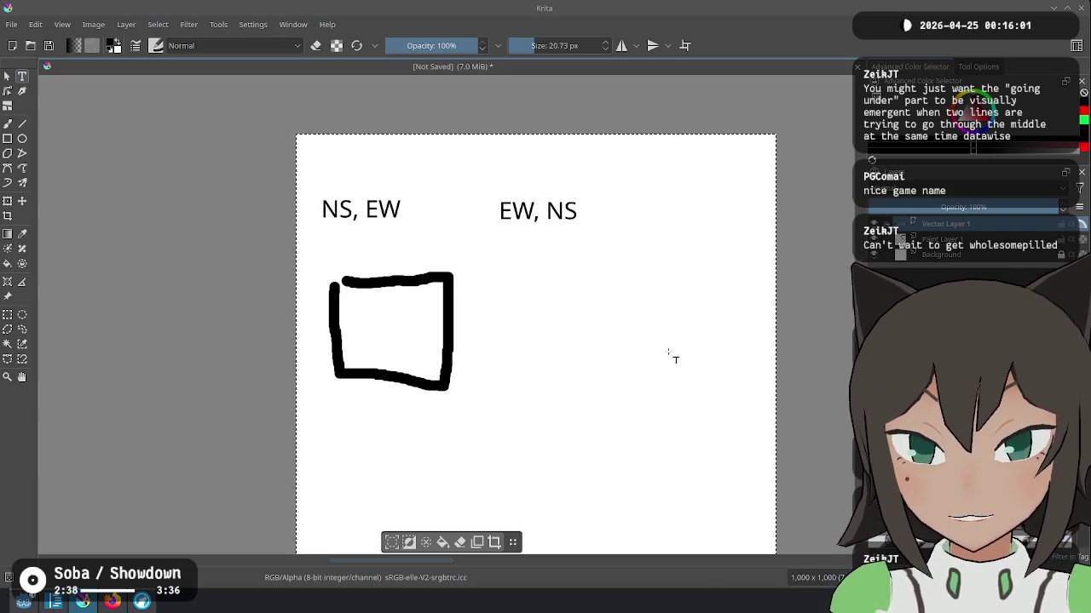
Step: On Paint Layer 1, paint a second square under the 'EW, NS' label
{"action": "key", "text": "b"}
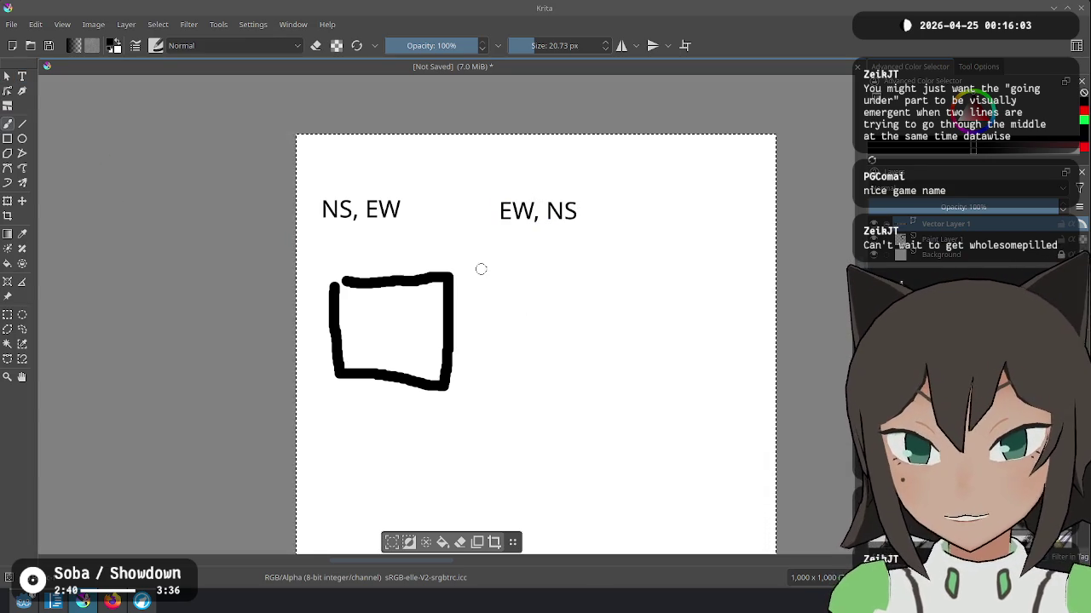
{"action": "left_click", "coordinate": [497, 278]}
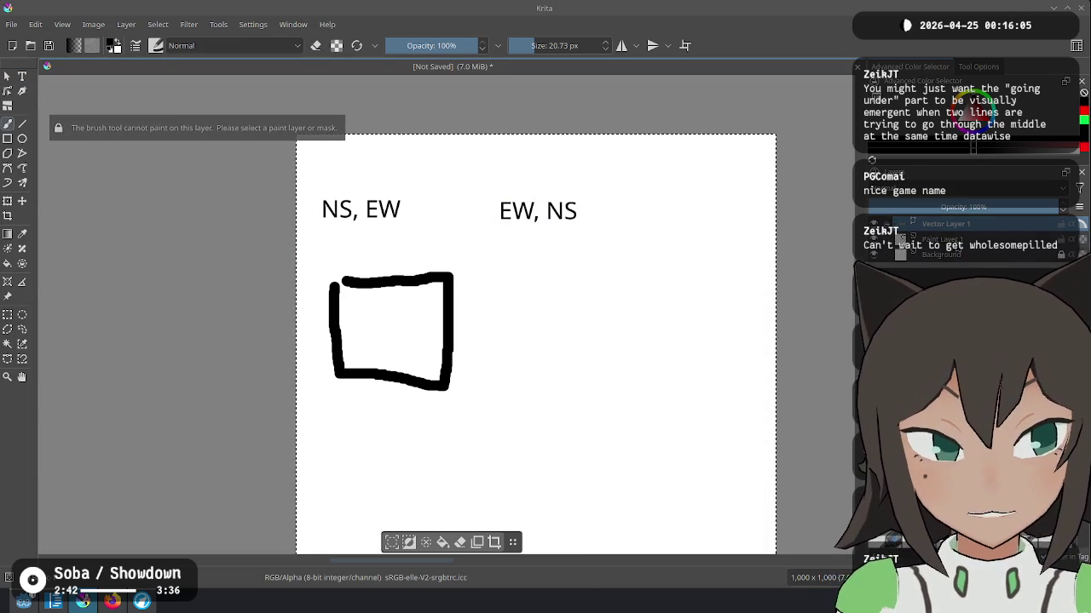
{"action": "key", "text": "Page_Down"}
{"action": "mouse_move", "coordinate": [503, 271]}
{"action": "left_mouse_down"}
{"action": "mouse_move", "coordinate": [577, 380]}
{"action": "mouse_move", "coordinate": [612, 378]}
{"action": "mouse_move", "coordinate": [628, 266]}
{"action": "mouse_move", "coordinate": [501, 266]}
{"action": "mouse_move", "coordinate": [624, 335]}
{"action": "left_mouse_up"}
Step: Paint a full vertical line with left and right horizontal stubs in the left square, plus a vertical stub in the right square
{"action": "left_click_drag", "start_coordinate": [555, 341], "coordinate": [562, 366]}
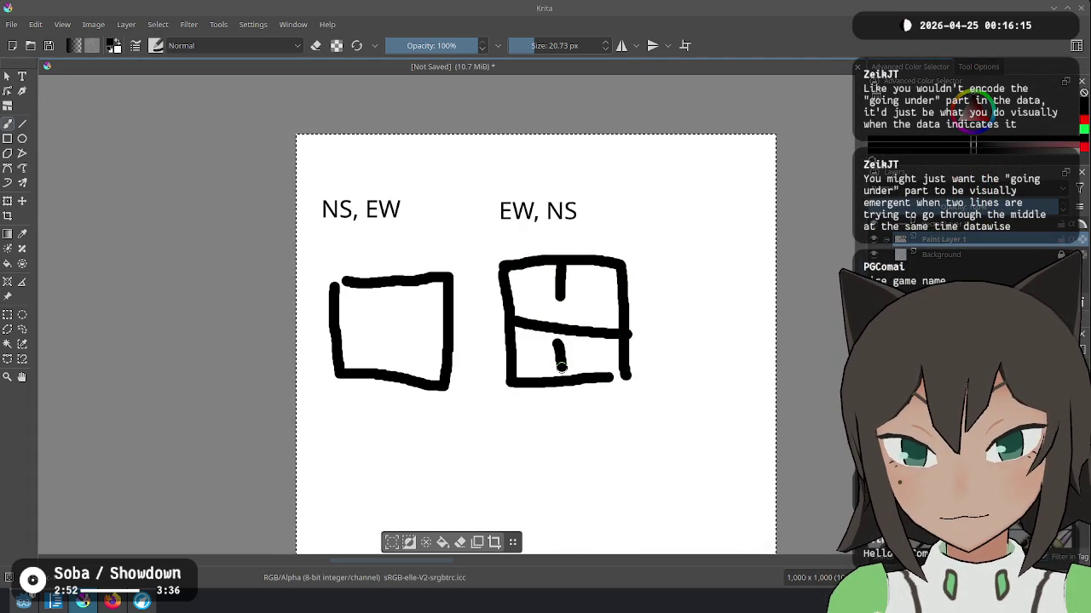
{"action": "left_click_drag", "start_coordinate": [340, 316], "coordinate": [371, 322]}
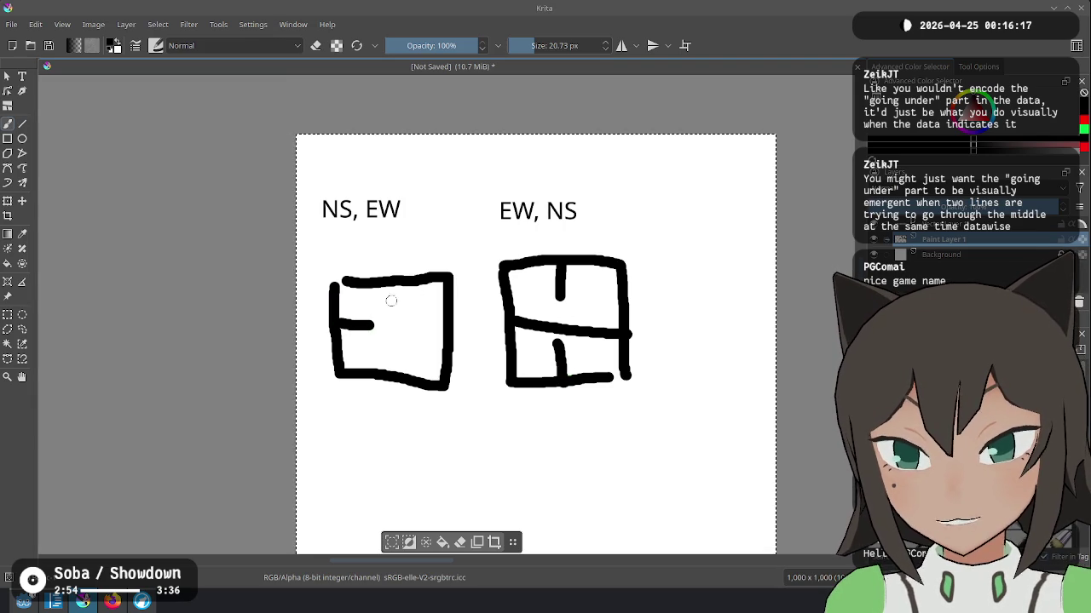
{"action": "left_click_drag", "start_coordinate": [390, 284], "coordinate": [391, 364]}
{"action": "left_click_drag", "start_coordinate": [416, 328], "coordinate": [447, 326]}
Step: Undo a stray scribble above NS, EW and an arrow drawn between the two labels
{"action": "mouse_move", "coordinate": [334, 169]}
{"action": "left_mouse_down"}
{"action": "mouse_move", "coordinate": [334, 181]}
{"action": "mouse_move", "coordinate": [352, 184]}
{"action": "mouse_move", "coordinate": [323, 175]}
{"action": "mouse_move", "coordinate": [392, 189]}
{"action": "left_mouse_up"}
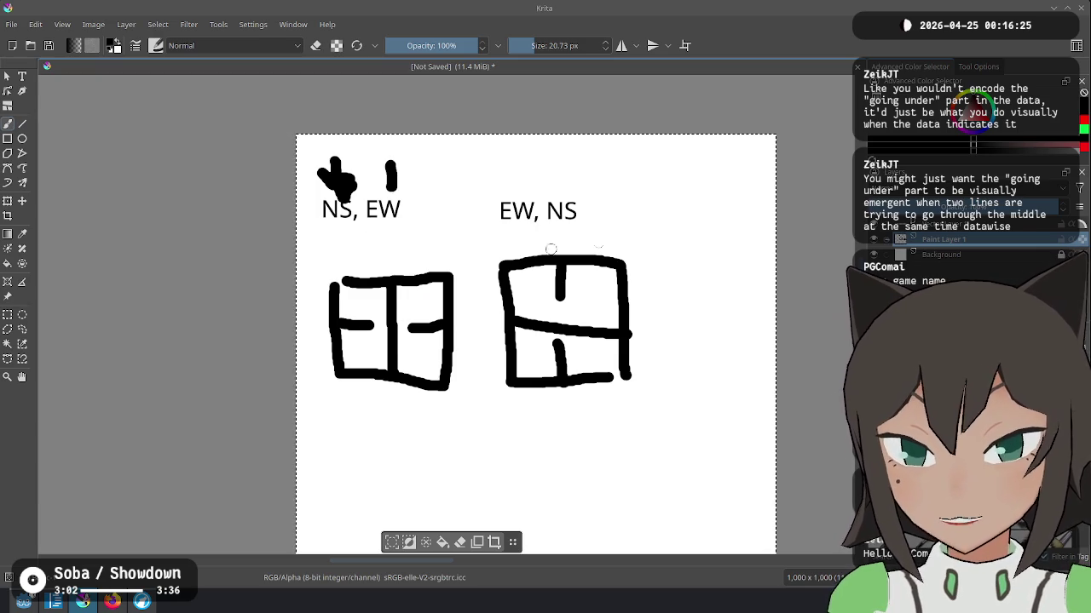
{"action": "key", "text": "ctrl+z"}
{"action": "key", "text": "ctrl+z"}
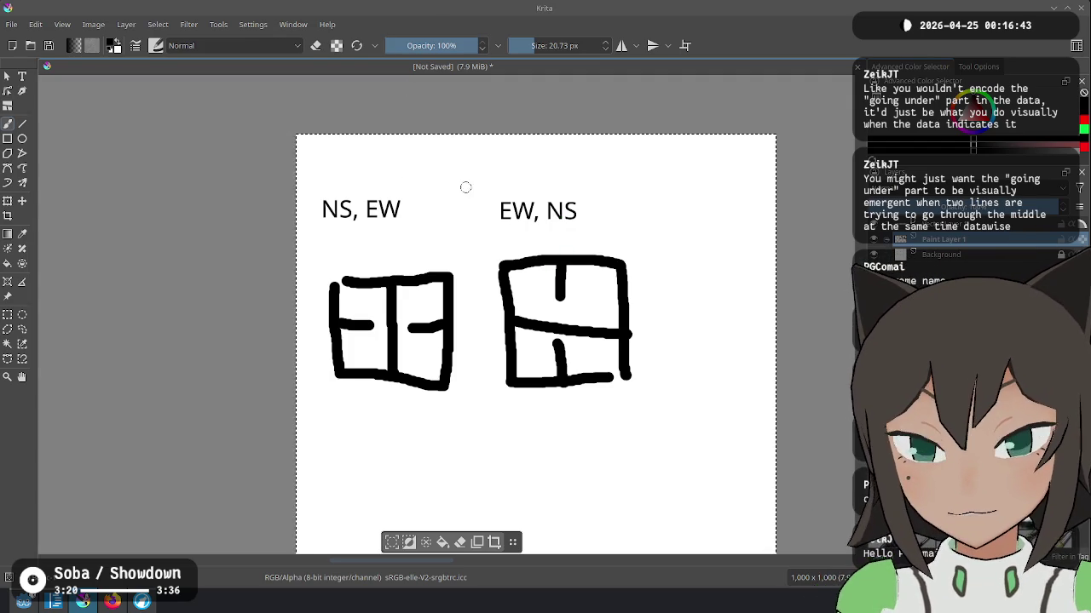
{"action": "left_click_drag", "start_coordinate": [495, 176], "coordinate": [437, 181]}
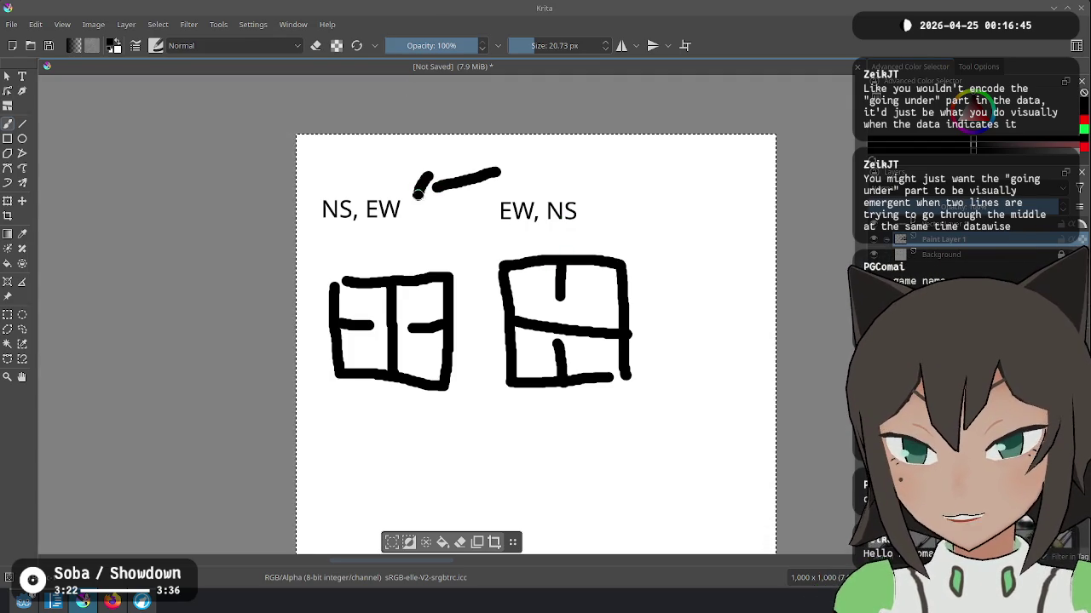
{"action": "key", "text": "ctrl+z"}
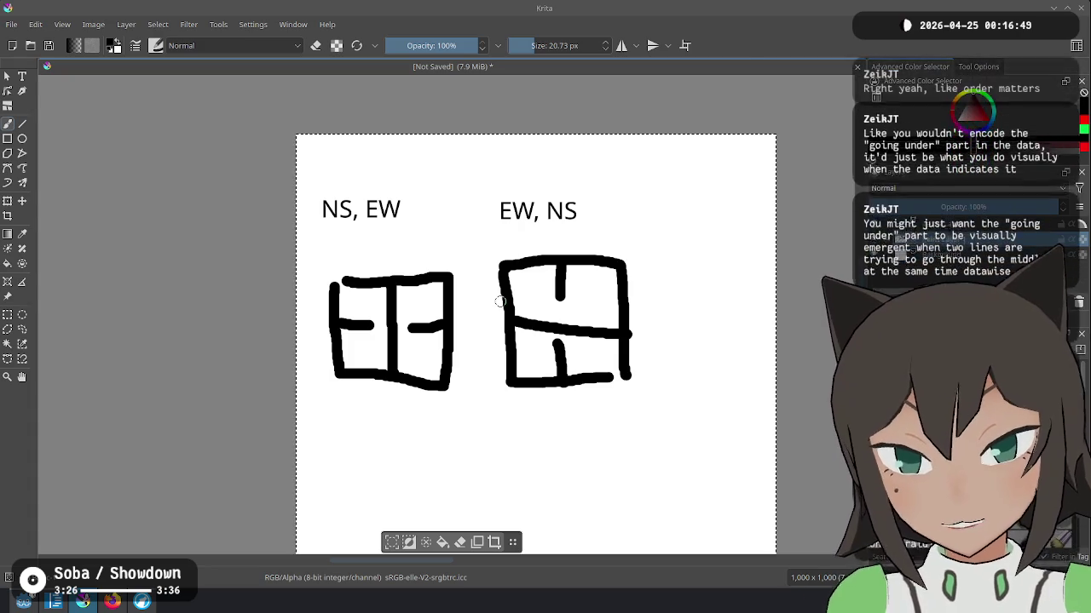
{"action": "left_click_drag", "start_coordinate": [500, 301], "coordinate": [516, 173]}
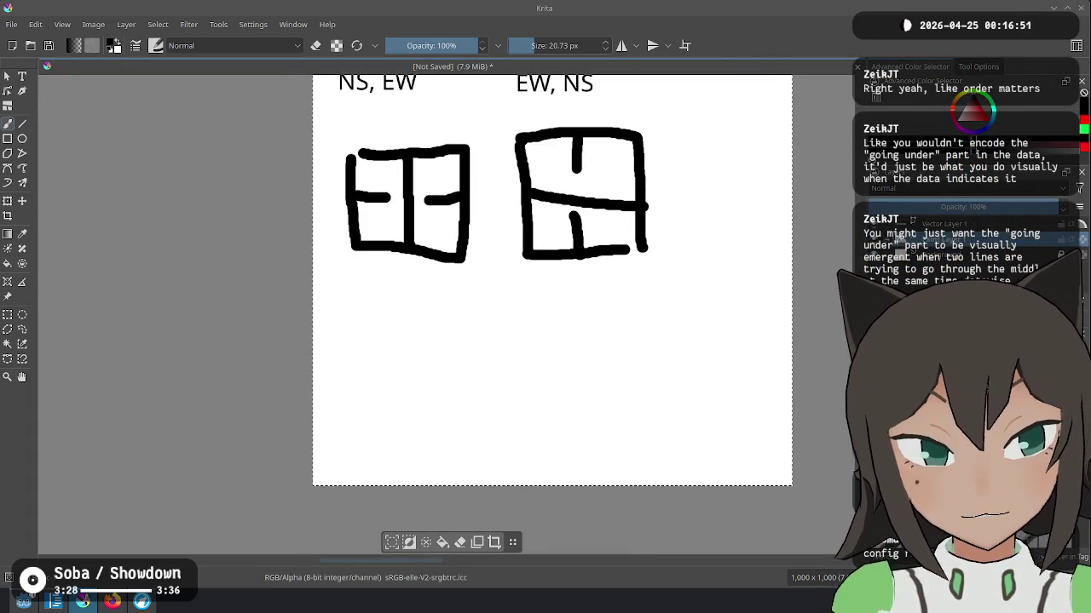
Step: Add the text label 'NE SW' below the left square, discarding a stray diagonal stroke
{"action": "left_click_drag", "start_coordinate": [353, 292], "coordinate": [458, 344]}
{"action": "key", "text": "ctrl+z"}
{"action": "left_click", "coordinate": [23, 77]}
{"action": "left_click_drag", "start_coordinate": [459, 349], "coordinate": [460, 351]}
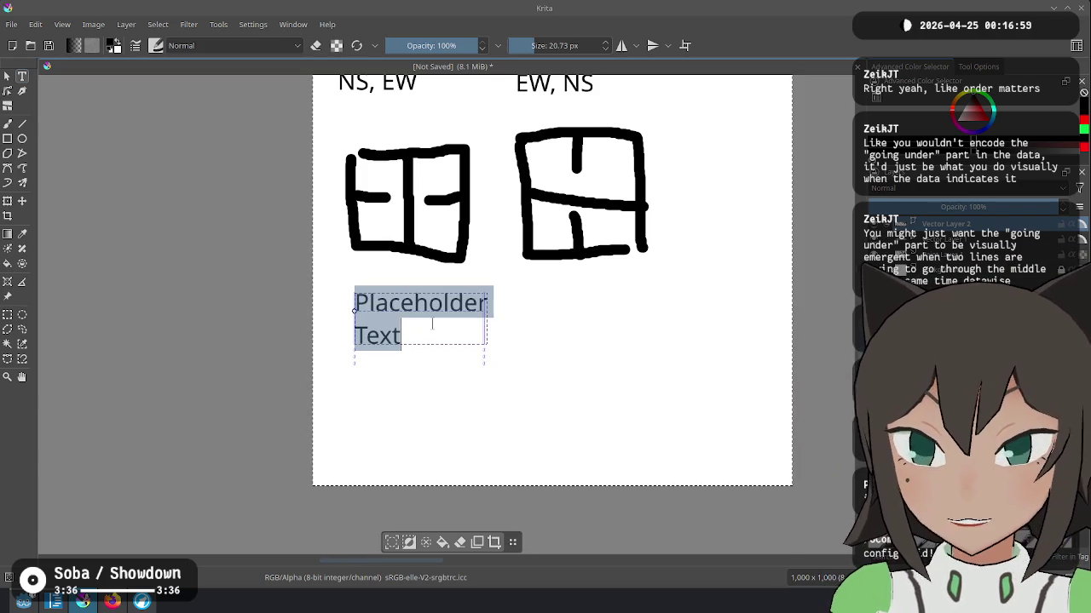
{"action": "type", "text": "NE SW"}
{"action": "key", "text": "Escape"}
Step: On the paint layer, draw a box under NE SW with curves top-to-right and left-to-bottom
{"action": "left_click", "coordinate": [10, 124]}
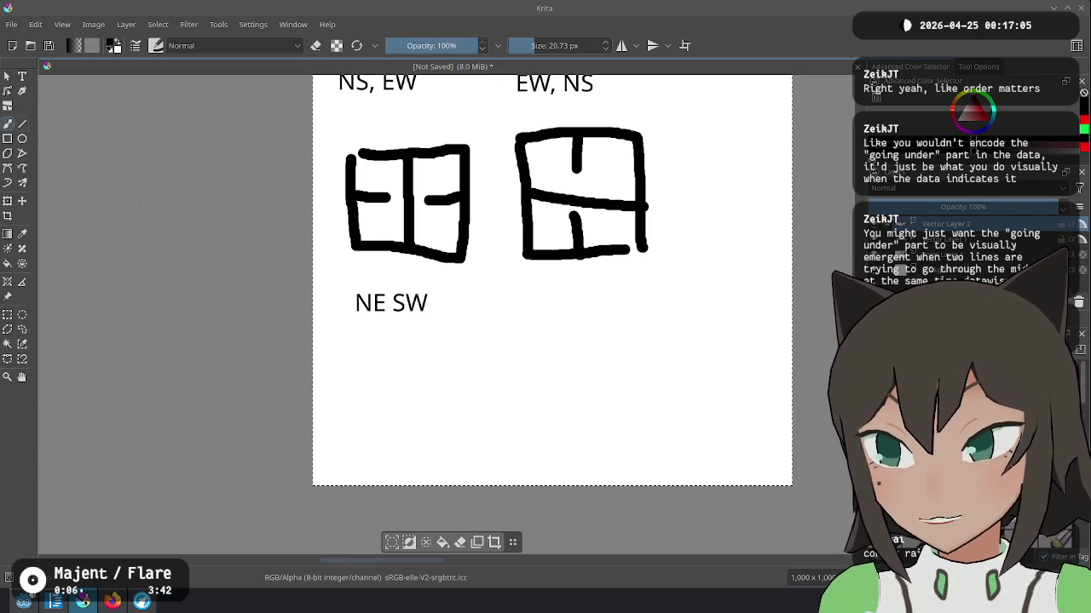
{"action": "left_click", "coordinate": [355, 341]}
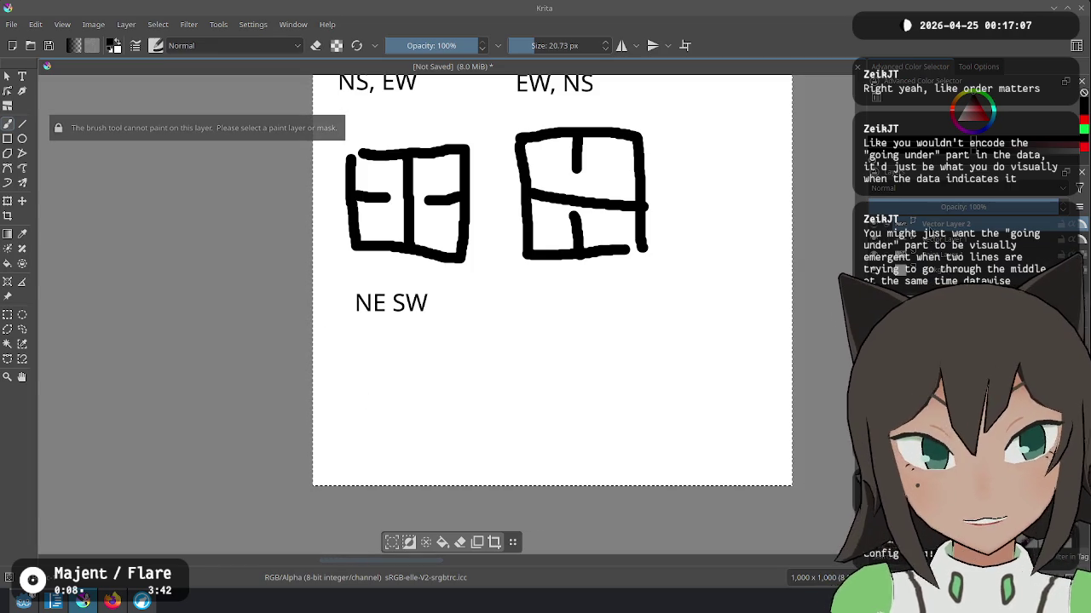
{"action": "key", "text": "Page_Down"}
{"action": "mouse_move", "coordinate": [355, 336]}
{"action": "left_mouse_down"}
{"action": "mouse_move", "coordinate": [355, 416]}
{"action": "mouse_move", "coordinate": [417, 443]}
{"action": "mouse_move", "coordinate": [451, 412]}
{"action": "mouse_move", "coordinate": [427, 338]}
{"action": "left_mouse_up"}
{"action": "mouse_move", "coordinate": [397, 336]}
{"action": "left_mouse_down"}
{"action": "mouse_move", "coordinate": [411, 375]}
{"action": "mouse_move", "coordinate": [448, 388]}
{"action": "left_mouse_up"}
{"action": "mouse_move", "coordinate": [361, 387]}
{"action": "left_mouse_down"}
{"action": "mouse_move", "coordinate": [398, 406]}
{"action": "mouse_move", "coordinate": [407, 450]}
{"action": "left_mouse_up"}
{"action": "mouse_move", "coordinate": [550, 307]}
{"action": "left_mouse_down"}
{"action": "mouse_move", "coordinate": [494, 331]}
{"action": "mouse_move", "coordinate": [579, 352]}
{"action": "left_mouse_up"}
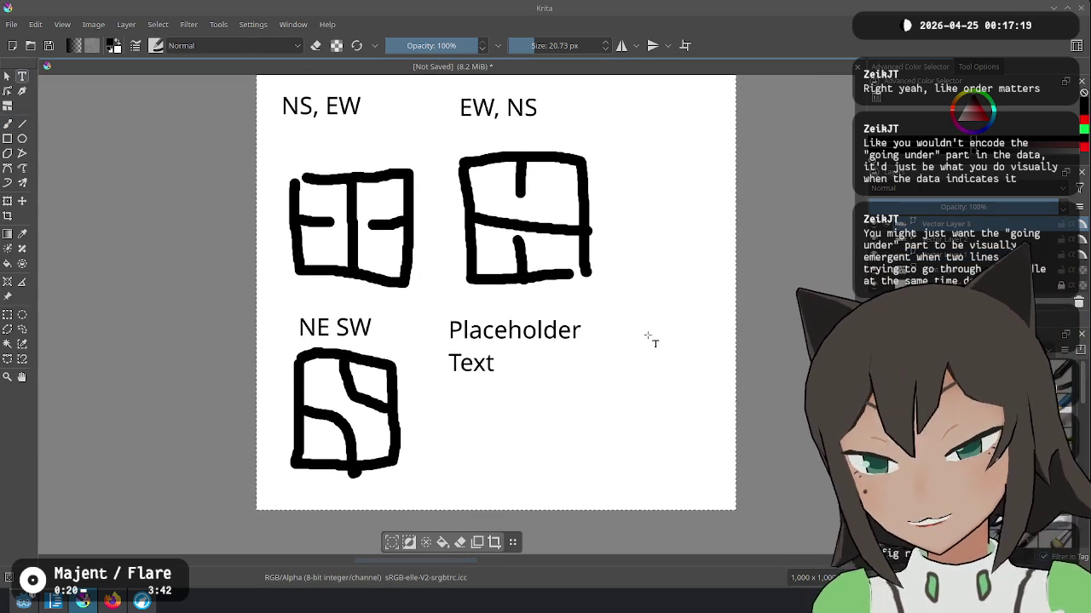
{"action": "key", "text": "ctrl+a"}
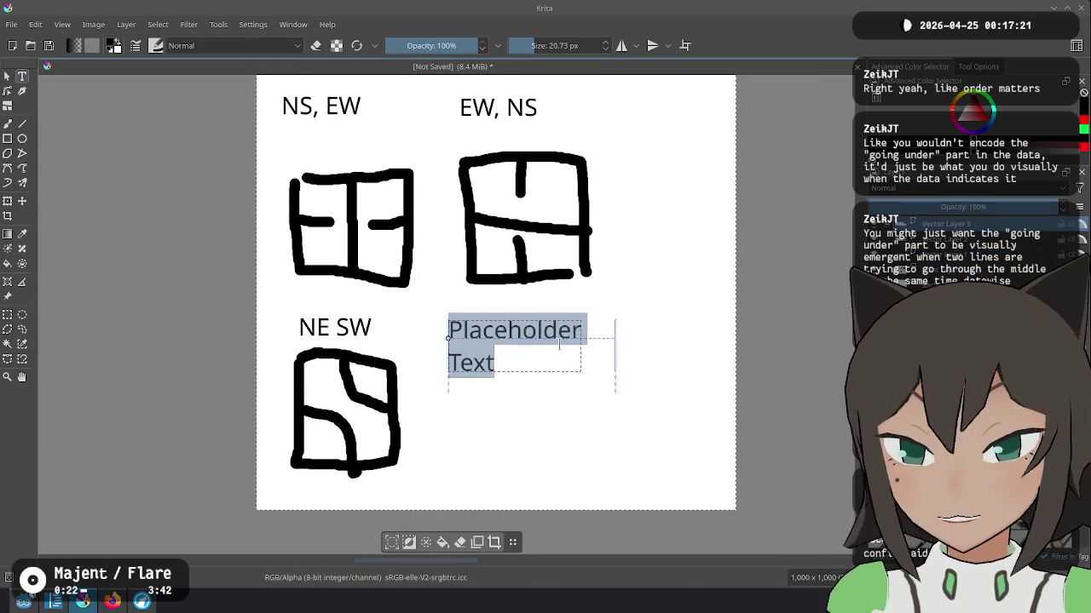
Step: Label the new text box 'N' and paint a box under it
{"action": "type", "text": "N"}
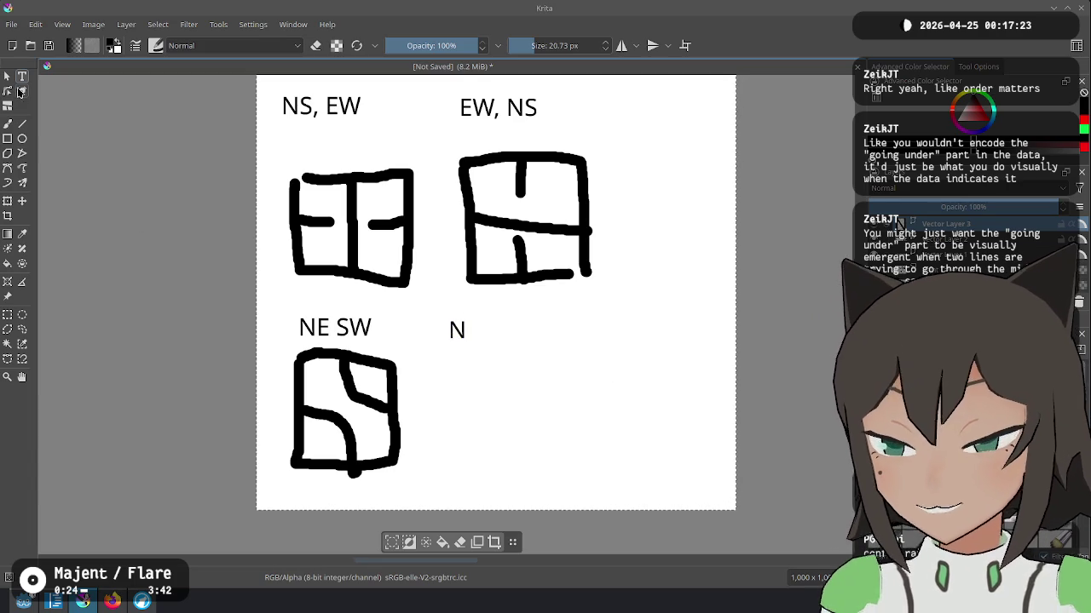
{"action": "left_click", "coordinate": [7, 123]}
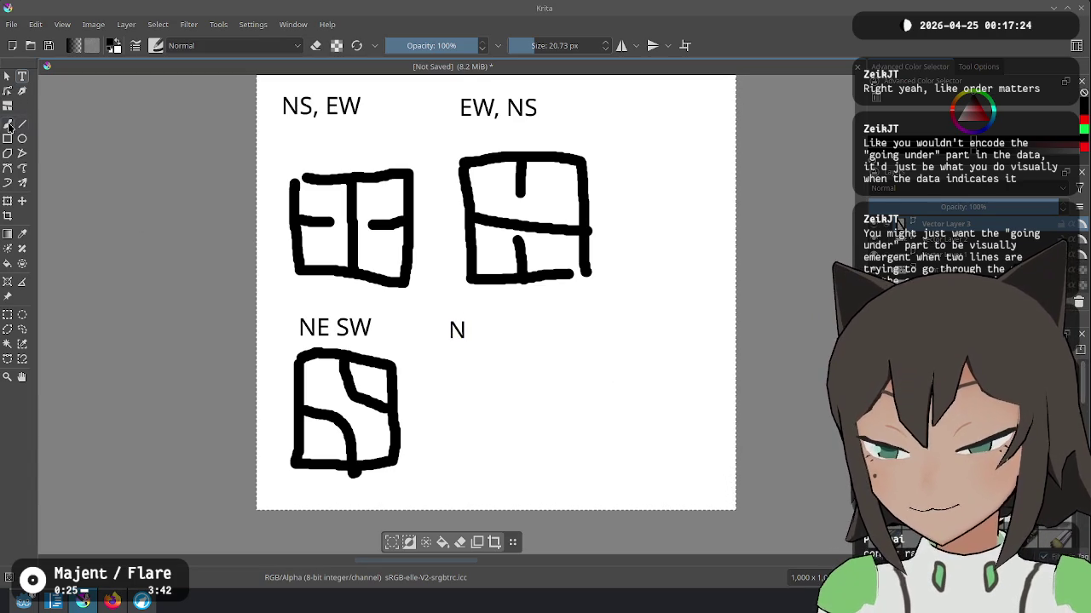
{"action": "left_click", "coordinate": [450, 350]}
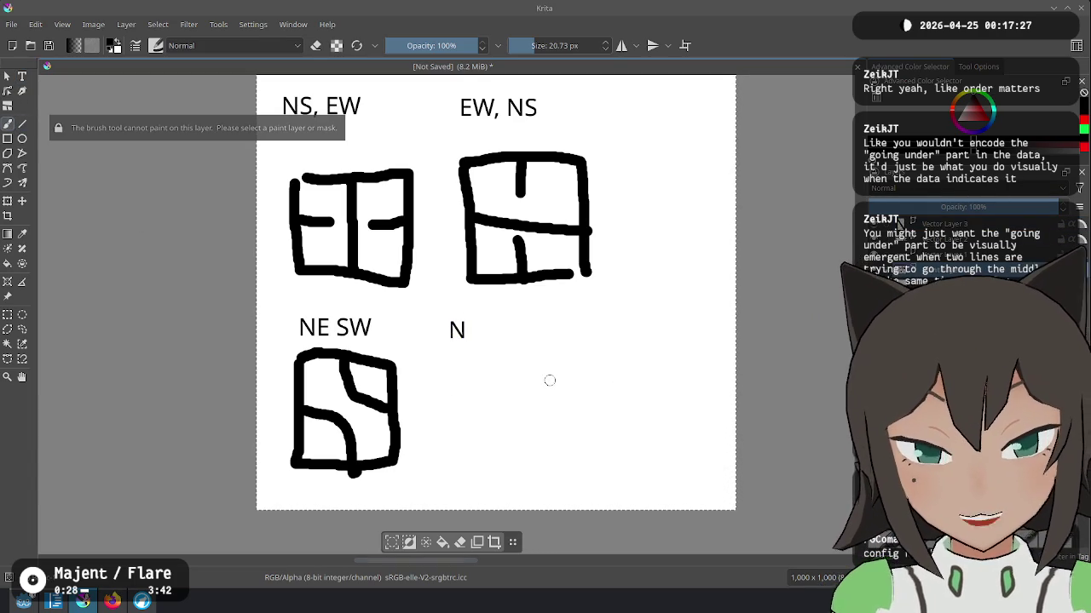
{"action": "mouse_move", "coordinate": [464, 358]}
{"action": "left_mouse_down"}
{"action": "mouse_move", "coordinate": [569, 447]}
{"action": "mouse_move", "coordinate": [476, 350]}
{"action": "mouse_move", "coordinate": [521, 396]}
{"action": "left_mouse_up"}
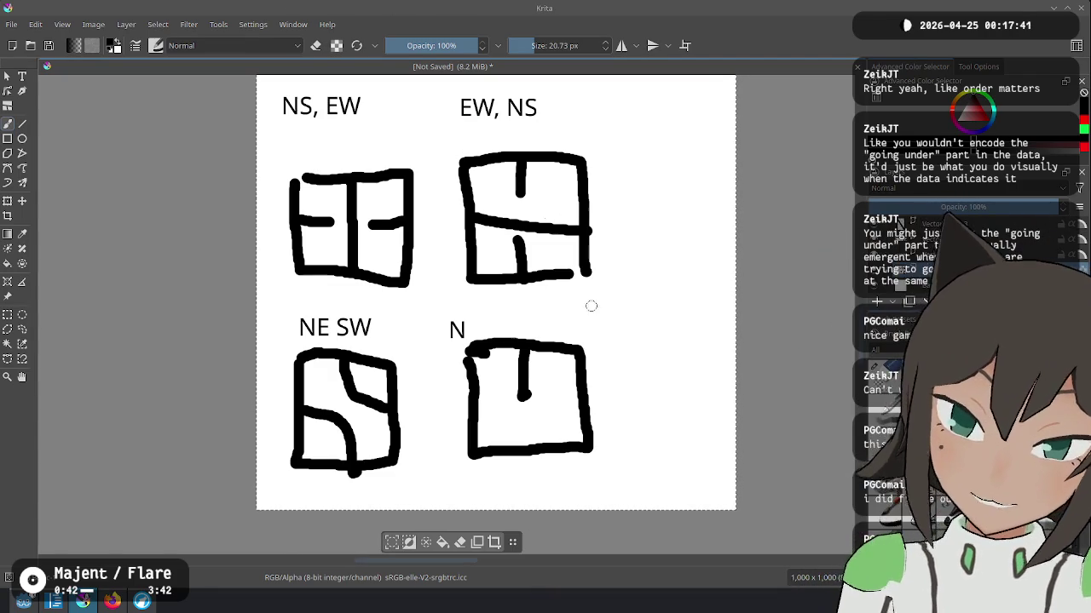
Step: Draw a small circle right of the N tile, undoing a rough box edge beside it
{"action": "mouse_move", "coordinate": [658, 367]}
{"action": "left_mouse_down"}
{"action": "mouse_move", "coordinate": [641, 391]}
{"action": "mouse_move", "coordinate": [679, 383]}
{"action": "left_mouse_up"}
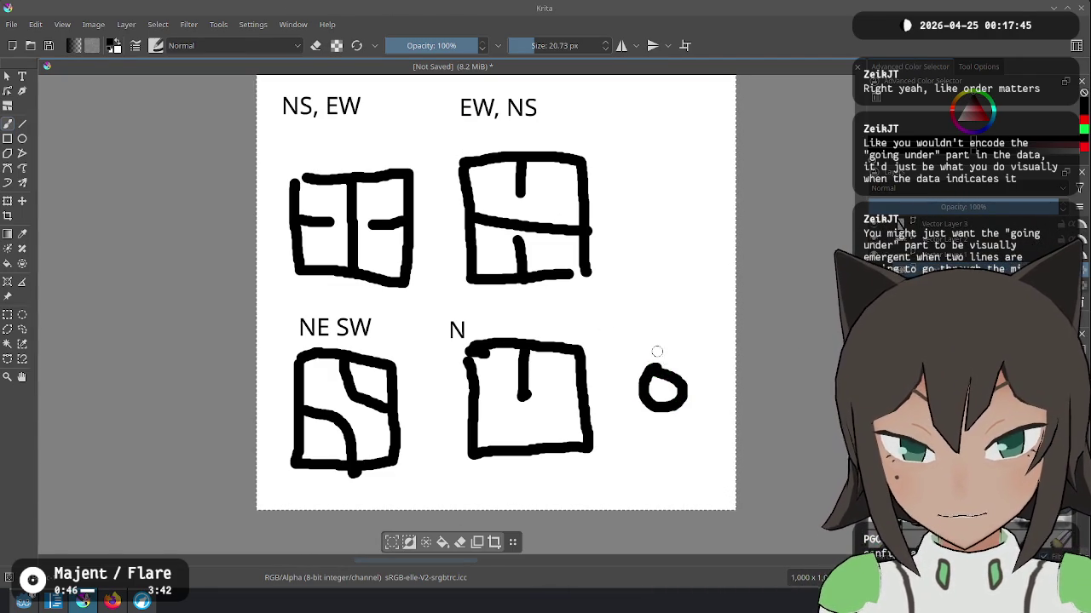
{"action": "mouse_move", "coordinate": [627, 347]}
{"action": "left_mouse_down"}
{"action": "mouse_move", "coordinate": [695, 347]}
{"action": "mouse_move", "coordinate": [706, 383]}
{"action": "mouse_move", "coordinate": [696, 430]}
{"action": "mouse_move", "coordinate": [610, 354]}
{"action": "mouse_move", "coordinate": [610, 438]}
{"action": "mouse_move", "coordinate": [683, 441]}
{"action": "mouse_move", "coordinate": [714, 376]}
{"action": "mouse_move", "coordinate": [641, 344]}
{"action": "mouse_move", "coordinate": [588, 348]}
{"action": "left_mouse_up"}
{"action": "key", "text": "ctrl+z"}
{"action": "key", "text": "ctrl+z"}
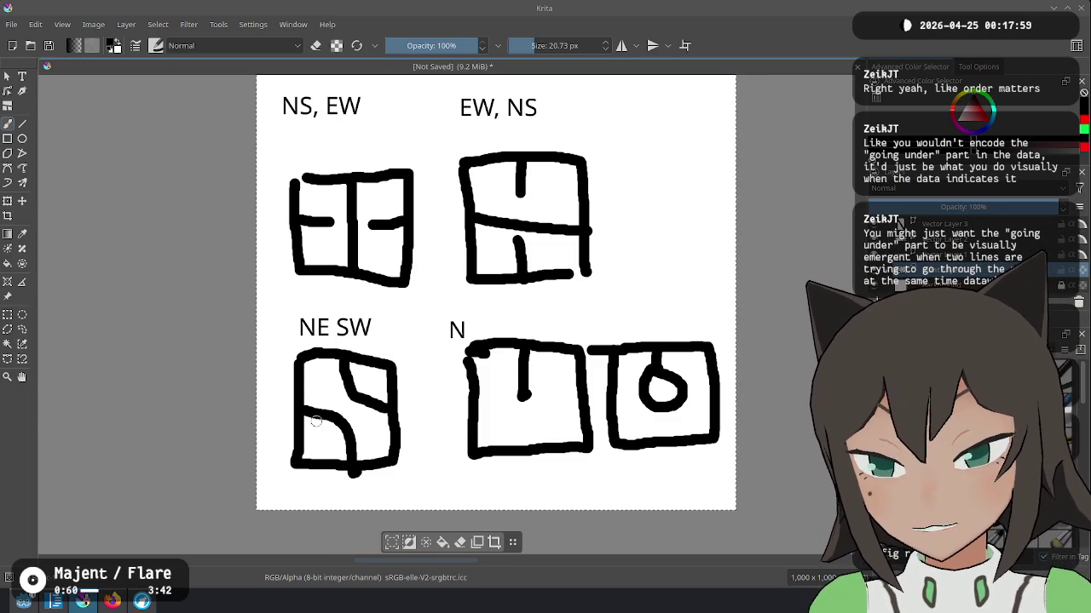
Step: Try marks inside the NE SW box and at the NS, EW crossing, undoing each one
{"action": "mouse_move", "coordinate": [339, 385]}
{"action": "left_mouse_down"}
{"action": "mouse_move", "coordinate": [349, 430]}
{"action": "mouse_move", "coordinate": [360, 385]}
{"action": "mouse_move", "coordinate": [352, 411]}
{"action": "mouse_move", "coordinate": [323, 413]}
{"action": "mouse_move", "coordinate": [371, 394]}
{"action": "left_mouse_up"}
{"action": "key", "text": "ctrl+z"}
{"action": "key", "text": "ctrl+z"}
{"action": "key", "text": "ctrl+z"}
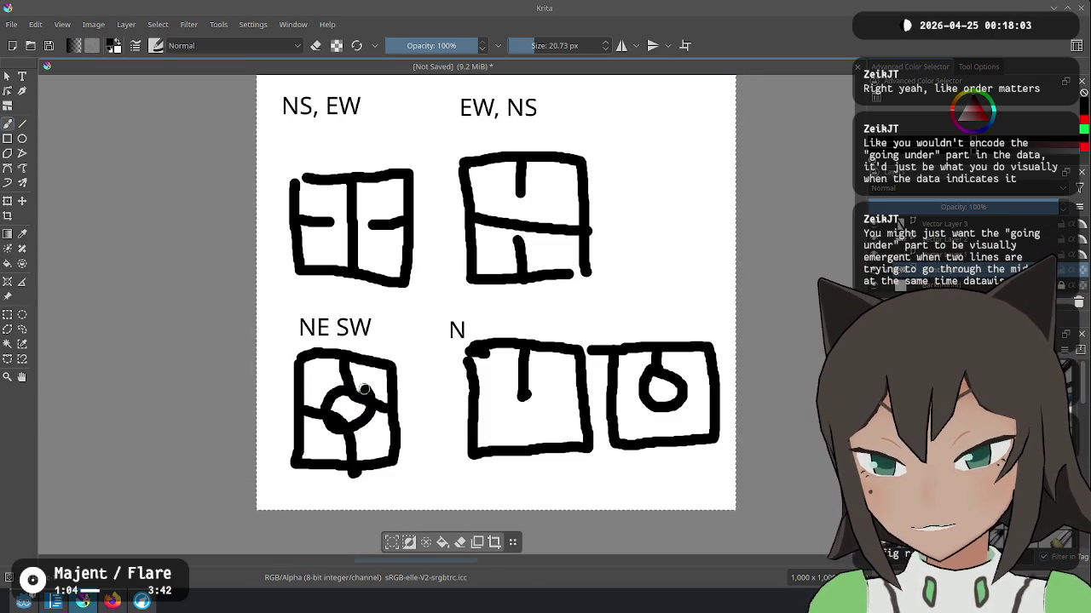
{"action": "key", "text": "ctrl+z"}
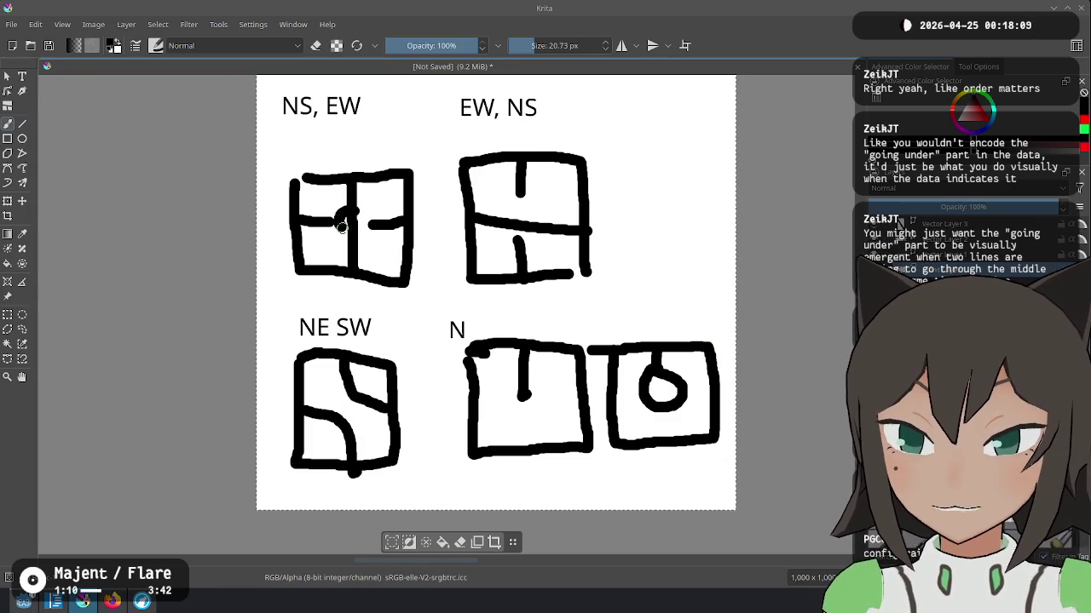
{"action": "key", "text": "ctrl+z"}
{"action": "key", "text": "ctrl+z"}
{"action": "left_click_drag", "start_coordinate": [356, 213], "coordinate": [346, 223]}
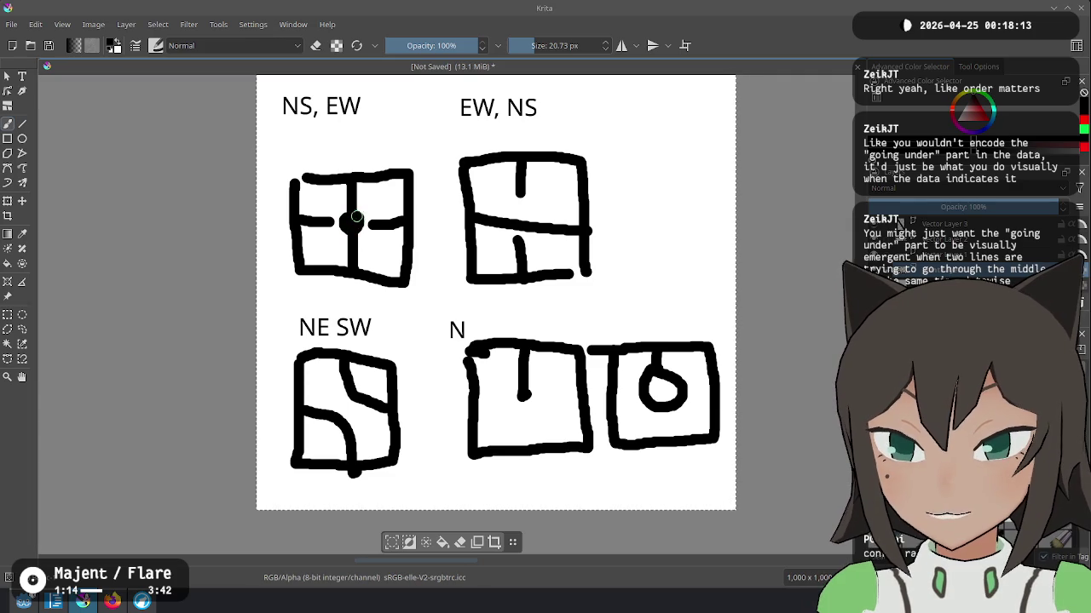
{"action": "key", "text": "ctrl+z"}
{"action": "scroll", "coordinate": [627, 180], "scroll_direction": "up", "scroll_amount": 1}
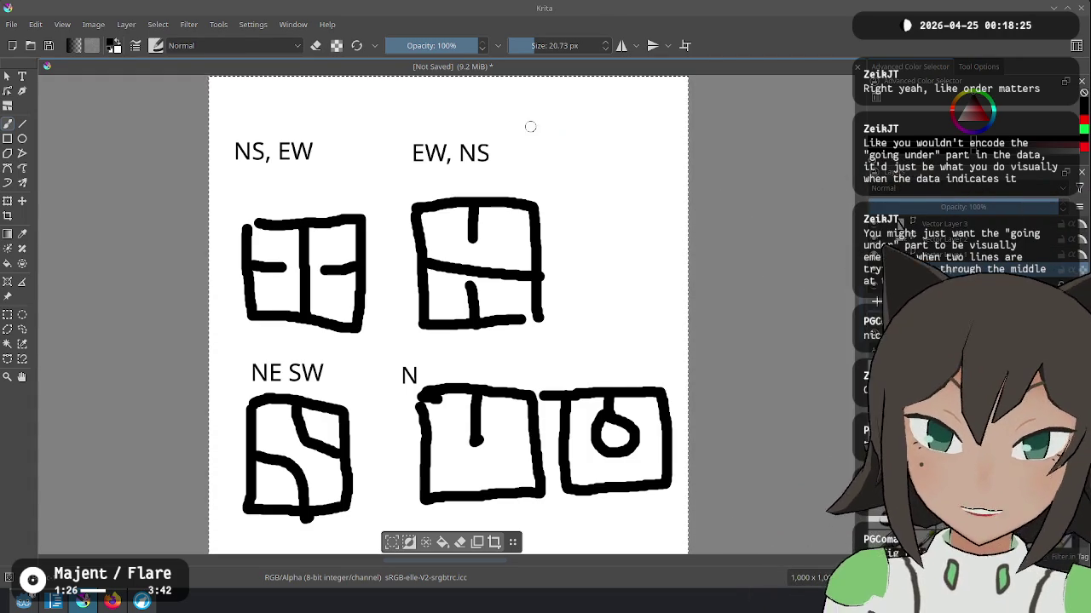
Step: Select the top sketch layer and delete it and the layers beneath, leaving only Background
{"action": "left_click_drag", "start_coordinate": [533, 127], "coordinate": [508, 117]}
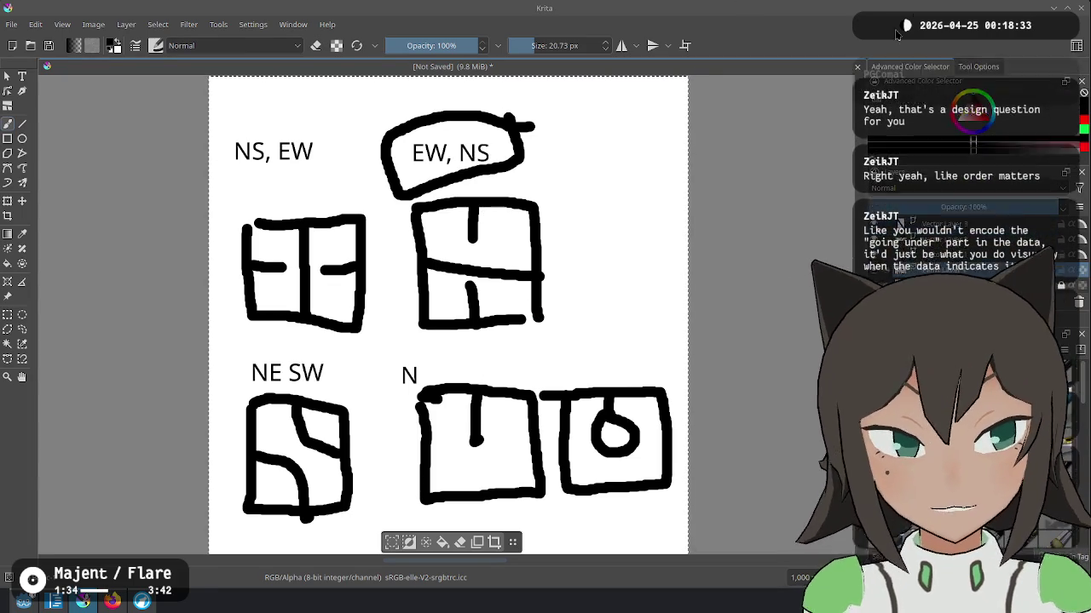
{"action": "left_click", "coordinate": [899, 223]}
{"action": "left_click", "coordinate": [1076, 303]}
{"action": "left_click", "coordinate": [1076, 303]}
{"action": "left_click", "coordinate": [1076, 303]}
{"action": "left_click", "coordinate": [1076, 303]}
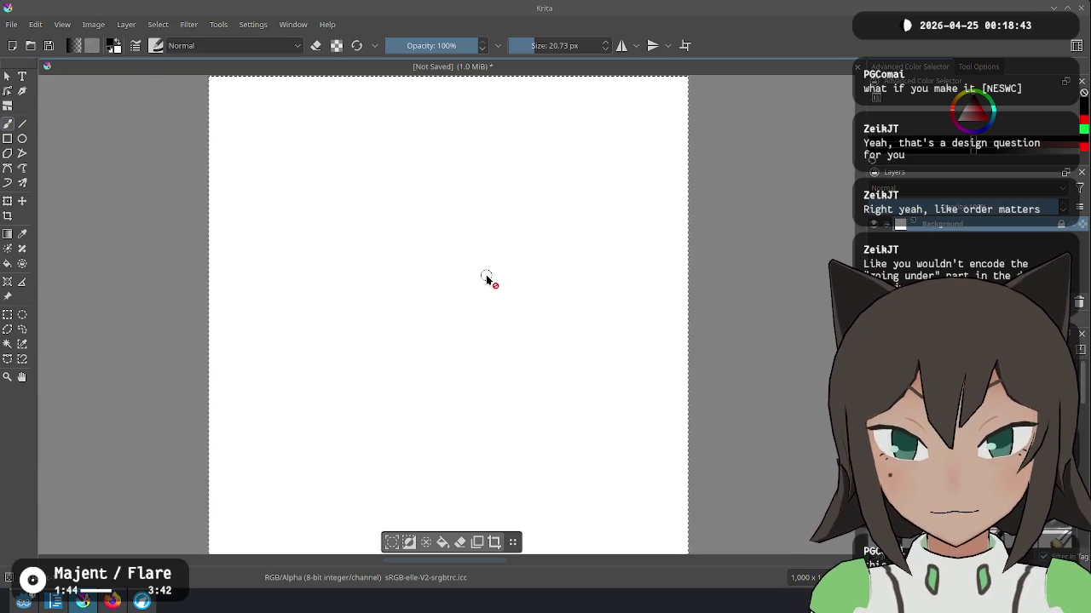
Step: Deselect all and insert a new empty paint layer above the white background
{"action": "key", "text": "ctrl+shift+a"}
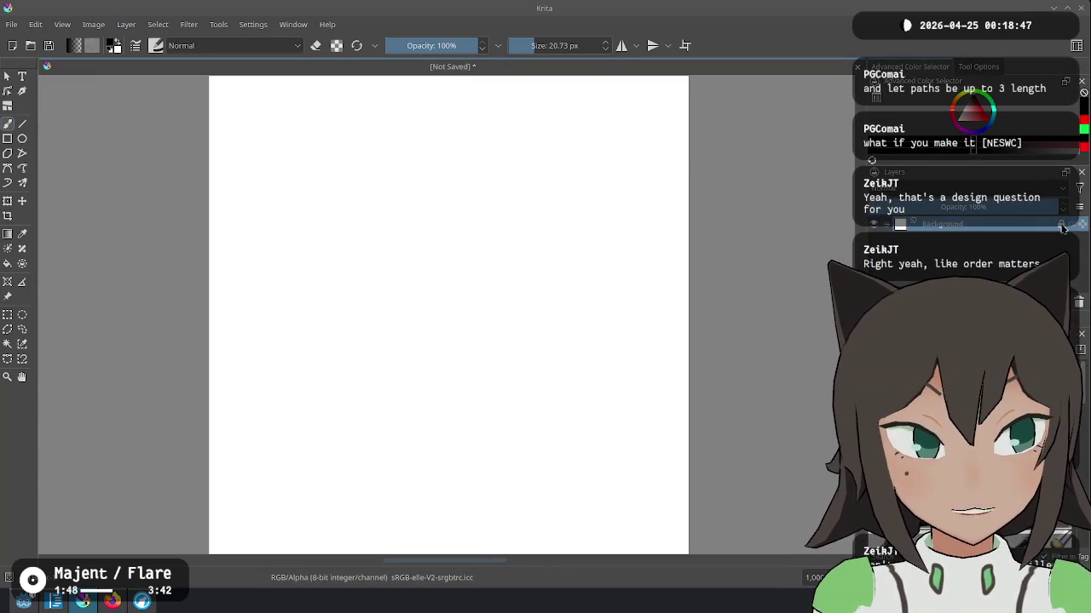
{"action": "key", "text": "Insert"}
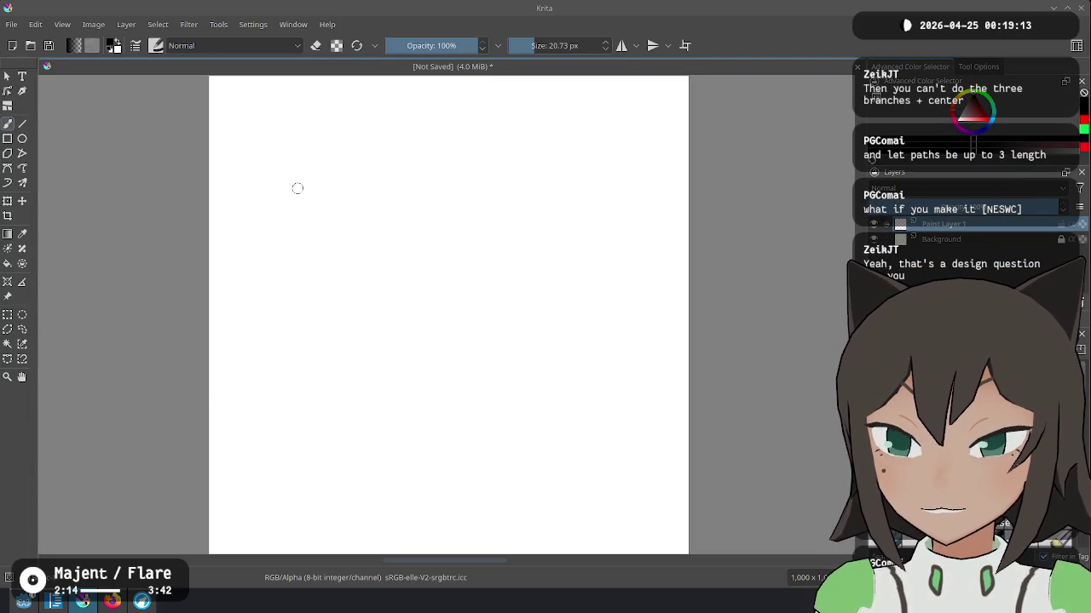
{"action": "left_click_drag", "start_coordinate": [265, 143], "coordinate": [285, 201]}
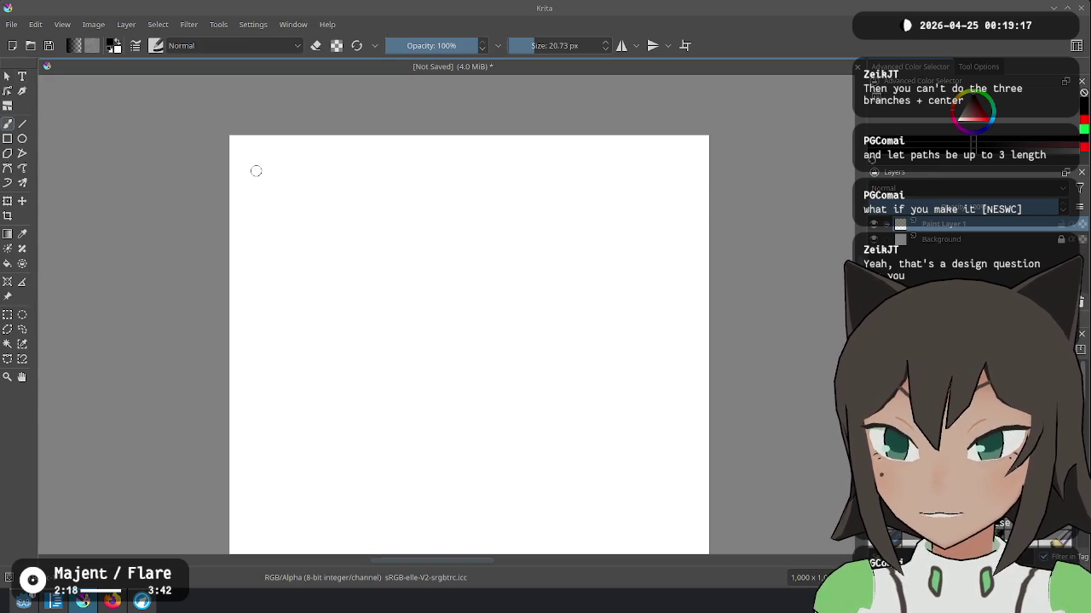
Step: Add the text label 'NSEW C' at the top left of the page
{"action": "left_click", "coordinate": [22, 76]}
{"action": "left_click", "coordinate": [259, 169]}
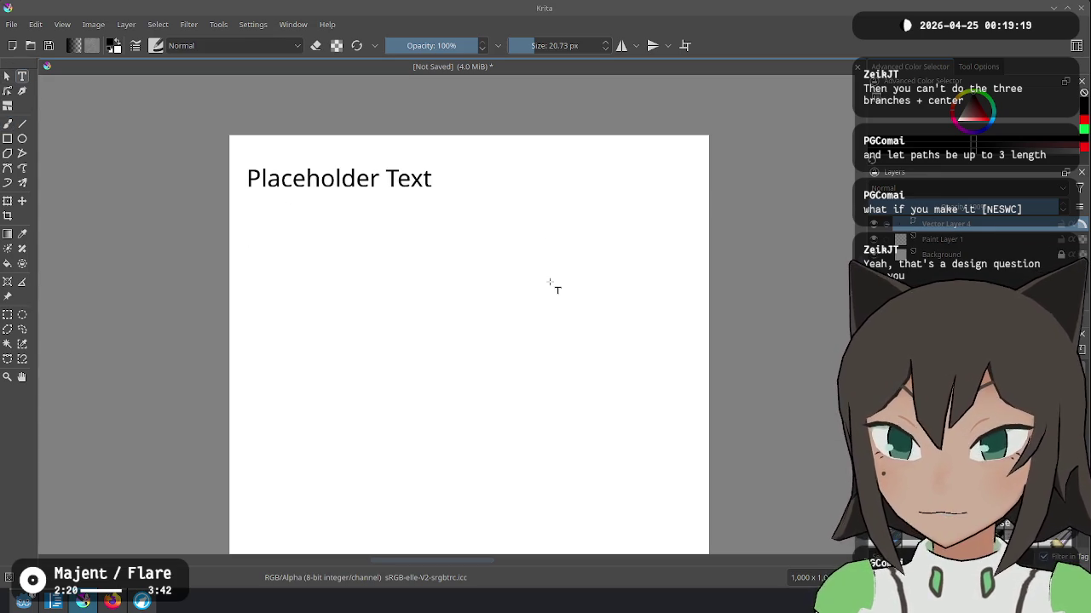
{"action": "left_click", "coordinate": [297, 182]}
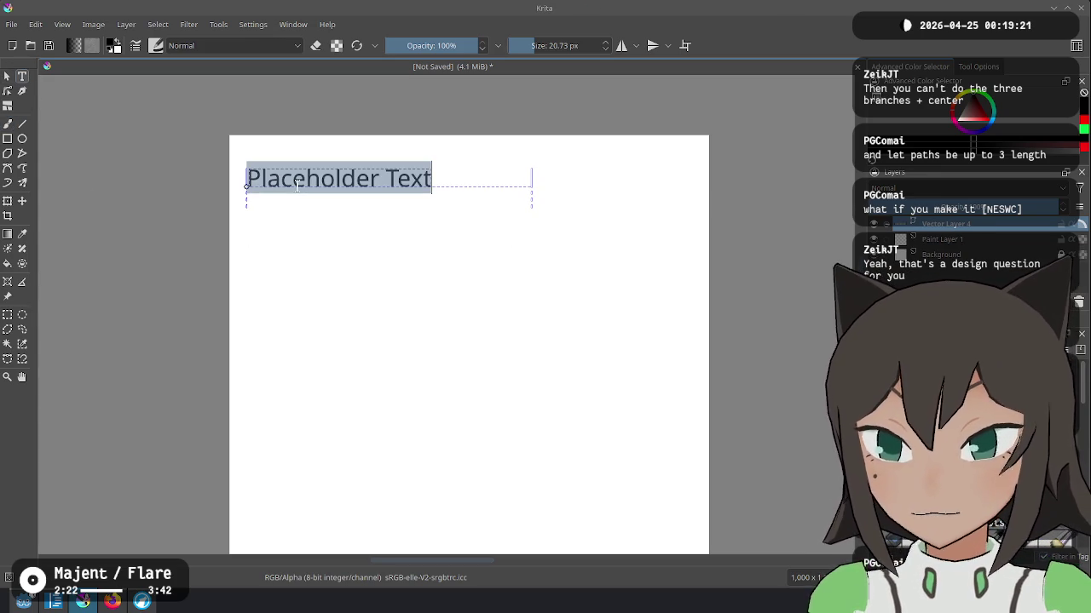
{"action": "type", "text": "NSEW C"}
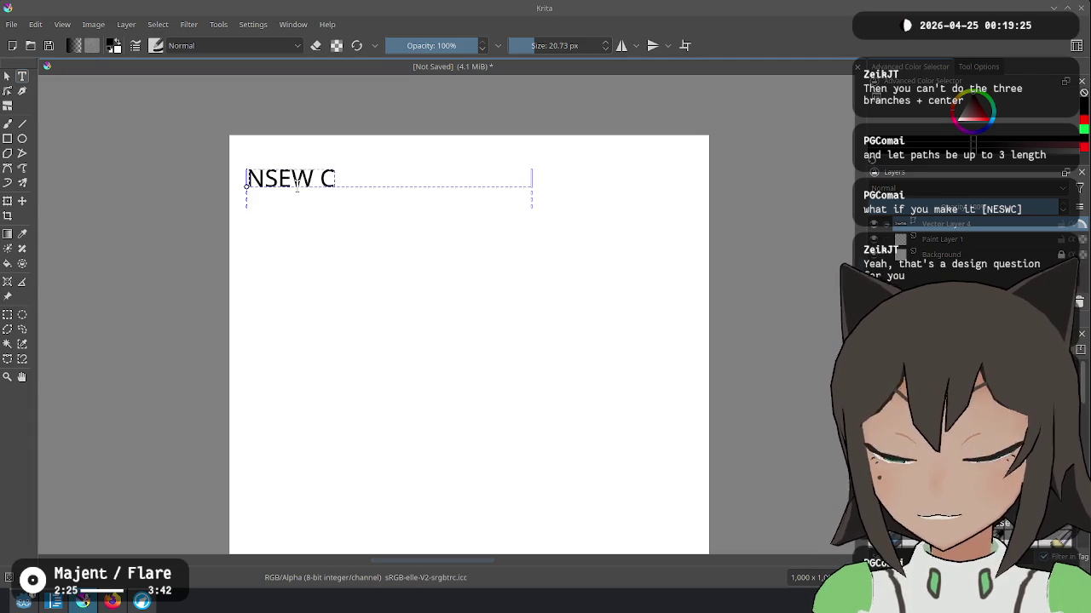
{"action": "key", "text": "Escape"}
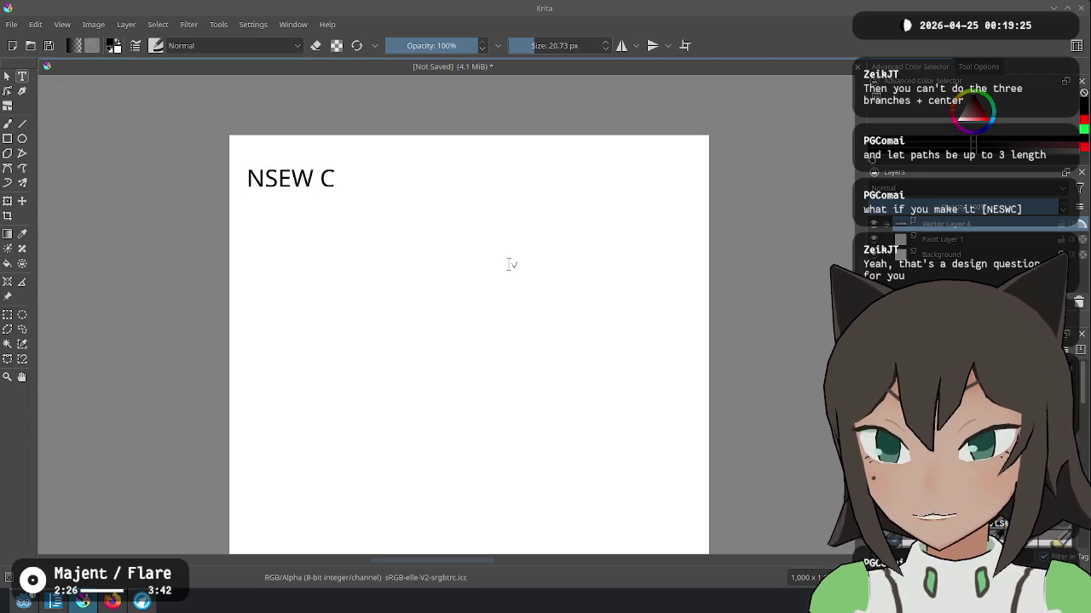
Step: Add the text label 'NSC EW' below the NSEW C label
{"action": "left_click_drag", "start_coordinate": [536, 279], "coordinate": [538, 280]}
{"action": "type", "text": "NSC EW"}
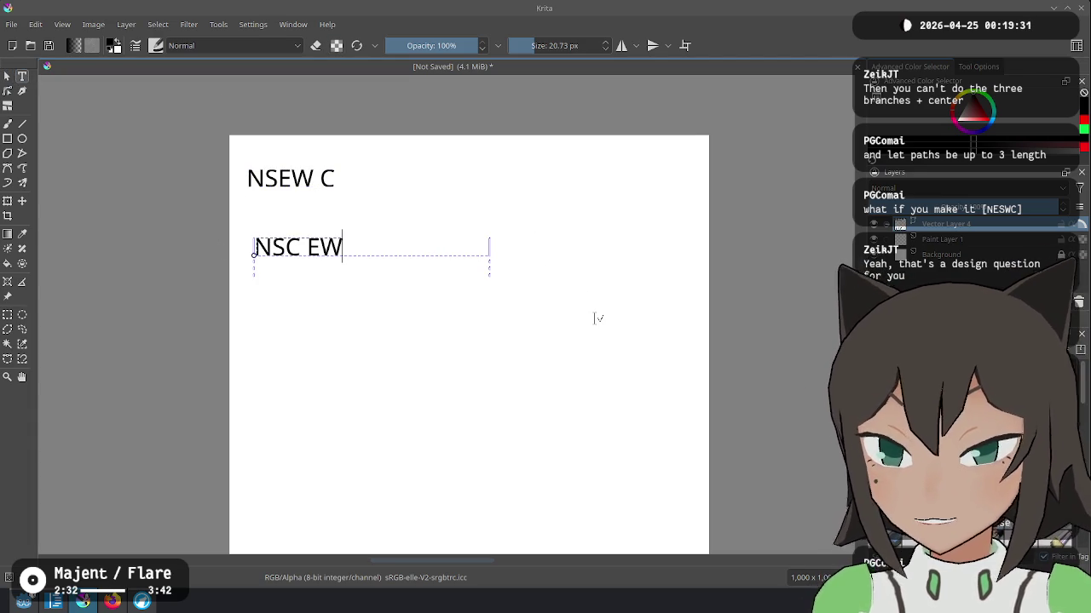
{"action": "key", "text": "Escape"}
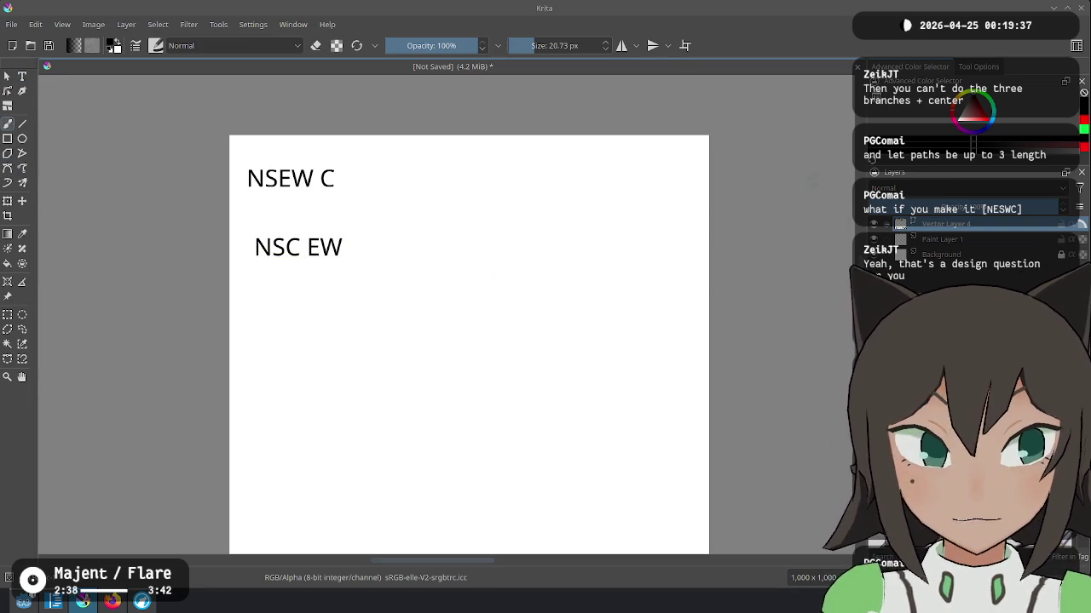
{"action": "left_click", "coordinate": [957, 242]}
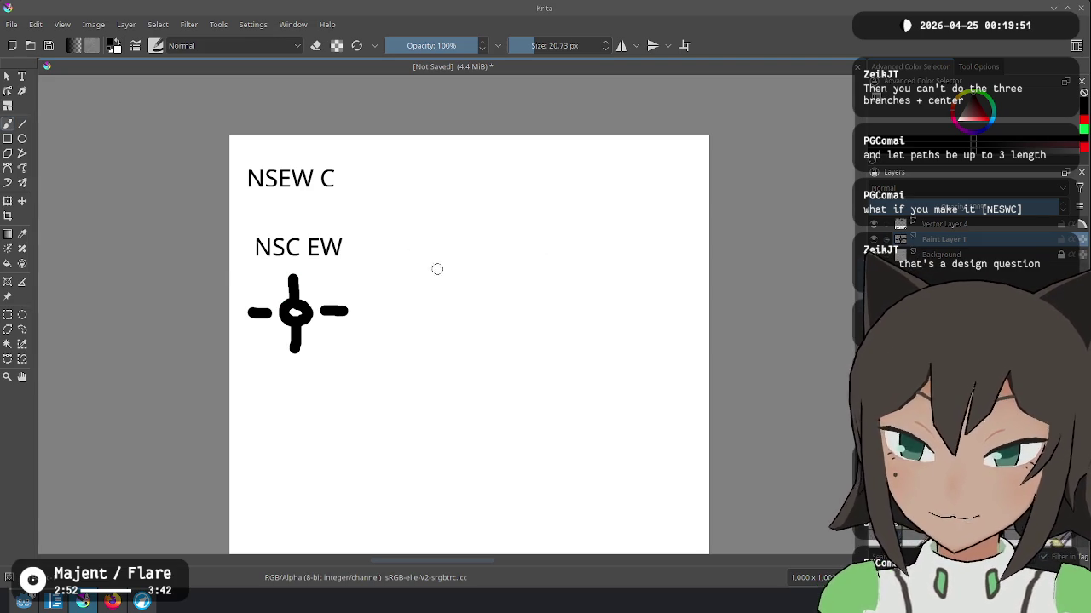
Step: Add an 'NSEC' text label to the right of NSC EW, then return to the paint layer
{"action": "left_click", "coordinate": [22, 75]}
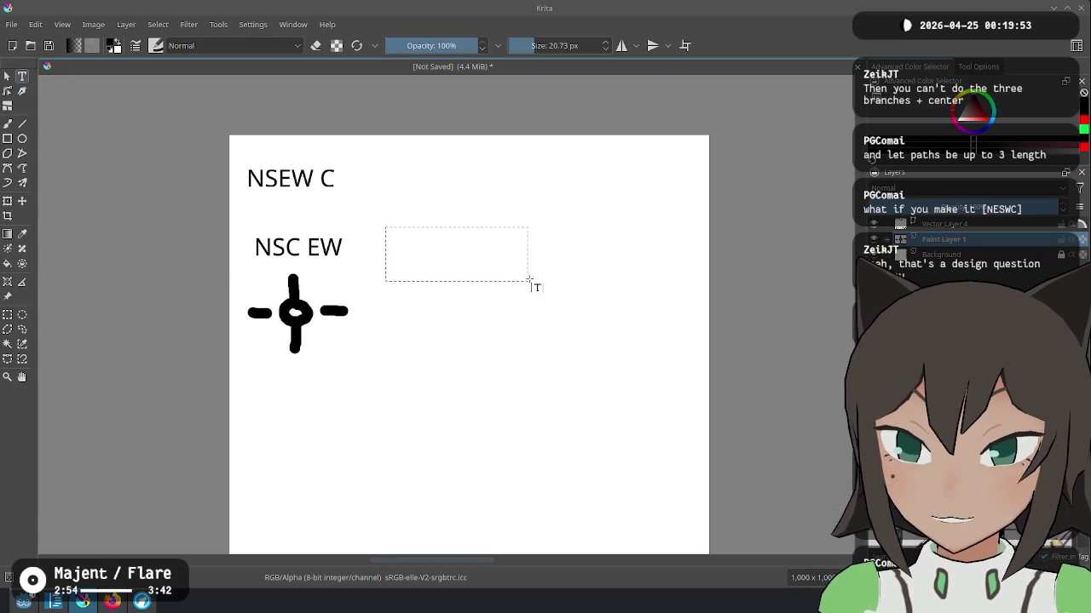
{"action": "left_click_drag", "start_coordinate": [385, 227], "coordinate": [532, 294]}
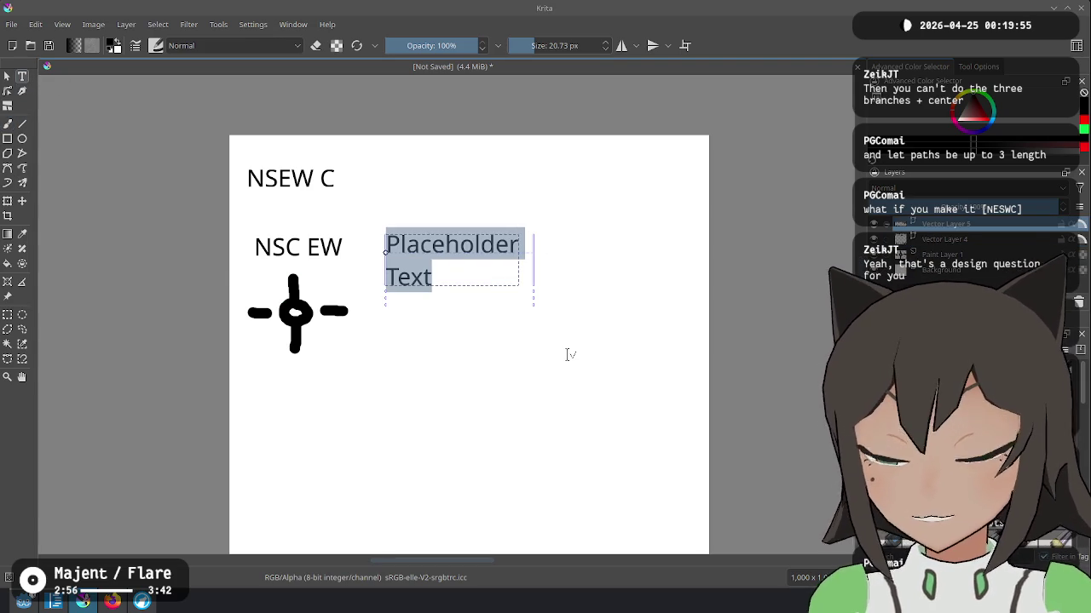
{"action": "type", "text": "NSEC"}
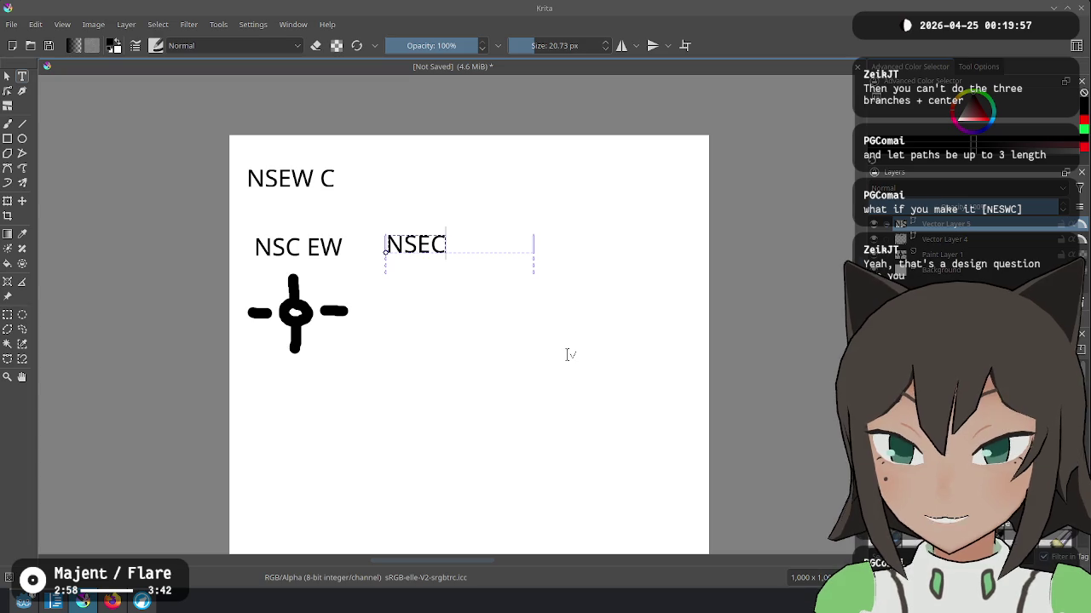
{"action": "key", "text": "Escape"}
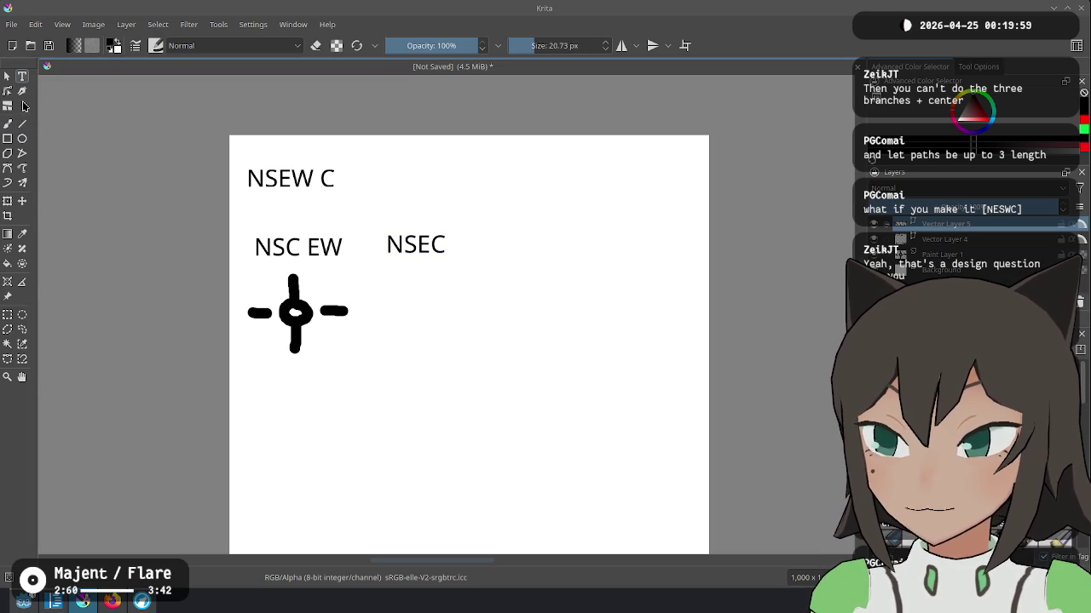
{"action": "left_click", "coordinate": [8, 124]}
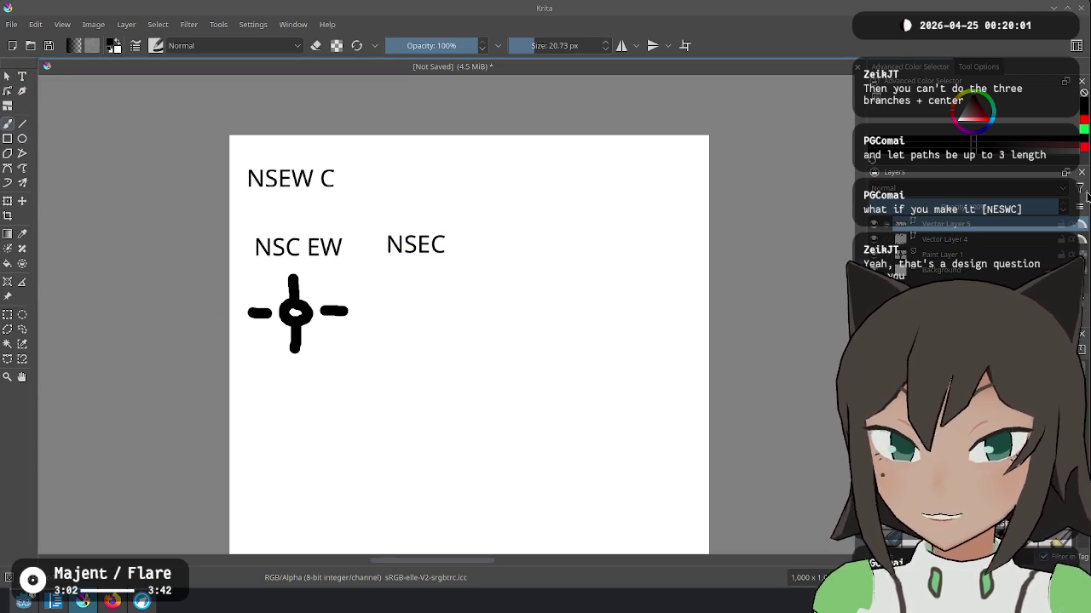
{"action": "left_click", "coordinate": [945, 254]}
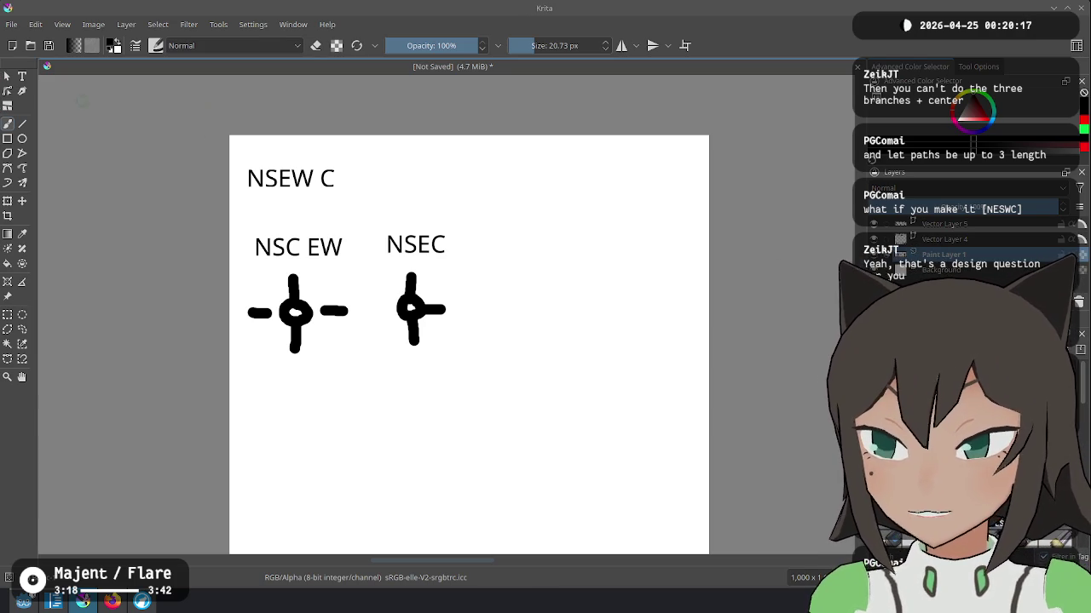
{"action": "left_click", "coordinate": [23, 77]}
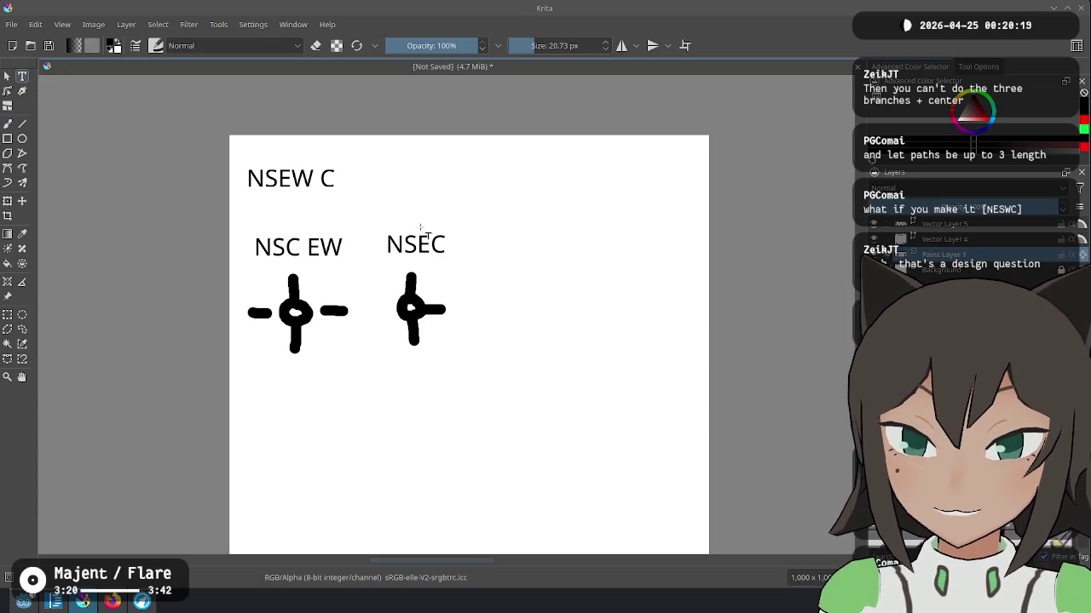
Step: Discard a stray text box and type the label '[NSEC, EW]' below the NSC EW symbol
{"action": "left_click_drag", "start_coordinate": [518, 291], "coordinate": [572, 282]}
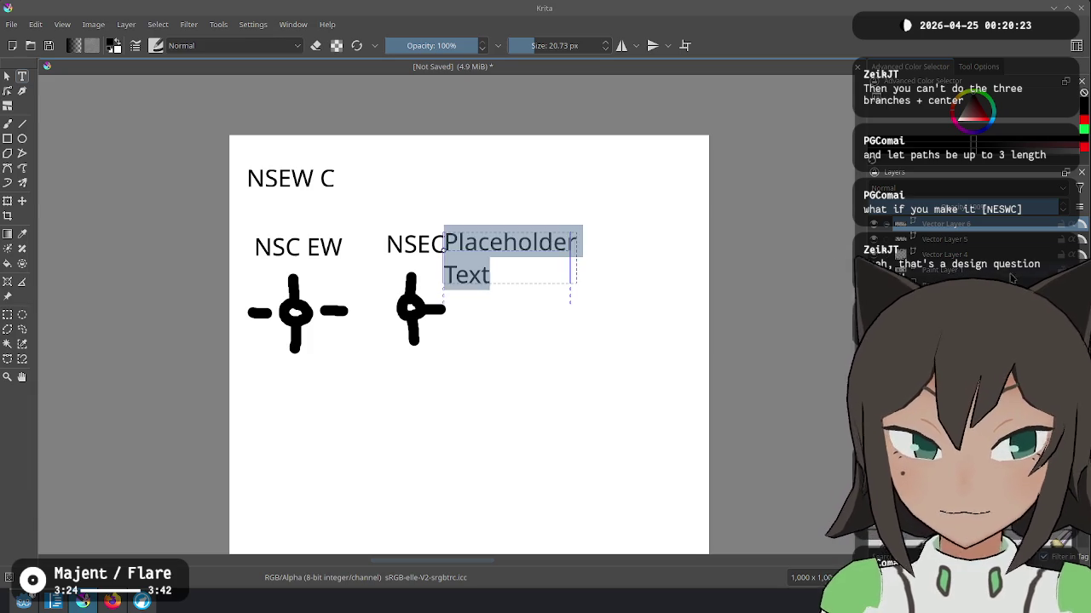
{"action": "key", "text": "ctrl+z"}
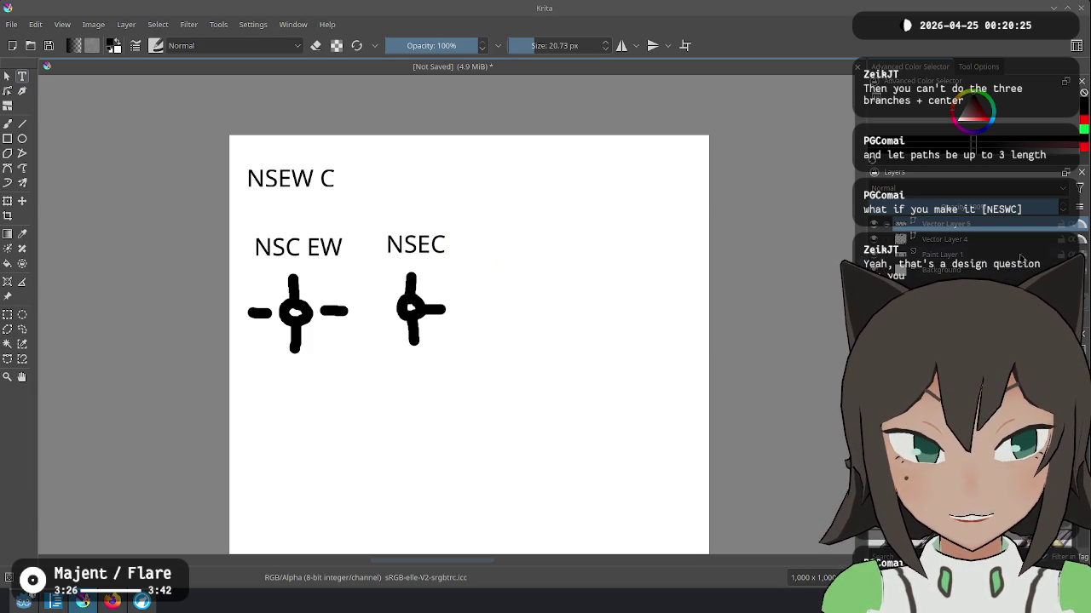
{"action": "left_click", "coordinate": [945, 238]}
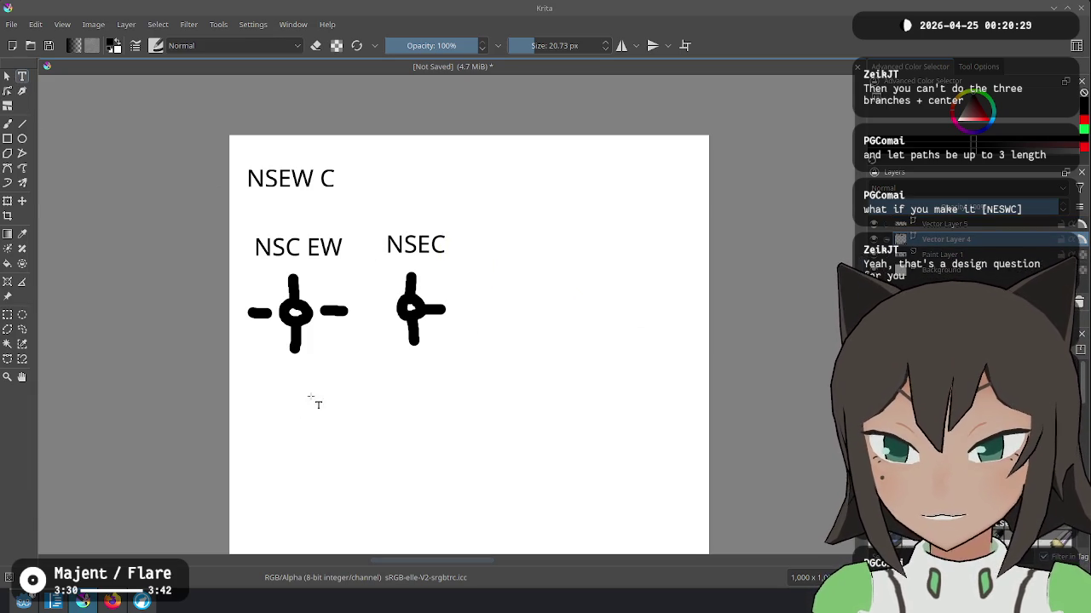
{"action": "left_click_drag", "start_coordinate": [520, 455], "coordinate": [519, 455]}
{"action": "key", "text": "BackSpace"}
{"action": "type", "text": "[NSEC"}
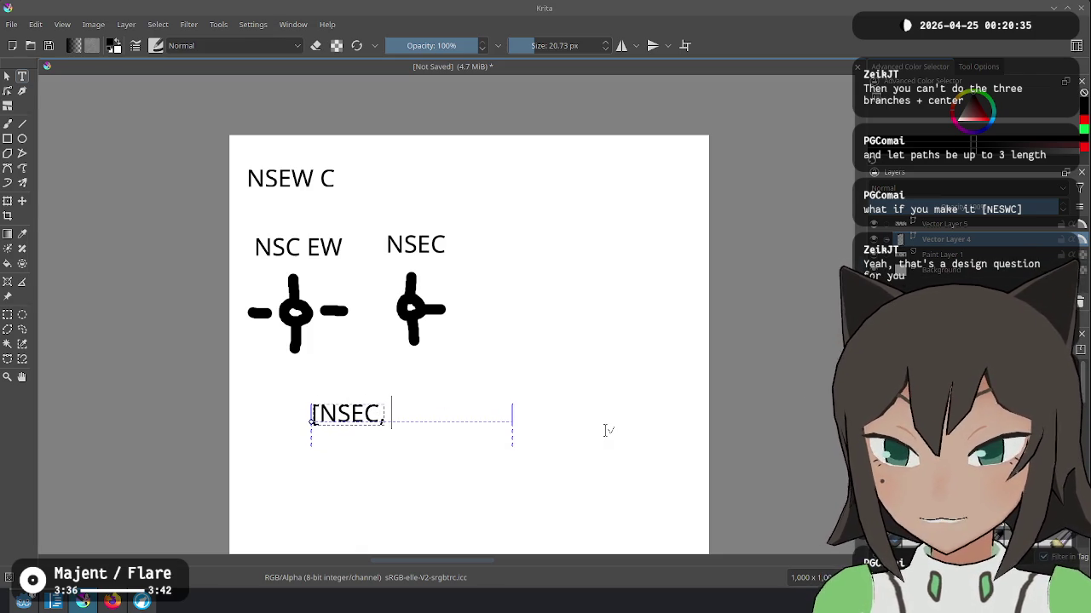
{"action": "type", "text": "EW"}
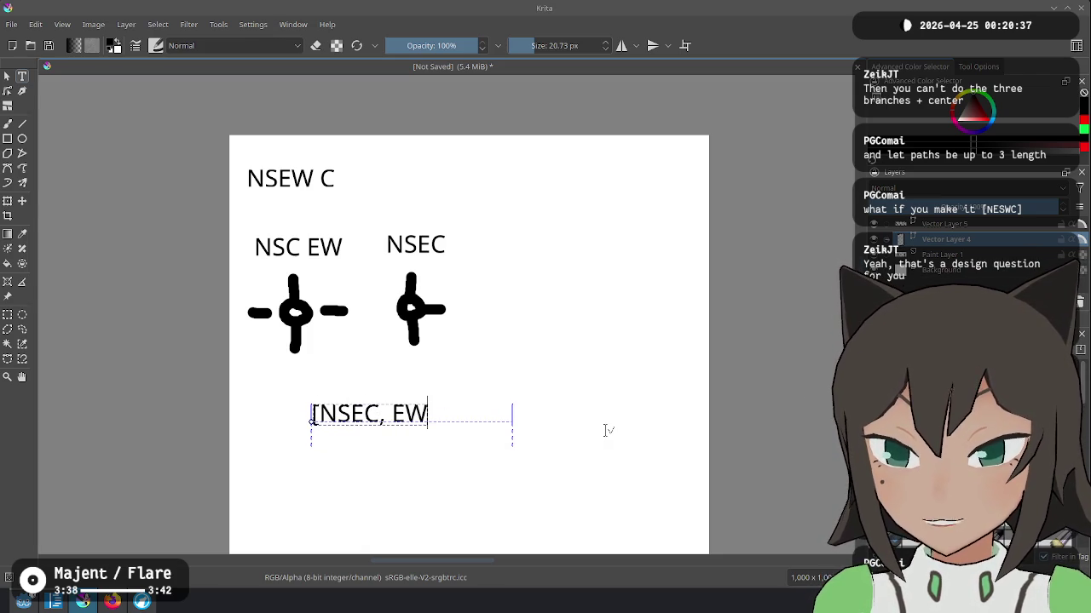
{"action": "key", "text": "Escape"}
{"action": "left_click", "coordinate": [379, 417]}
{"action": "key", "text": "Escape"}
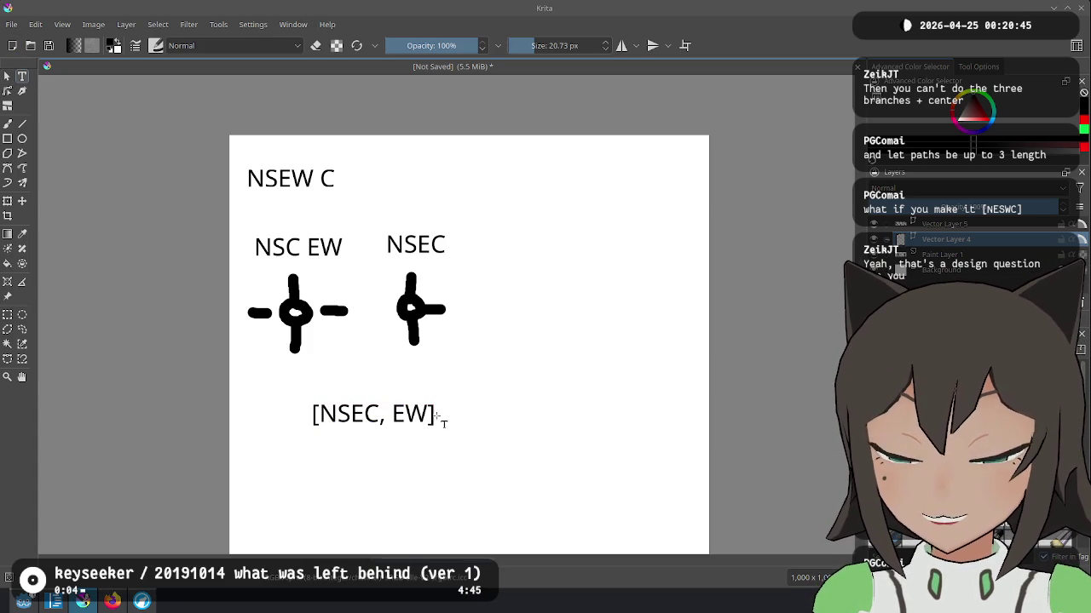
{"action": "left_click", "coordinate": [7, 78]}
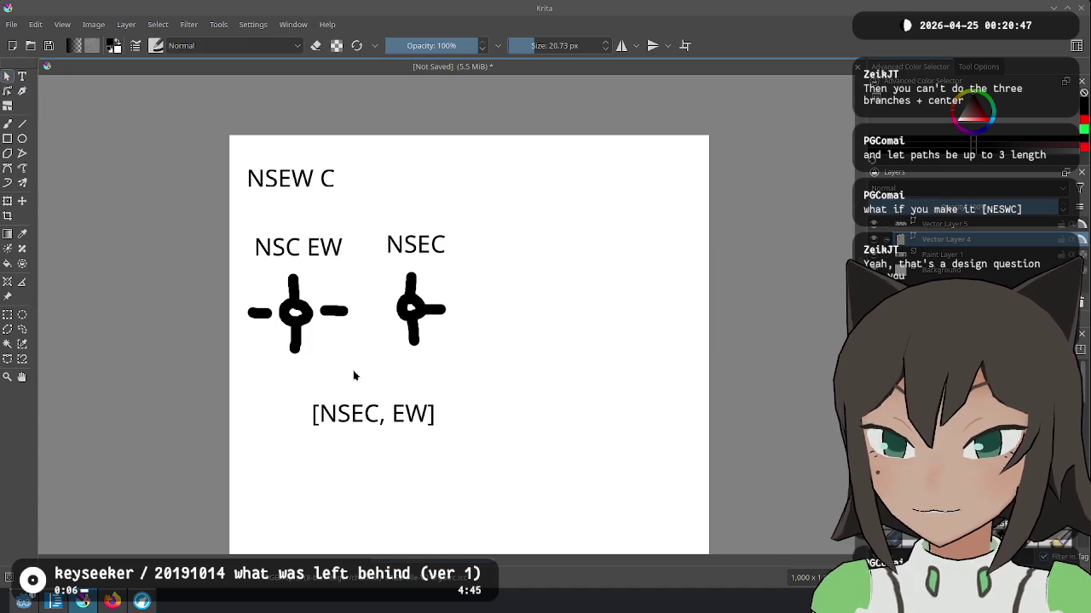
Step: Move the [NSEC, EW] label up to the upper right of the page
{"action": "mouse_move", "coordinate": [379, 412]}
{"action": "left_mouse_down"}
{"action": "mouse_move", "coordinate": [556, 189]}
{"action": "mouse_move", "coordinate": [567, 206]}
{"action": "left_mouse_up"}
{"action": "left_click", "coordinate": [536, 302]}
{"action": "left_click_drag", "start_coordinate": [601, 208], "coordinate": [607, 250]}
{"action": "left_click", "coordinate": [422, 309]}
{"action": "left_click", "coordinate": [601, 252]}
{"action": "left_click_drag", "start_coordinate": [498, 170], "coordinate": [658, 223]}
Step: Add an 'NSEWC' label and align it directly above [NSEC, EW]
{"action": "left_click", "coordinate": [23, 76]}
{"action": "left_click_drag", "start_coordinate": [449, 179], "coordinate": [604, 215]}
{"action": "type", "text": "NSEWC"}
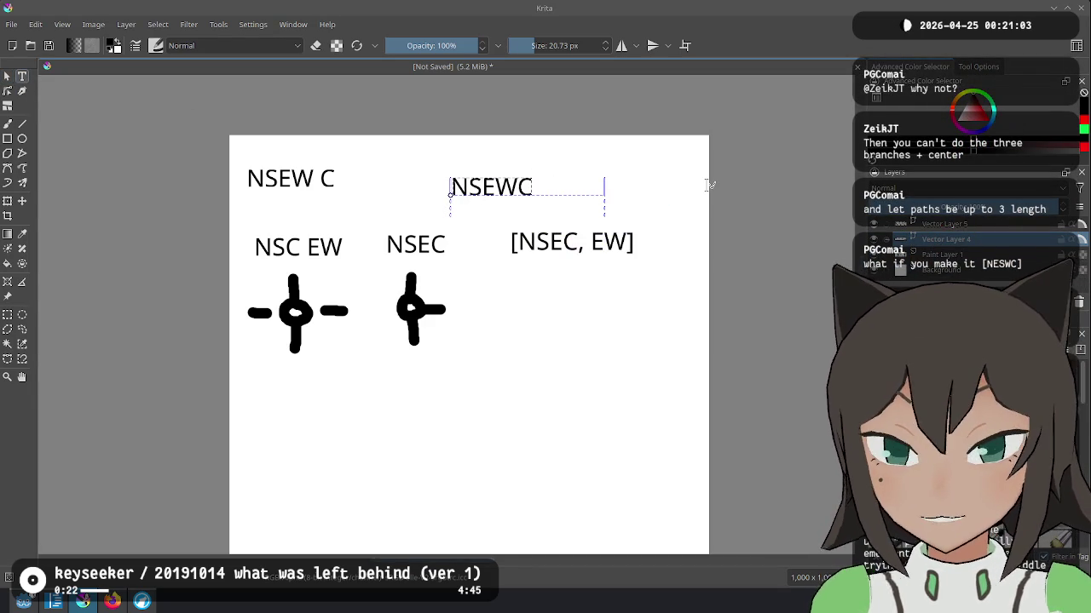
{"action": "key", "text": "Escape"}
{"action": "left_click", "coordinate": [8, 76]}
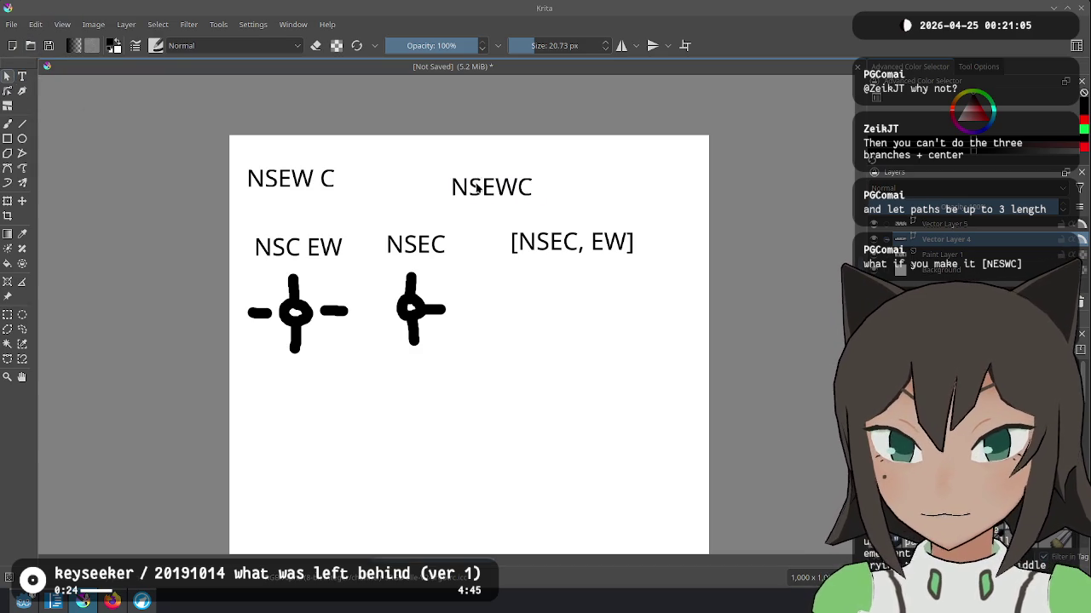
{"action": "left_click_drag", "start_coordinate": [476, 189], "coordinate": [556, 216]}
{"action": "left_click", "coordinate": [611, 245]}
{"action": "left_click_drag", "start_coordinate": [610, 246], "coordinate": [613, 246]}
{"action": "left_click", "coordinate": [645, 309]}
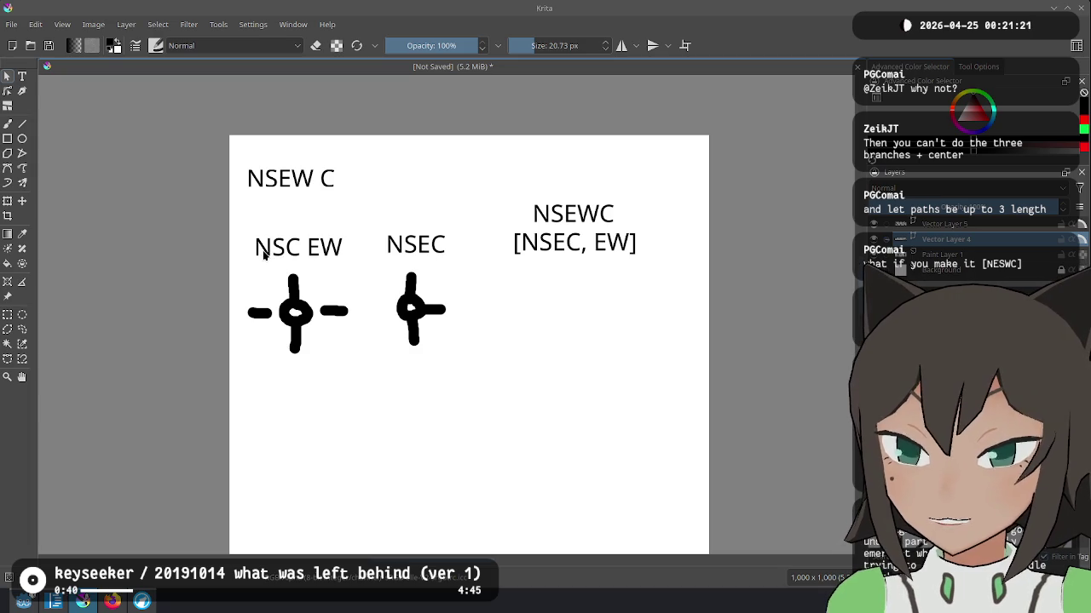
Step: Draw a selection around the NSEC label
{"action": "left_click_drag", "start_coordinate": [378, 220], "coordinate": [452, 267]}
{"action": "left_click", "coordinate": [409, 229]}
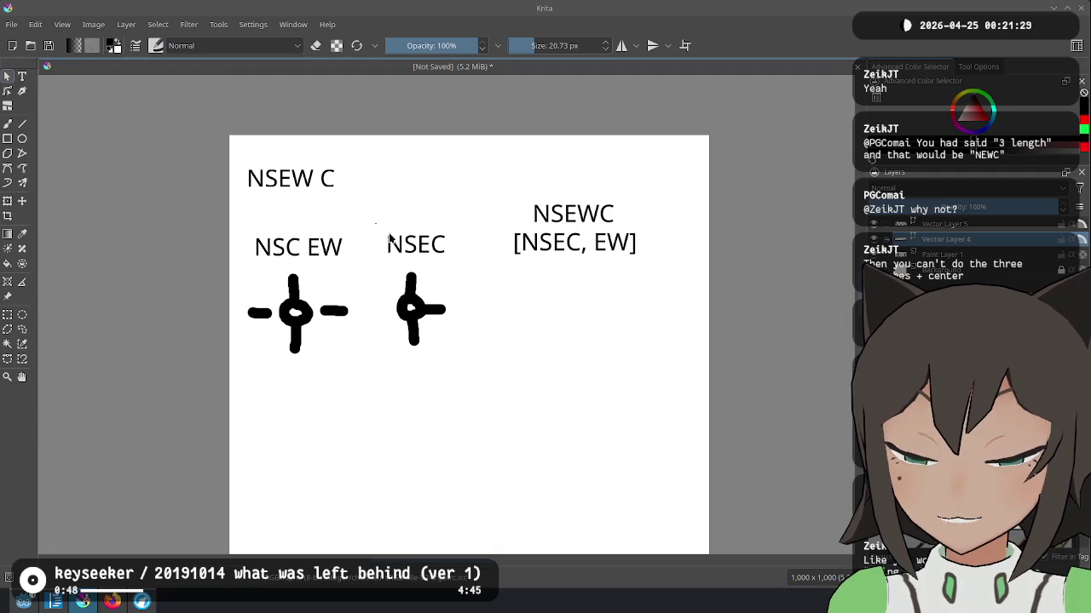
{"action": "left_click_drag", "start_coordinate": [375, 223], "coordinate": [463, 268]}
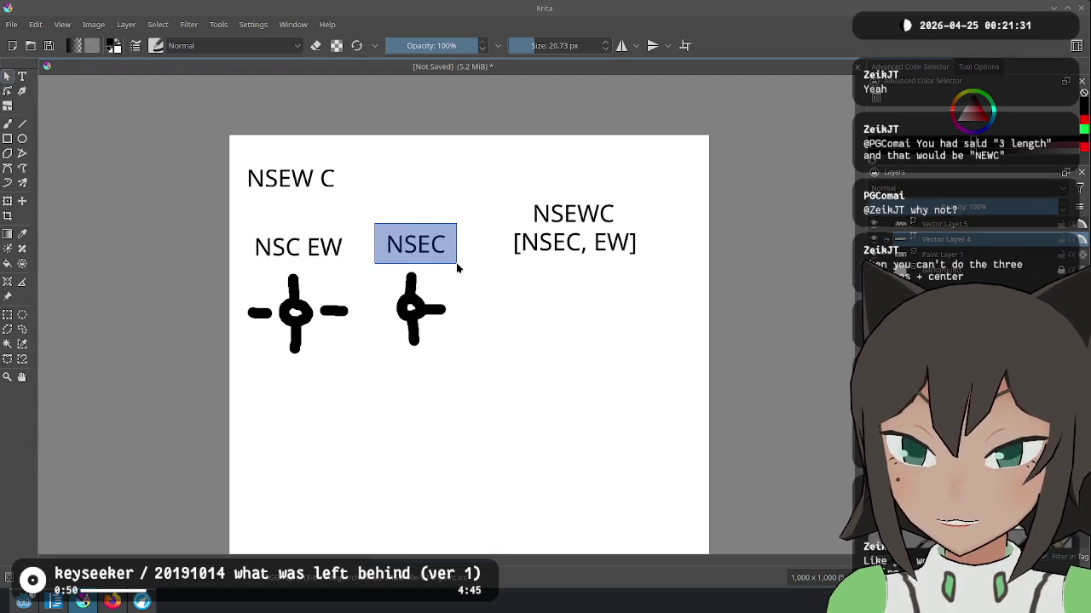
{"action": "left_click_drag", "start_coordinate": [457, 268], "coordinate": [458, 270]}
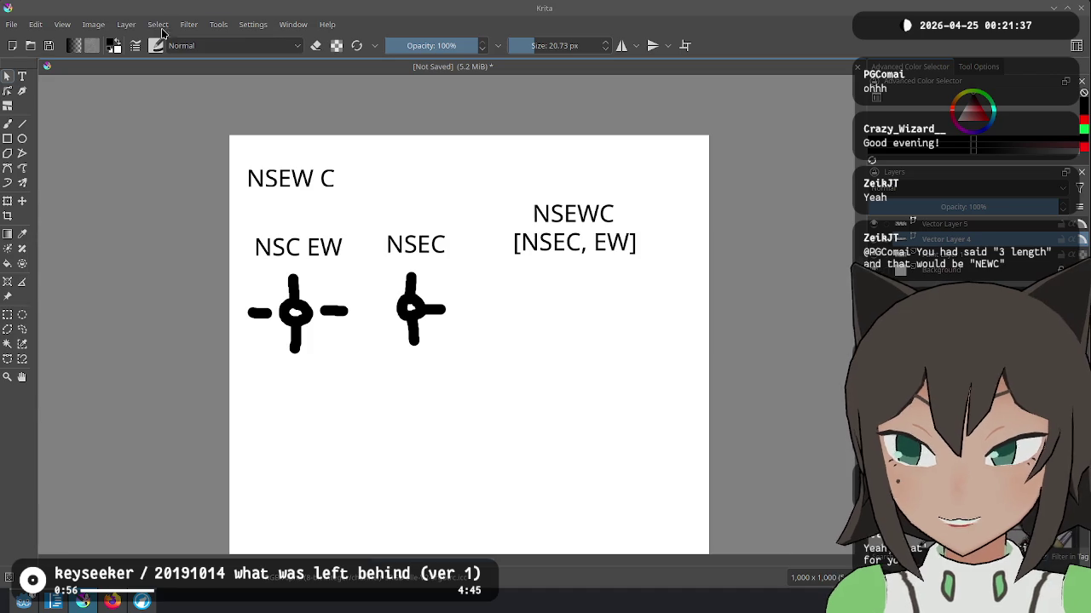
{"action": "left_click", "coordinate": [22, 76]}
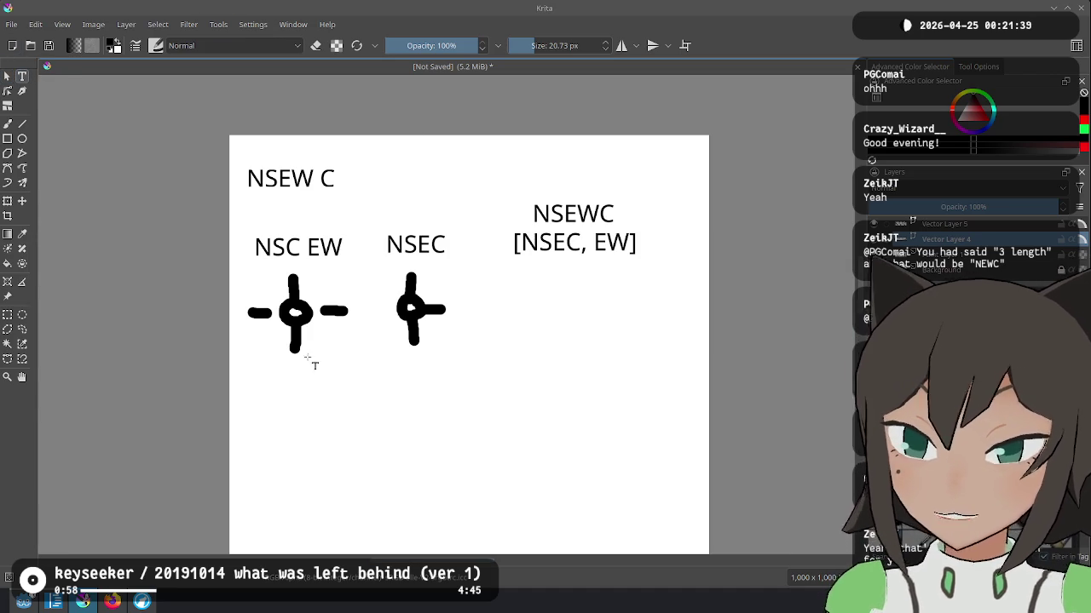
Step: Create a text box below the crosses reading '[NS, EW, SE, NW]'
{"action": "left_click_drag", "start_coordinate": [275, 376], "coordinate": [548, 421]}
{"action": "key", "text": "BackSpace"}
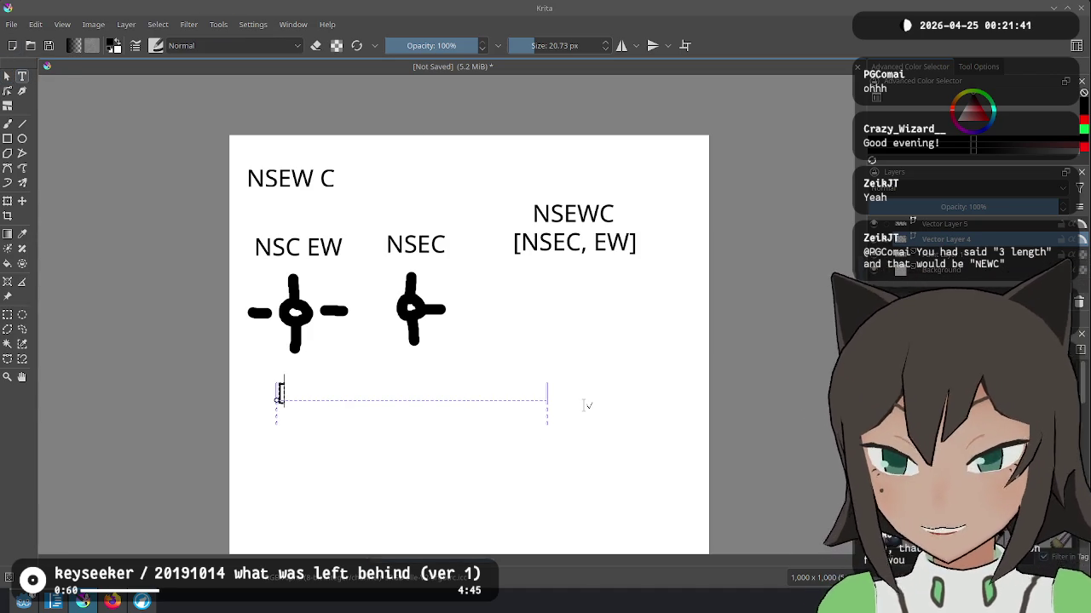
{"action": "type", "text": "NS, EW, C"}
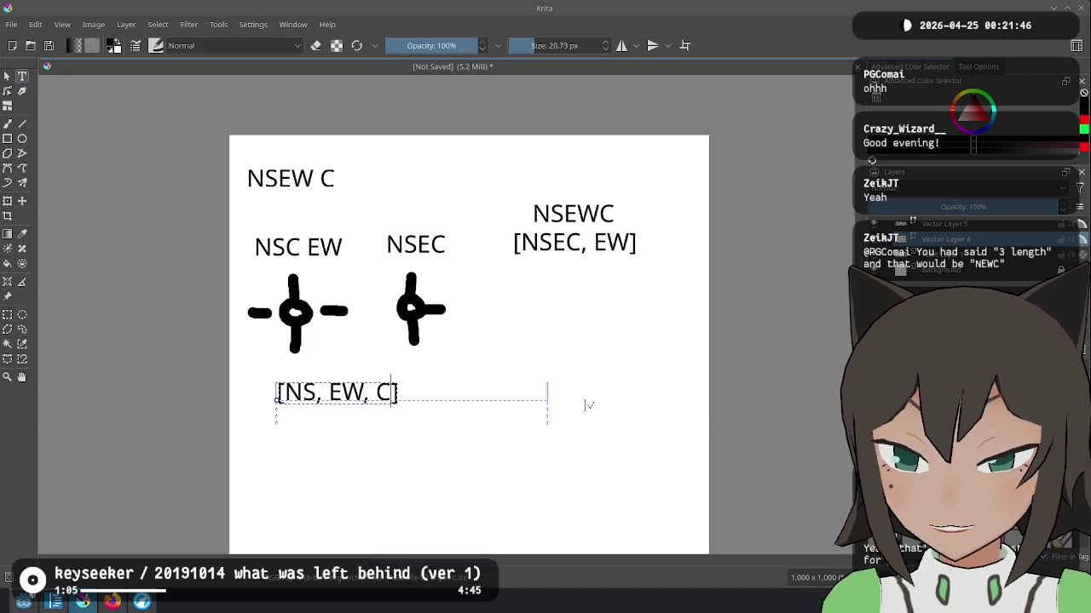
{"action": "key", "text": "BackSpace"}
{"action": "type", "text": "SE, N"}
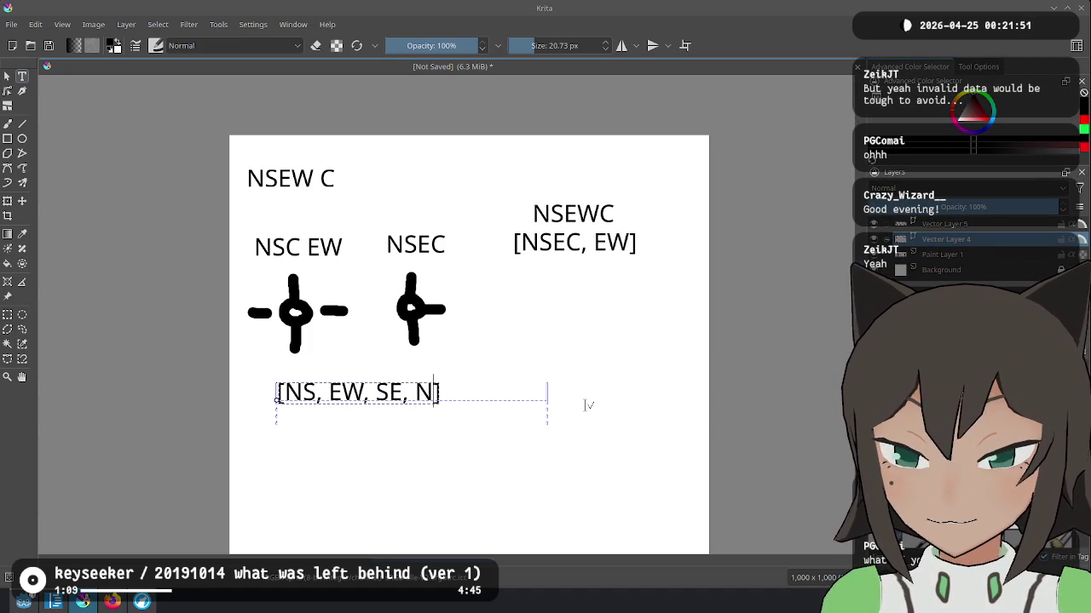
{"action": "key", "text": "End"}
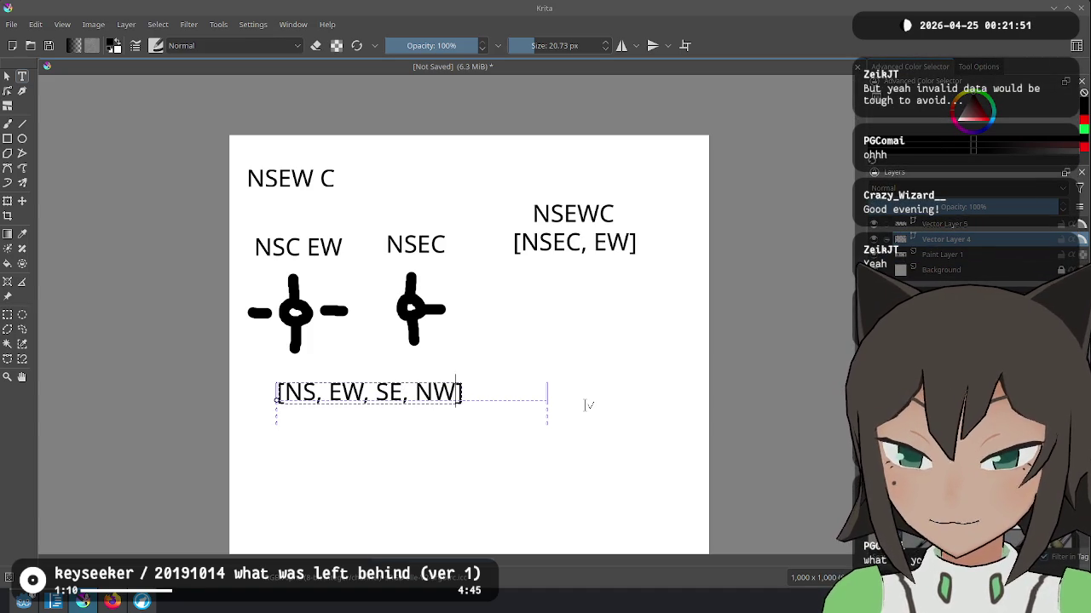
{"action": "key", "text": "Escape"}
Step: Add an '[NSEW]' text box and tuck it just under '[NS, EW, SE, NW]'
{"action": "left_click_drag", "start_coordinate": [432, 435], "coordinate": [469, 460]}
{"action": "key", "text": "BackSpace"}
{"action": "type", "text": "[NSEW]"}
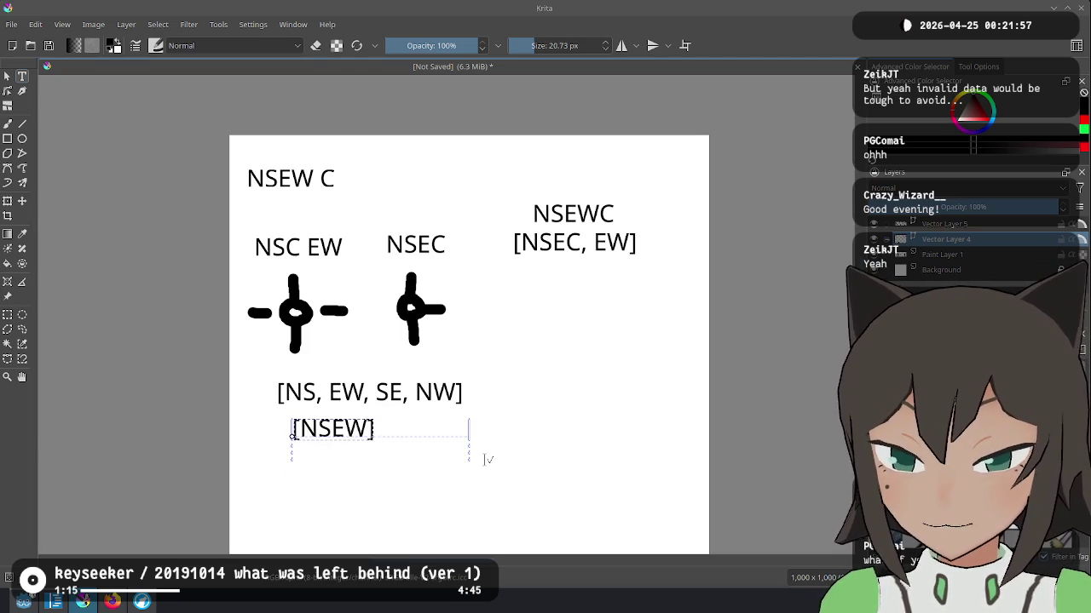
{"action": "key", "text": "Escape"}
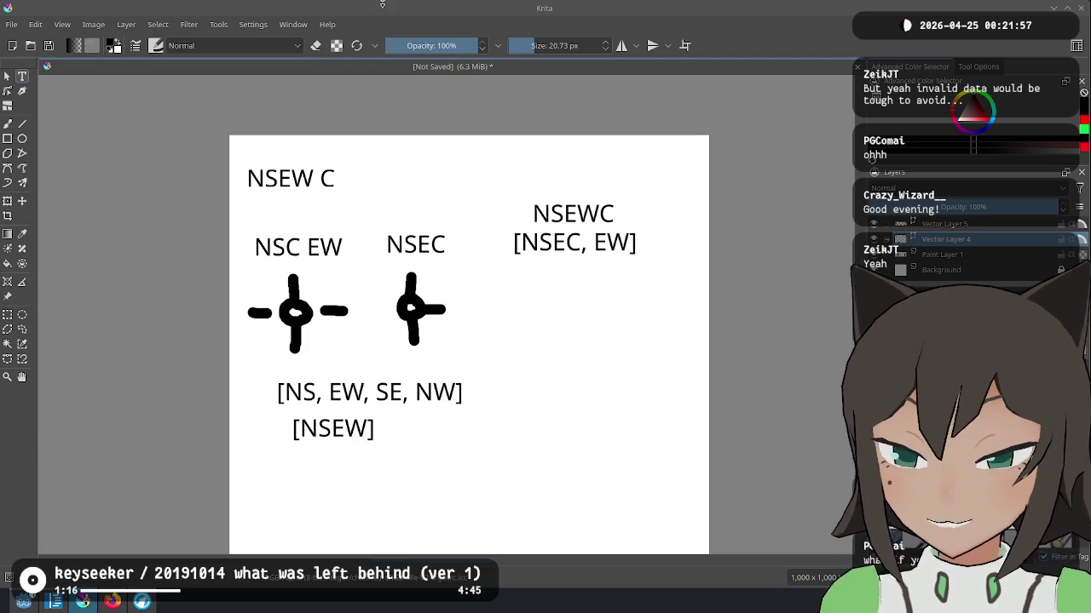
{"action": "left_click", "coordinate": [323, 433]}
{"action": "left_click_drag", "start_coordinate": [322, 430], "coordinate": [309, 421]}
{"action": "left_click", "coordinate": [401, 430]}
{"action": "left_click", "coordinate": [397, 398]}
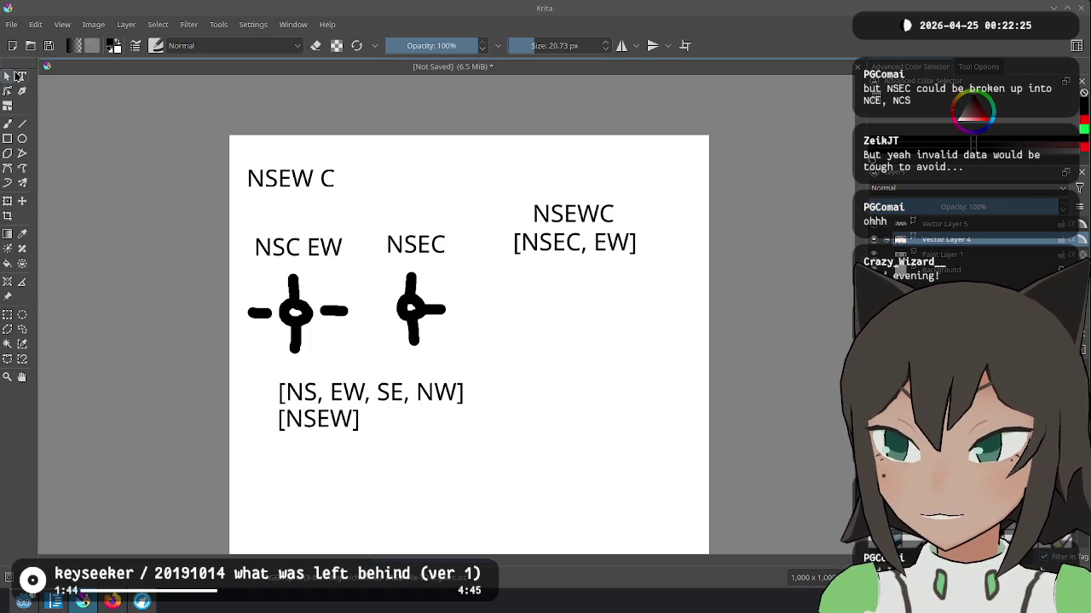
Step: Type 'NCE NCS' on one widened line and position it directly above the NSEC label
{"action": "left_click", "coordinate": [401, 217]}
{"action": "type", "text": "N"}
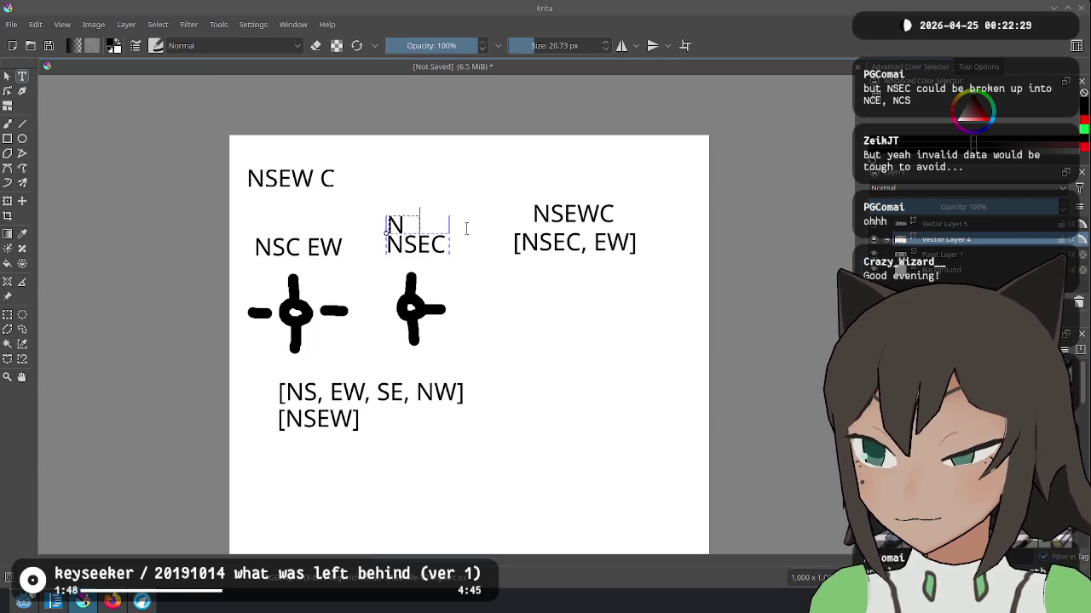
{"action": "type", "text": "CE"}
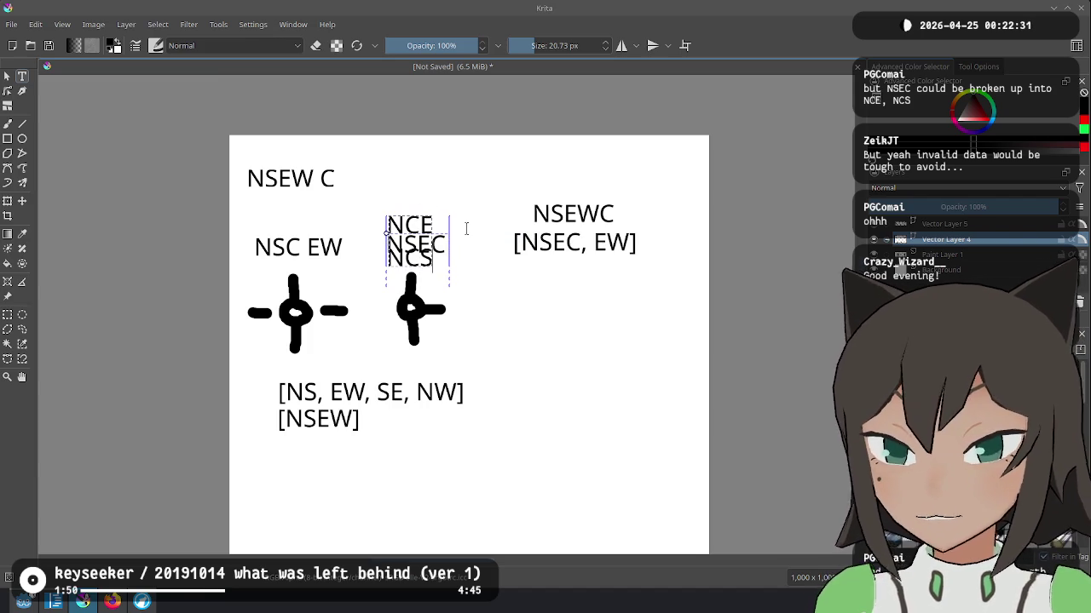
{"action": "mouse_move", "coordinate": [452, 258]}
{"action": "left_mouse_down"}
{"action": "mouse_move", "coordinate": [498, 264]}
{"action": "mouse_move", "coordinate": [454, 217]}
{"action": "mouse_move", "coordinate": [463, 224]}
{"action": "left_mouse_up"}
{"action": "key", "text": "Escape"}
{"action": "left_click", "coordinate": [602, 526]}
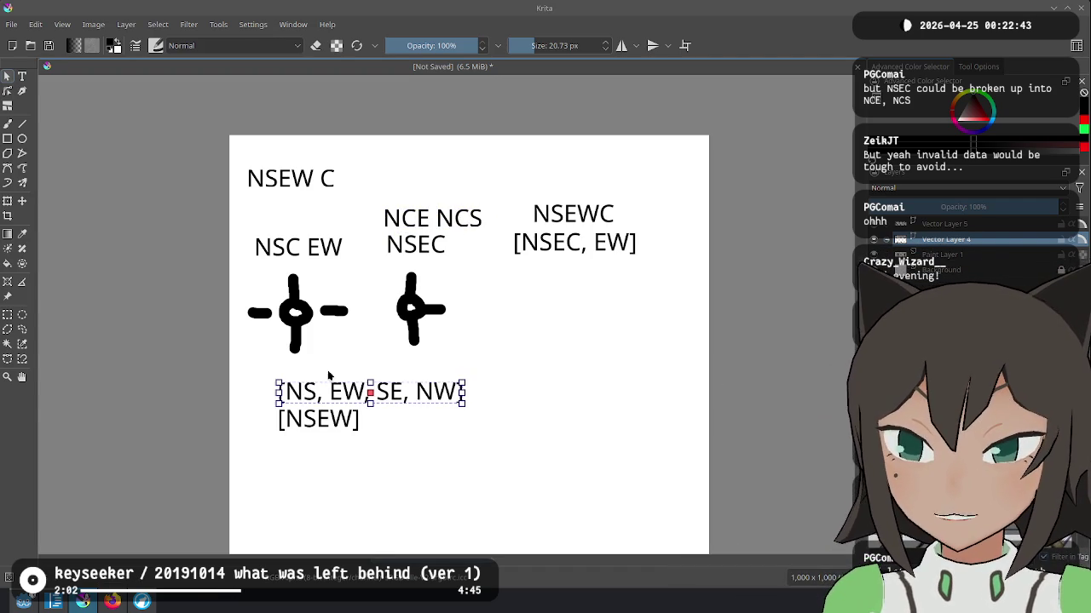
{"action": "left_click_drag", "start_coordinate": [400, 217], "coordinate": [402, 219]}
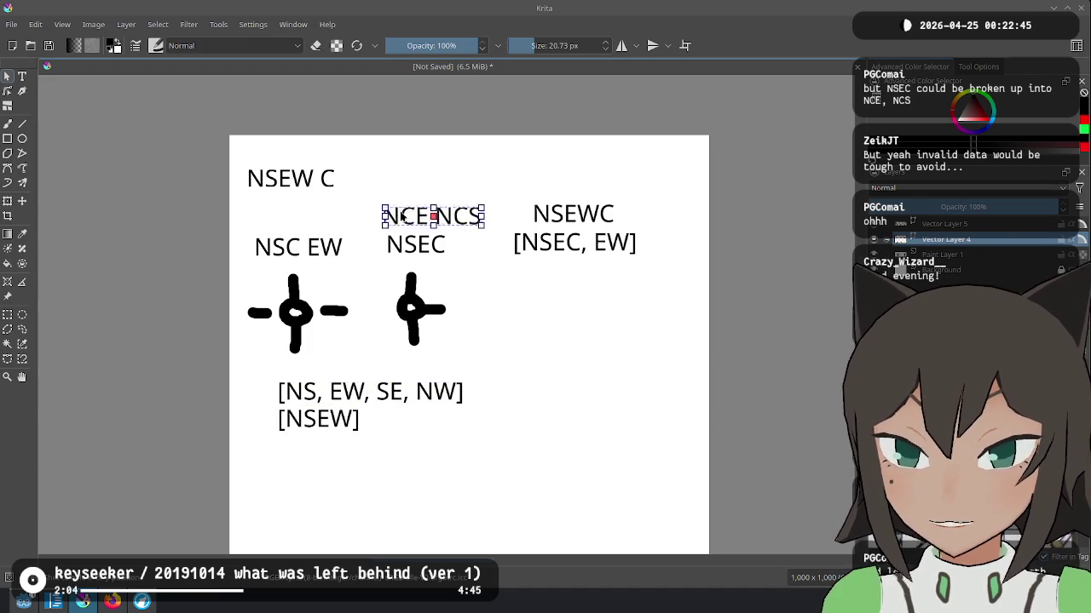
{"action": "left_click", "coordinate": [417, 184]}
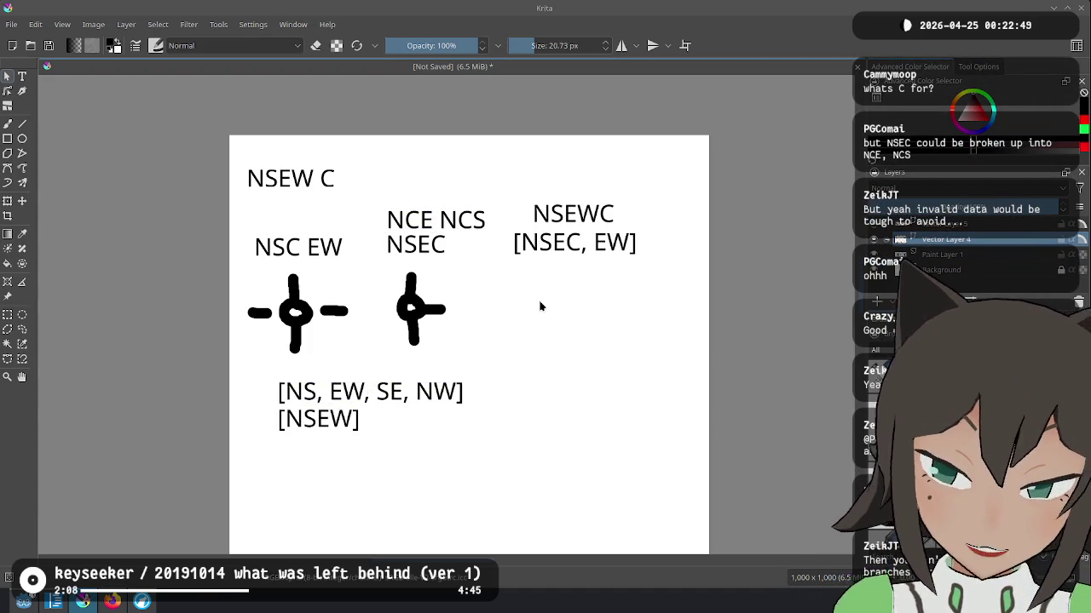
Step: Switch to the Godot editor and run the puzzle game project
{"action": "left_click", "coordinate": [141, 601]}
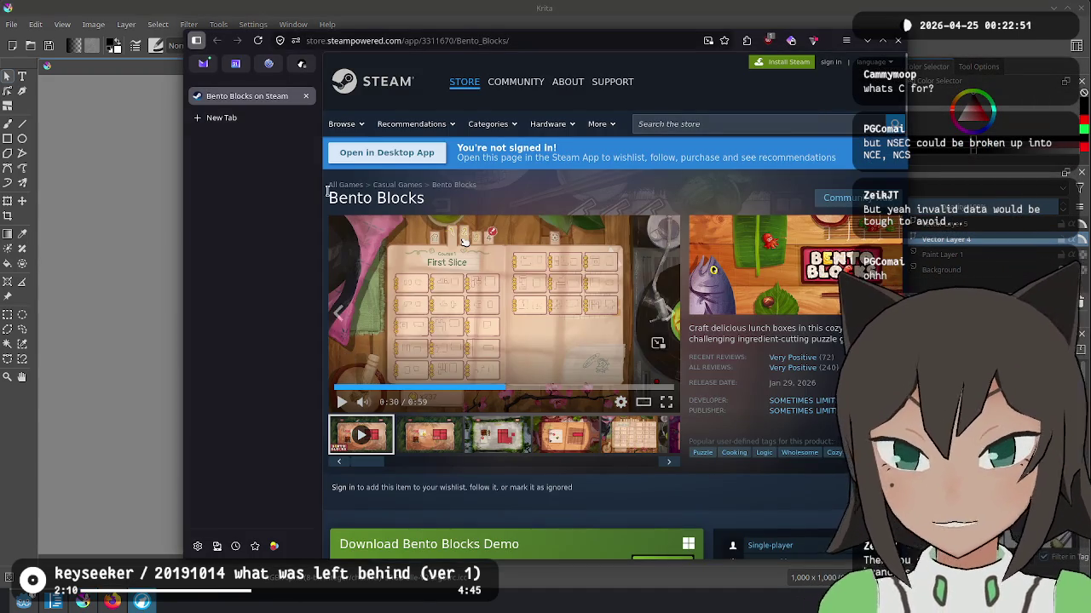
{"action": "key", "text": "alt+Tab"}
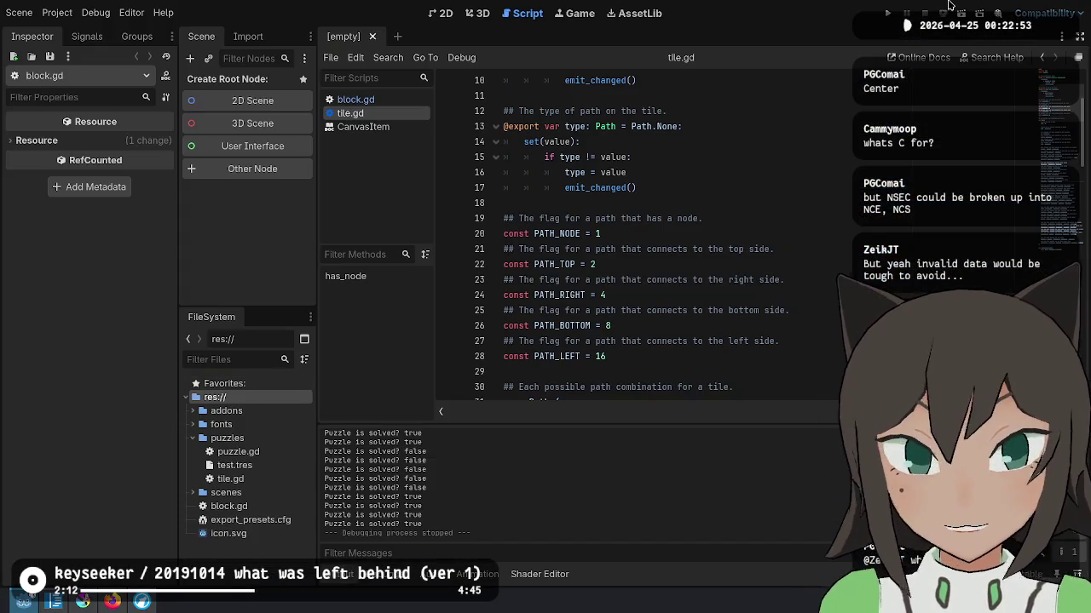
{"action": "left_click", "coordinate": [889, 14]}
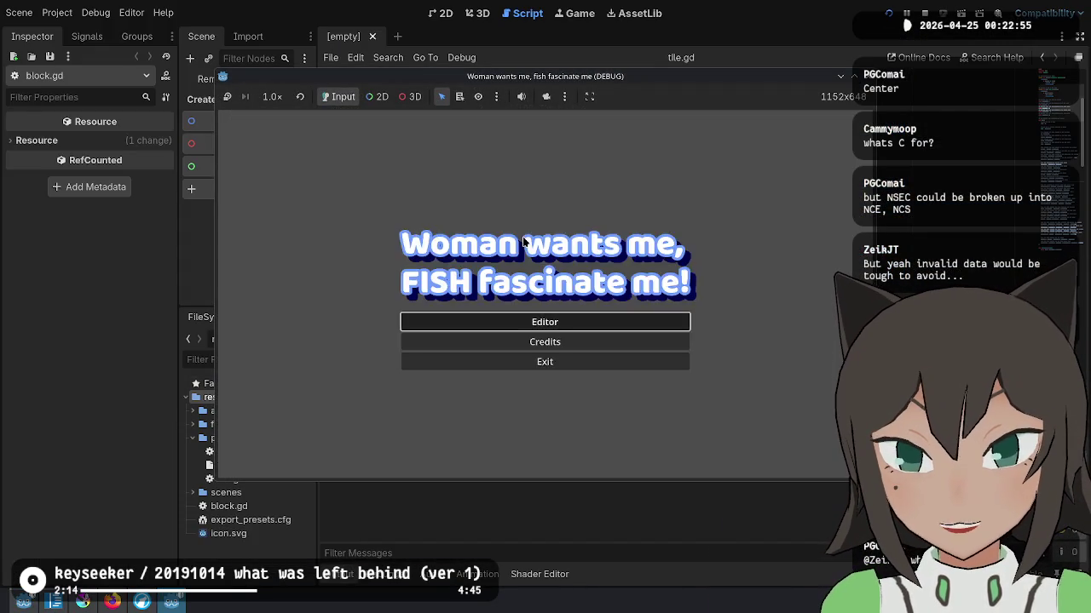
Step: Place blocks into the left and right slots, join them and fill the gaps
{"action": "left_click", "coordinate": [401, 224]}
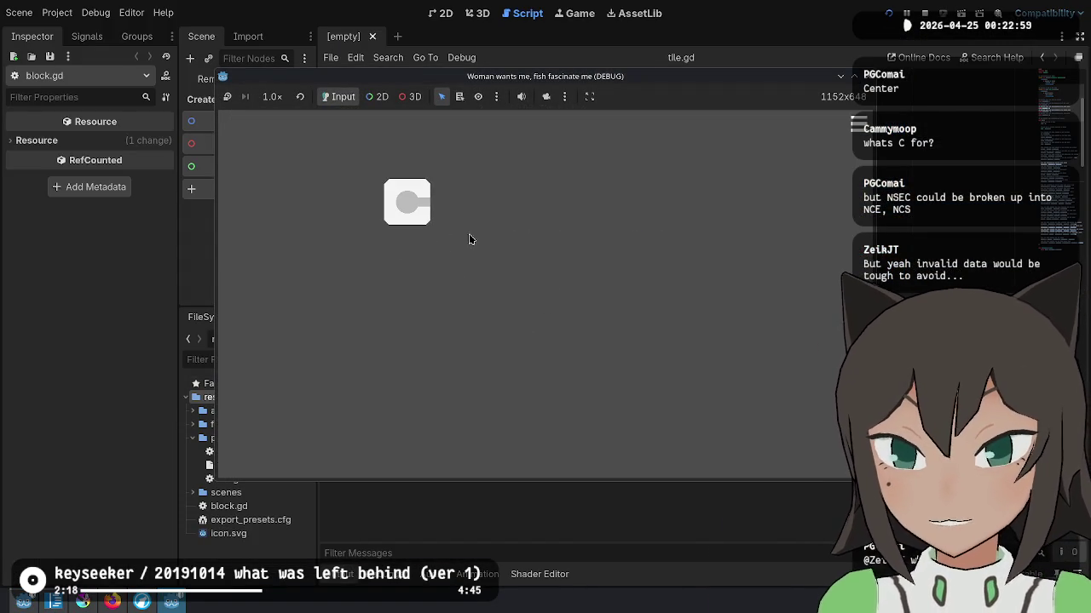
{"action": "left_click", "coordinate": [580, 216]}
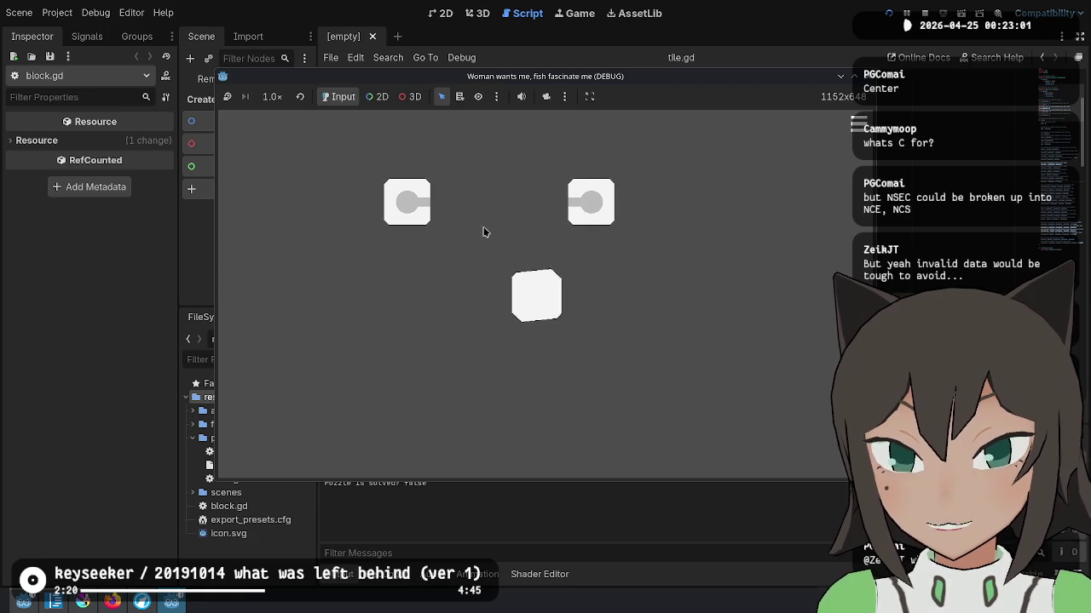
{"action": "left_click", "coordinate": [457, 209]}
{"action": "left_click", "coordinate": [536, 213]}
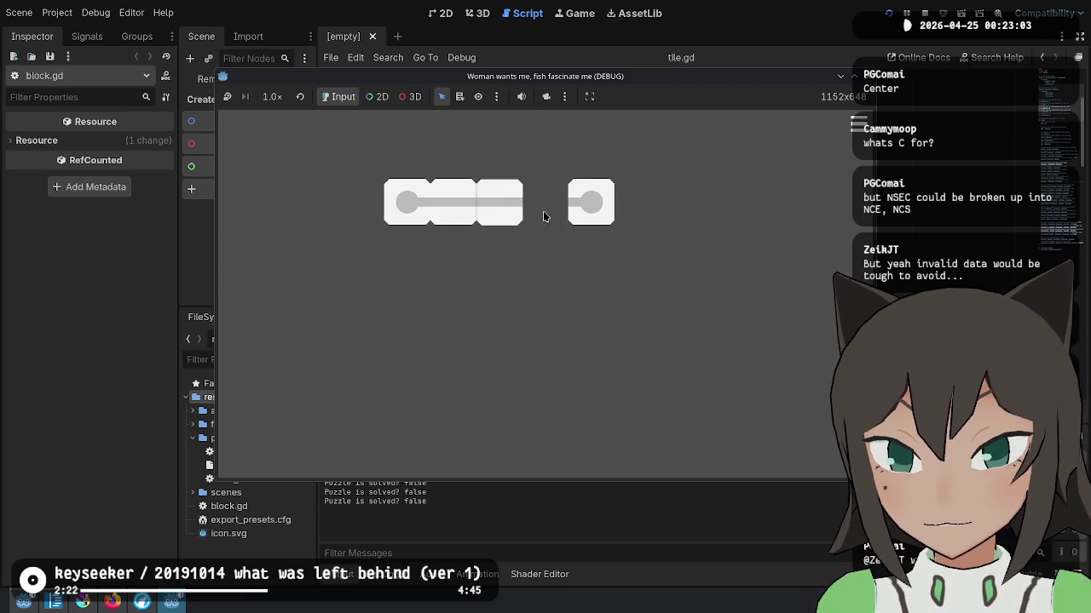
{"action": "left_click", "coordinate": [547, 212]}
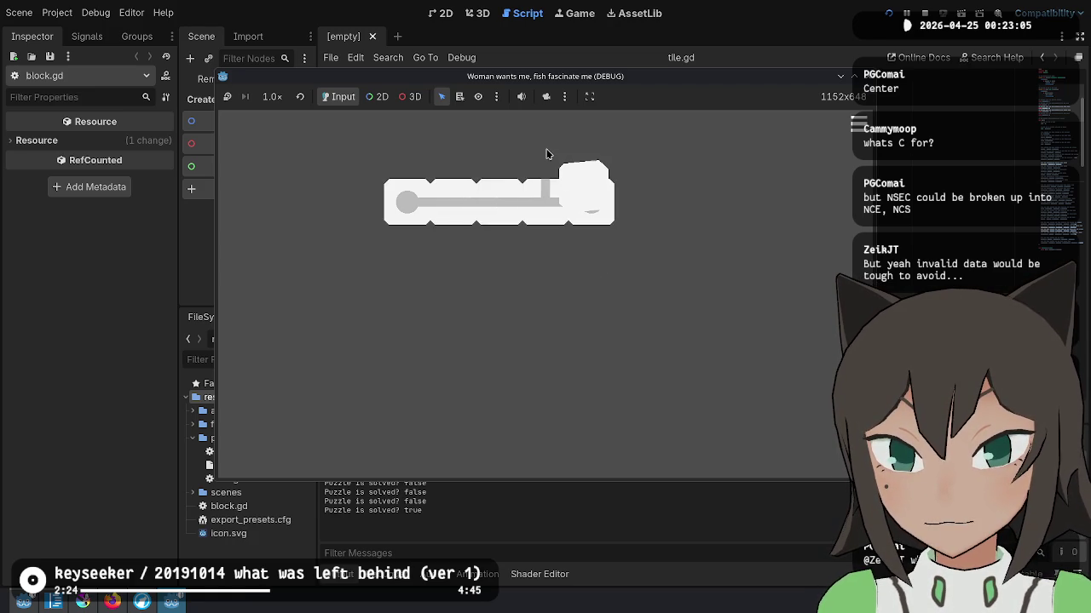
{"action": "left_click", "coordinate": [549, 157]}
{"action": "left_click", "coordinate": [402, 203]}
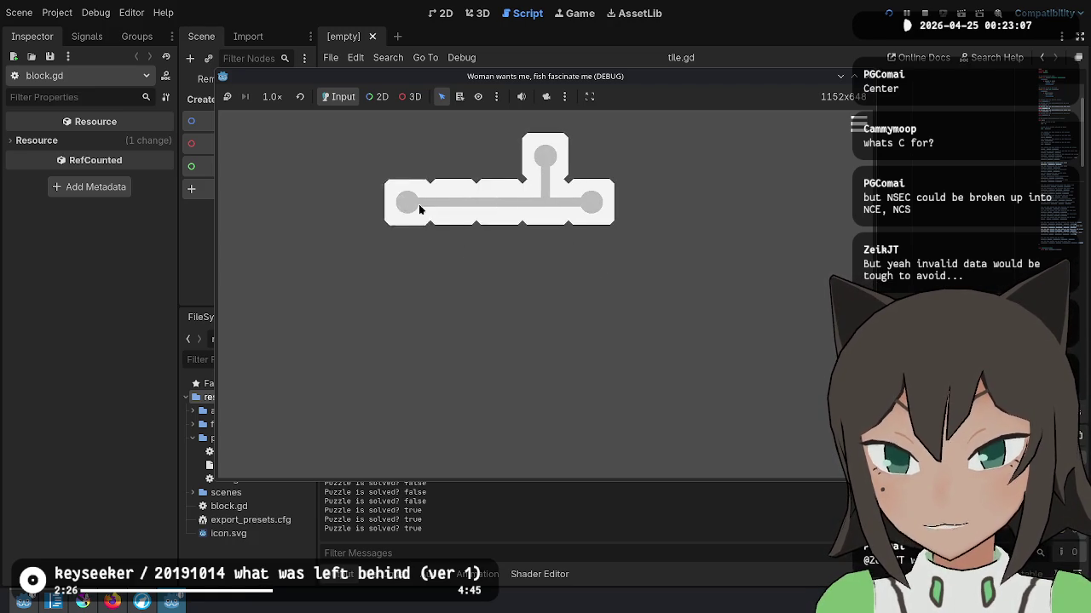
{"action": "left_click", "coordinate": [546, 264]}
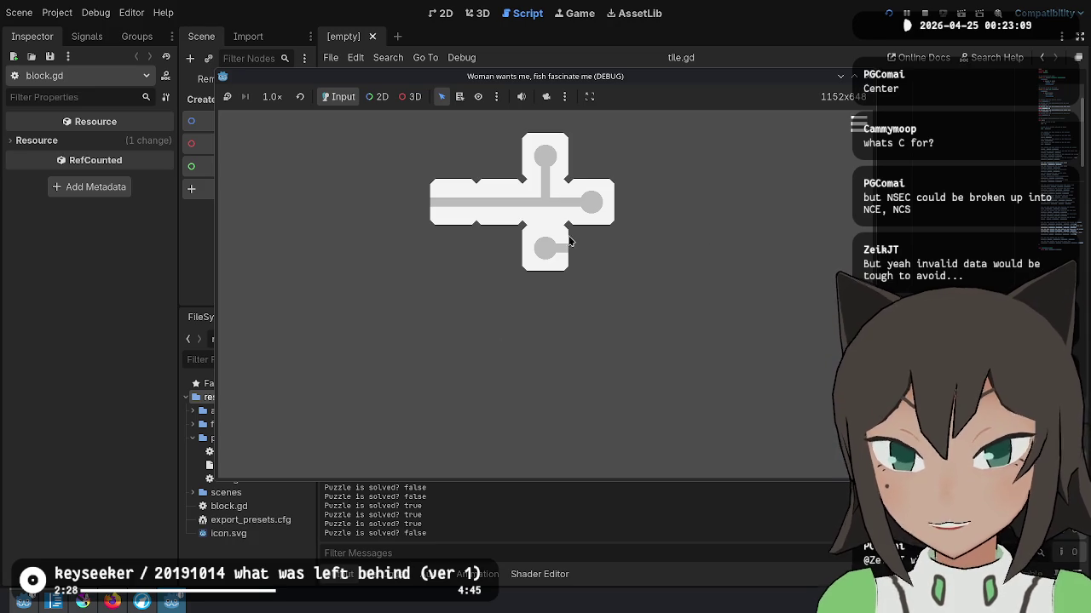
Step: Attach the bottom block to the bar and merge the top pieces until solved
{"action": "left_click", "coordinate": [567, 244]}
{"action": "left_click", "coordinate": [448, 301]}
{"action": "left_click", "coordinate": [453, 152]}
{"action": "left_click", "coordinate": [491, 152]}
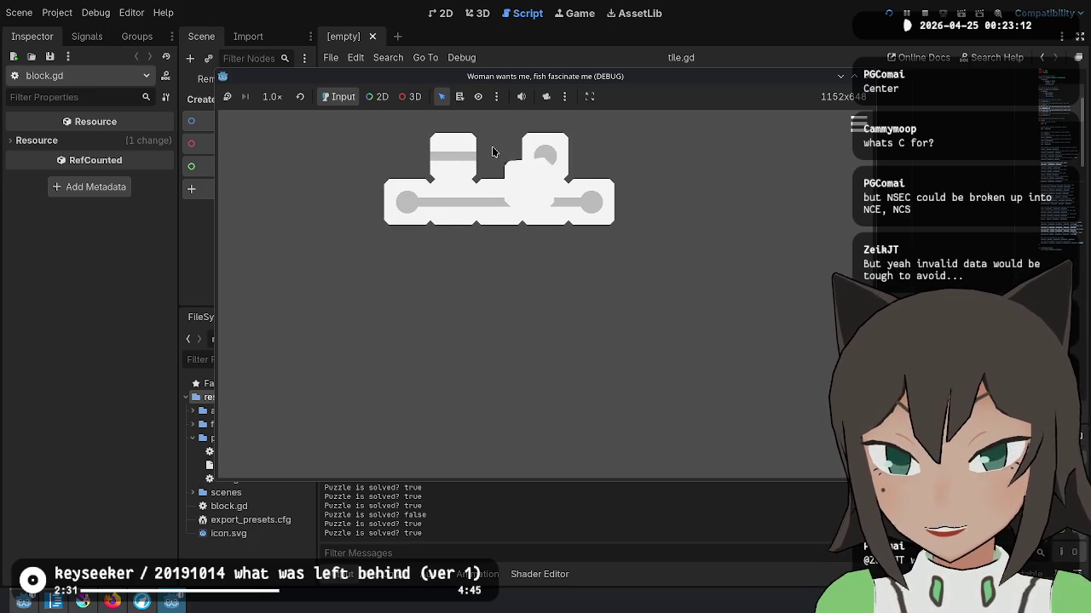
{"action": "left_click", "coordinate": [532, 272]}
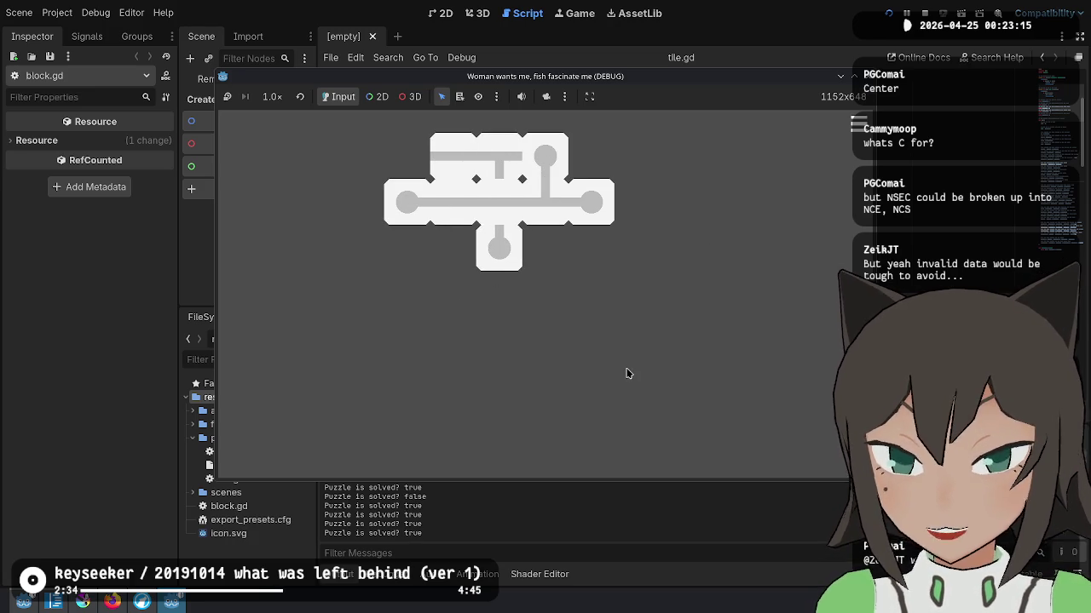
{"action": "left_click", "coordinate": [499, 177]}
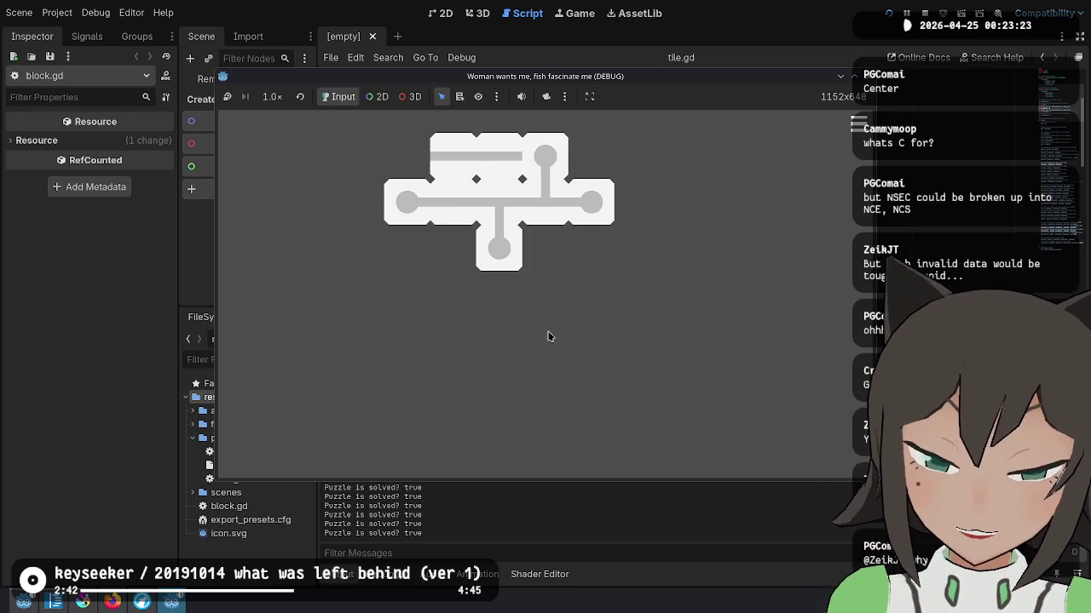
Step: Drag a new square cross tile to the left of the puzzle
{"action": "mouse_move", "coordinate": [582, 316]}
{"action": "left_mouse_down"}
{"action": "mouse_move", "coordinate": [348, 279]}
{"action": "mouse_move", "coordinate": [369, 269]}
{"action": "left_mouse_up"}
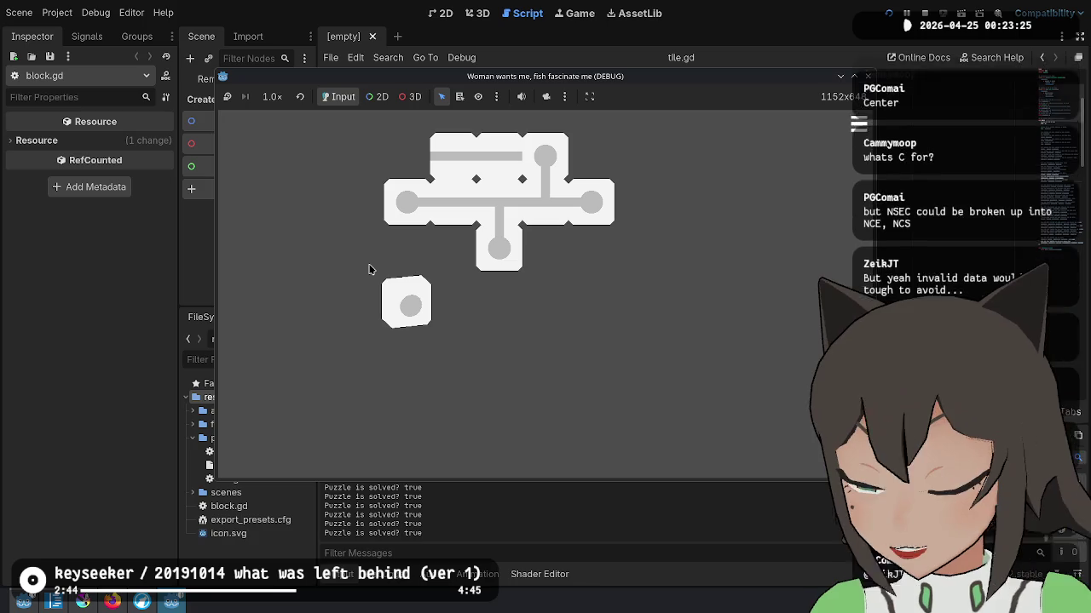
{"action": "mouse_move", "coordinate": [369, 269]}
{"action": "left_mouse_down"}
{"action": "mouse_move", "coordinate": [336, 309]}
{"action": "mouse_move", "coordinate": [318, 287]}
{"action": "left_mouse_up"}
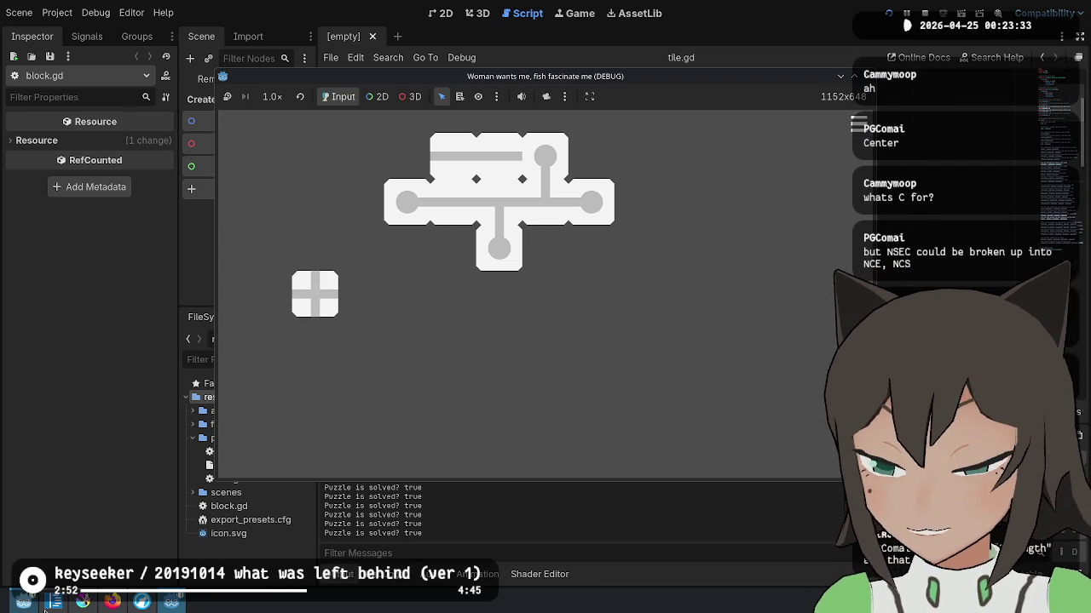
{"action": "left_click", "coordinate": [88, 609]}
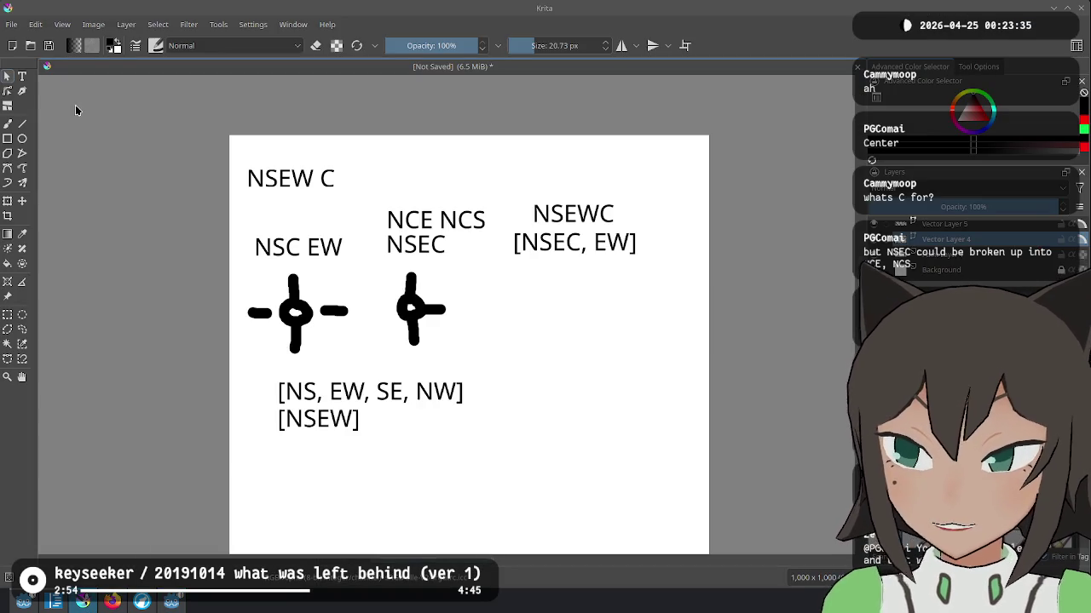
Step: With the brush on a paint layer, draw a curved path stroke under the NSEWC label
{"action": "key", "text": "b"}
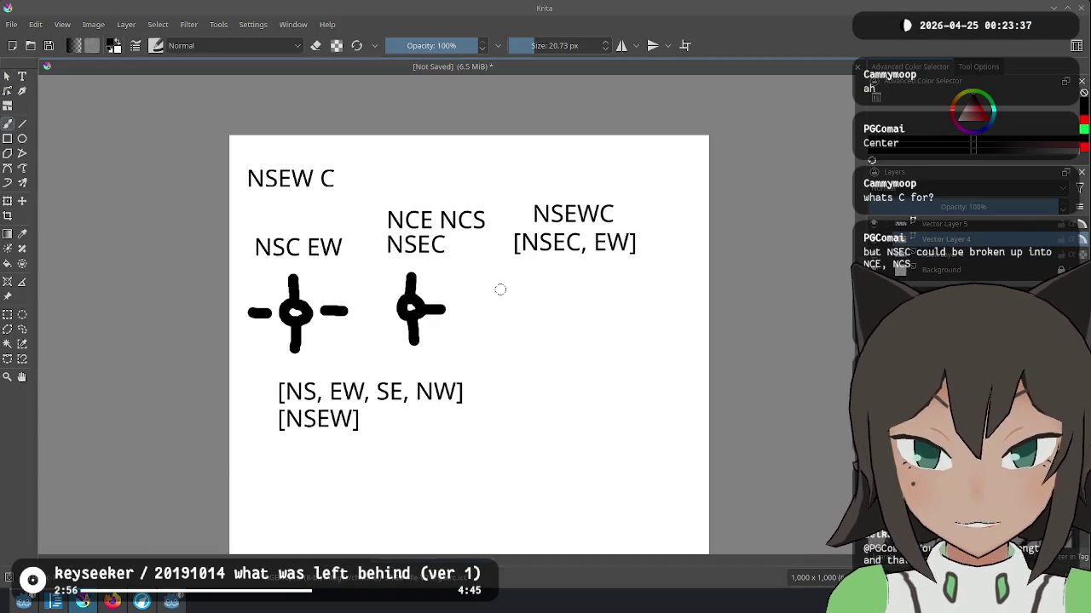
{"action": "left_click", "coordinate": [535, 307]}
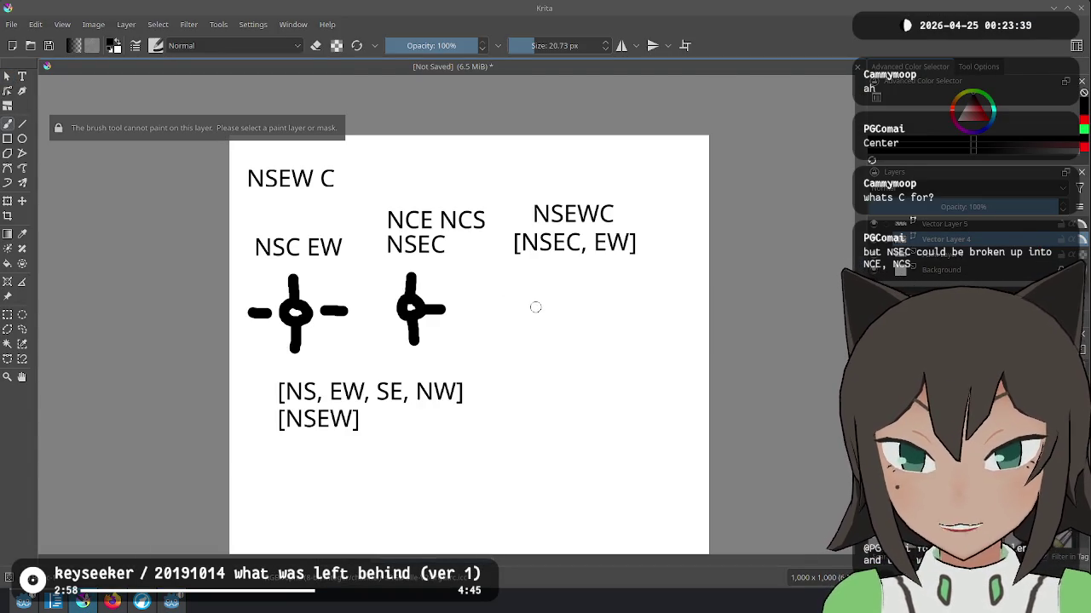
{"action": "key", "text": "Page_Down"}
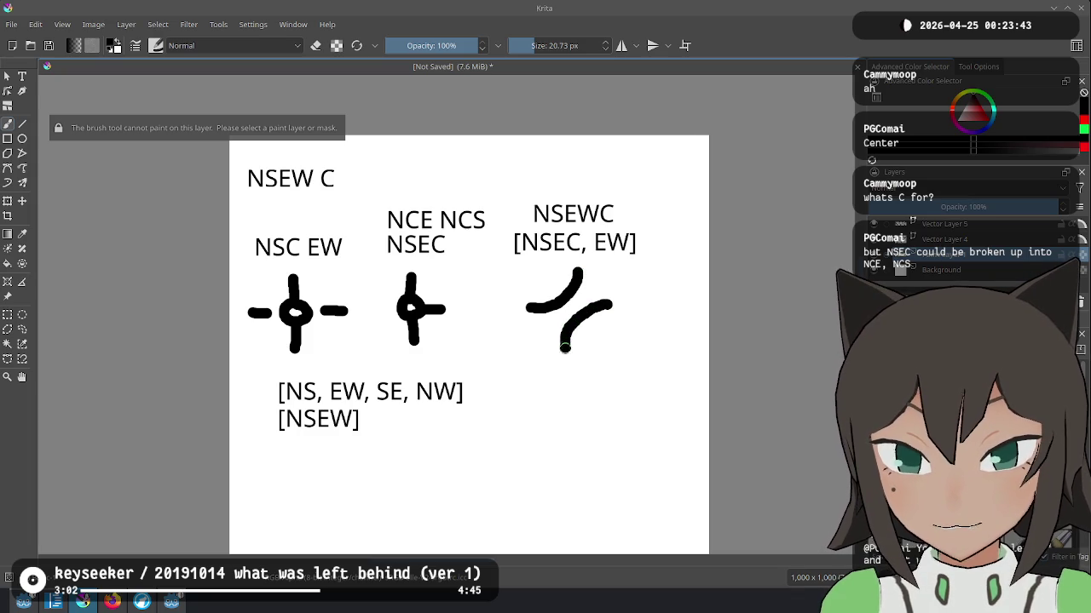
{"action": "mouse_move", "coordinate": [519, 269]}
{"action": "left_mouse_down"}
{"action": "mouse_move", "coordinate": [535, 358]}
{"action": "mouse_move", "coordinate": [588, 356]}
{"action": "mouse_move", "coordinate": [615, 267]}
{"action": "left_mouse_up"}
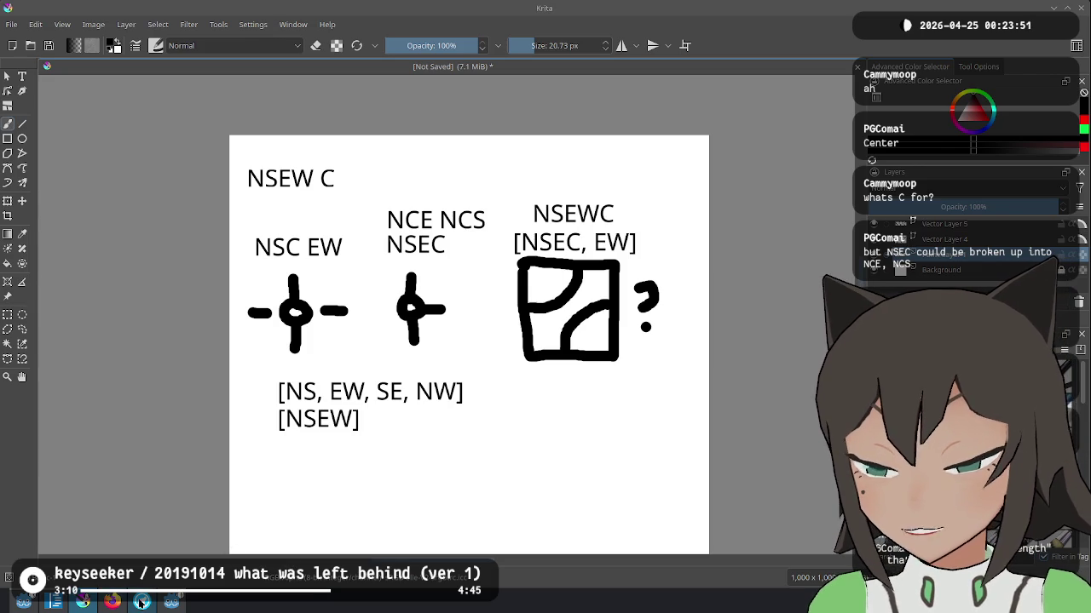
{"action": "left_click", "coordinate": [22, 76]}
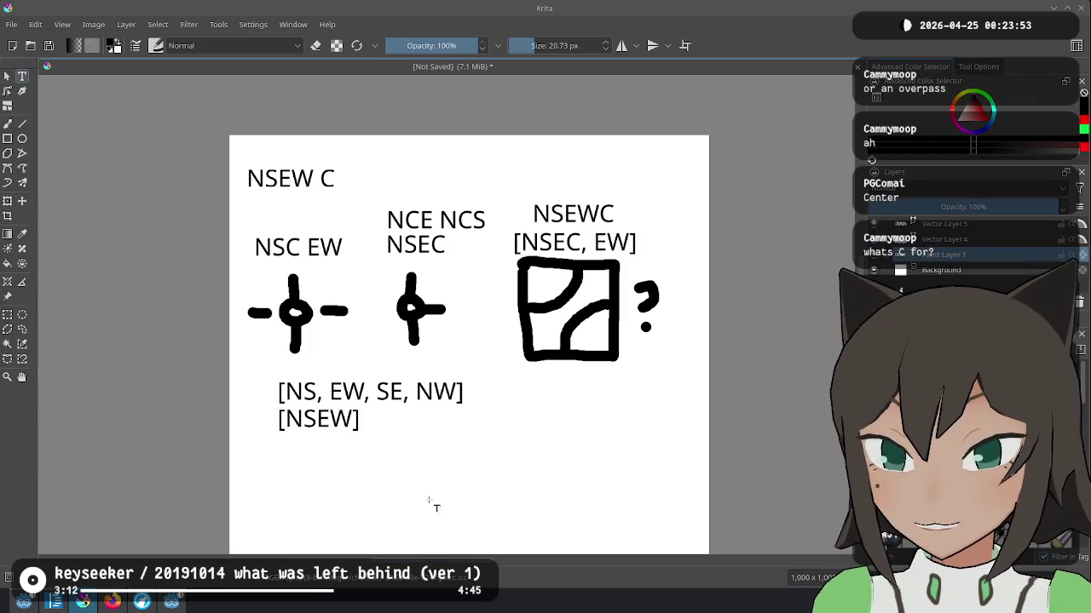
Step: Create a text box below the sketches and replace its placeholder with the NESWC 01011 label
{"action": "left_click_drag", "start_coordinate": [594, 477], "coordinate": [594, 477]}
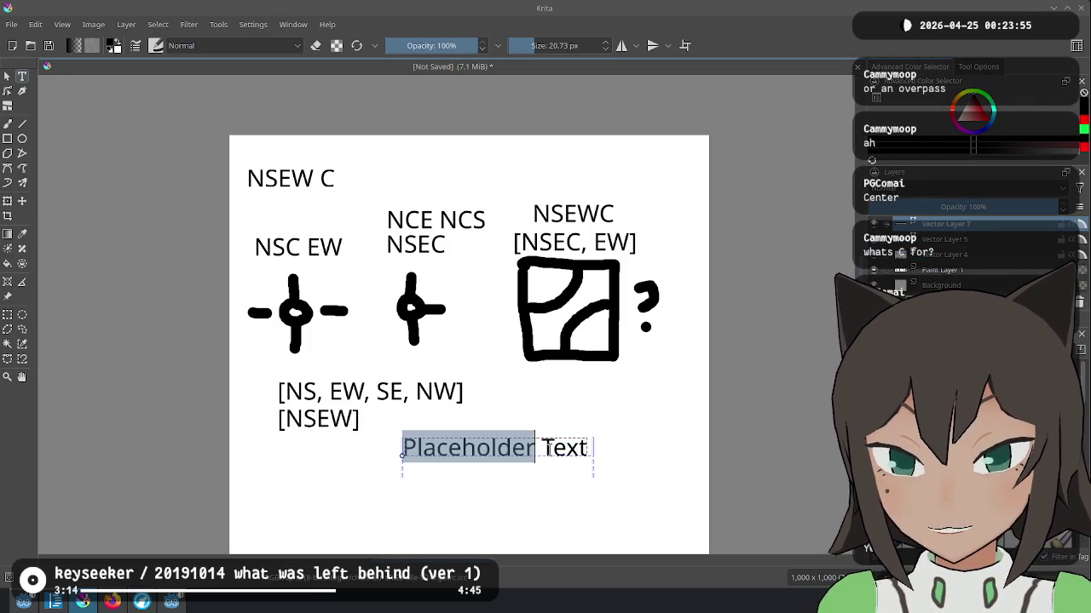
{"action": "triple_click", "coordinate": [547, 449]}
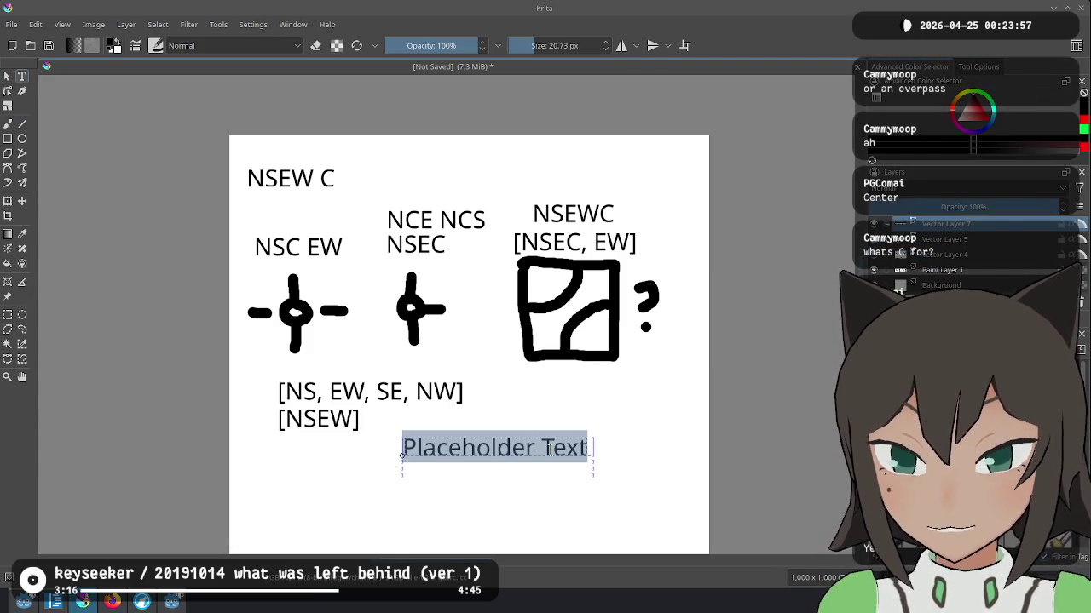
{"action": "type", "text": "C"}
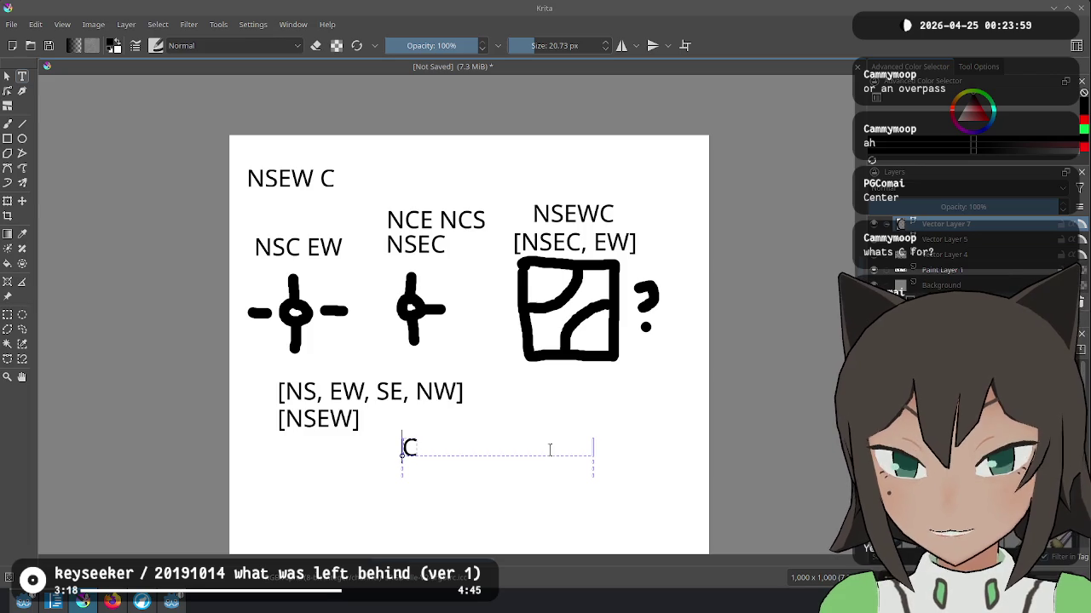
{"action": "type", "text": "NESW"}
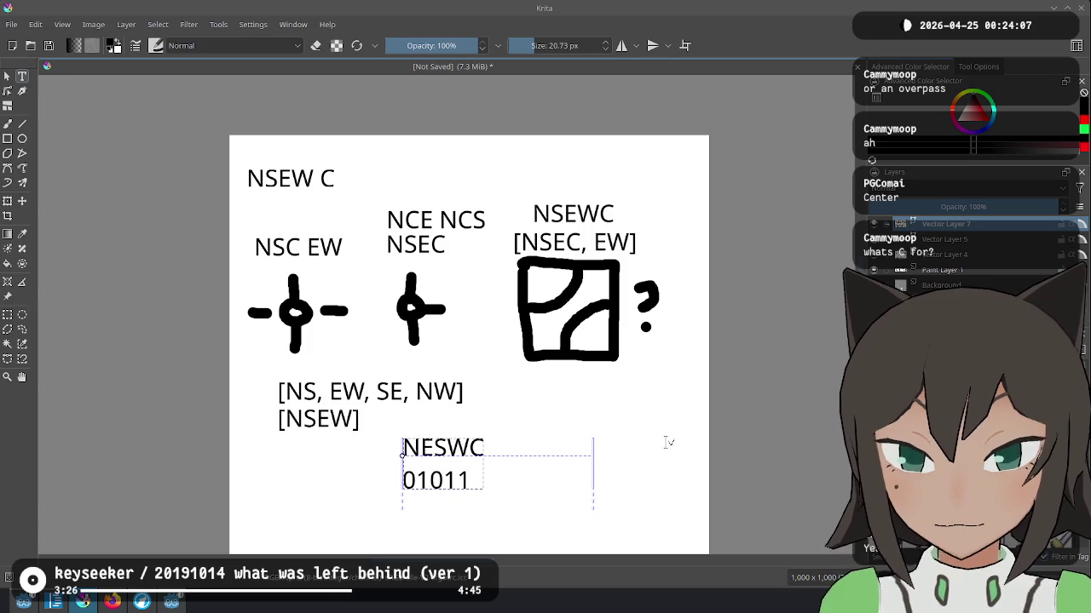
{"action": "key", "text": "ctrl+a"}
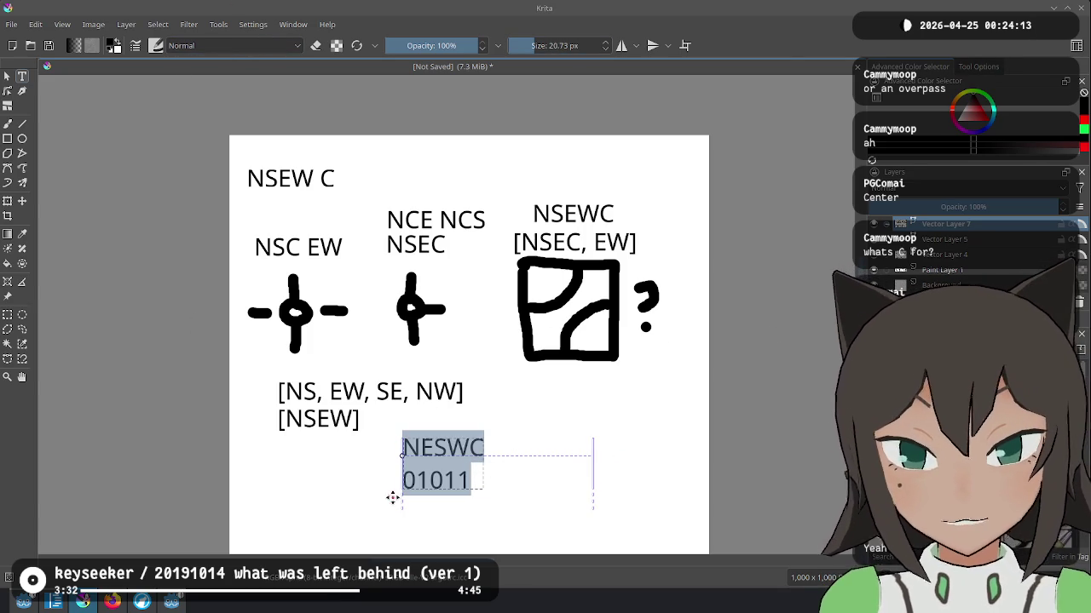
{"action": "key", "text": "Escape"}
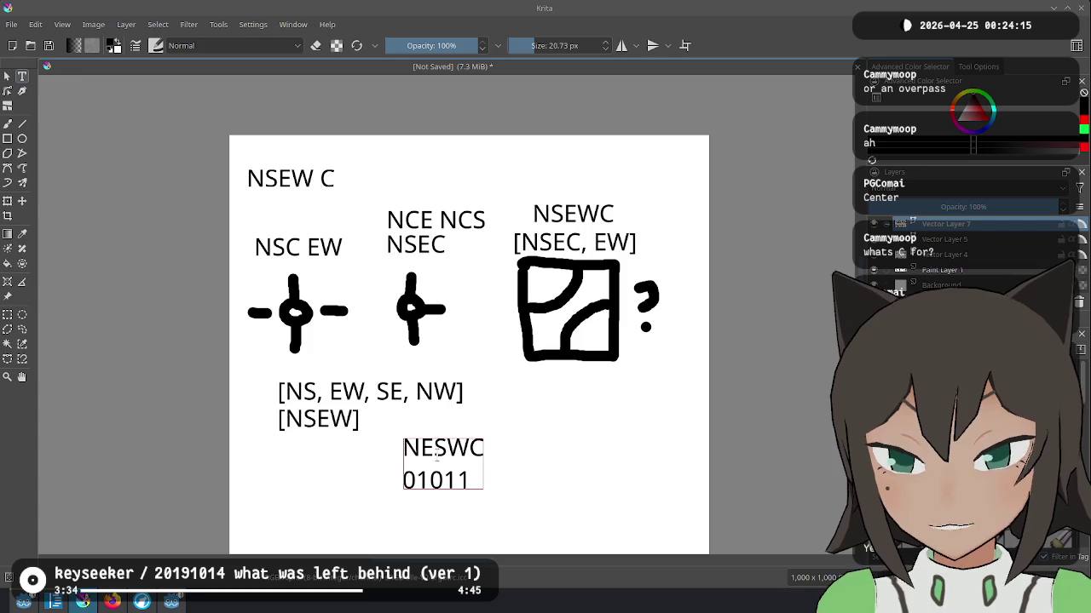
Step: Move the NESWC 01011 label up and right, briefly reopening its text for editing
{"action": "left_click", "coordinate": [7, 75]}
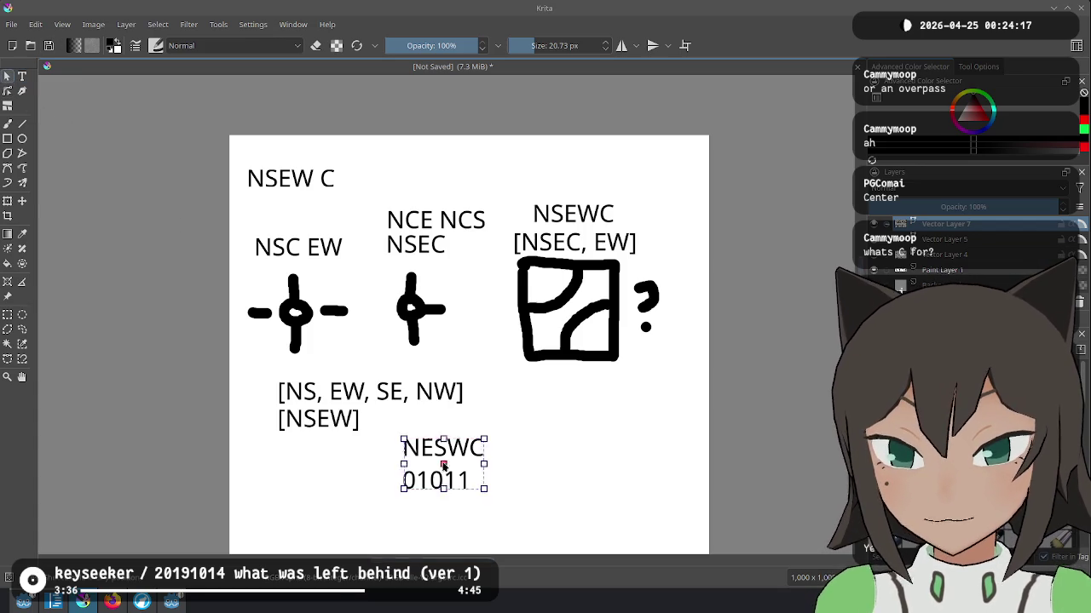
{"action": "left_click_drag", "start_coordinate": [443, 465], "coordinate": [515, 423]}
{"action": "double_click", "coordinate": [535, 410]}
{"action": "key", "text": "Escape"}
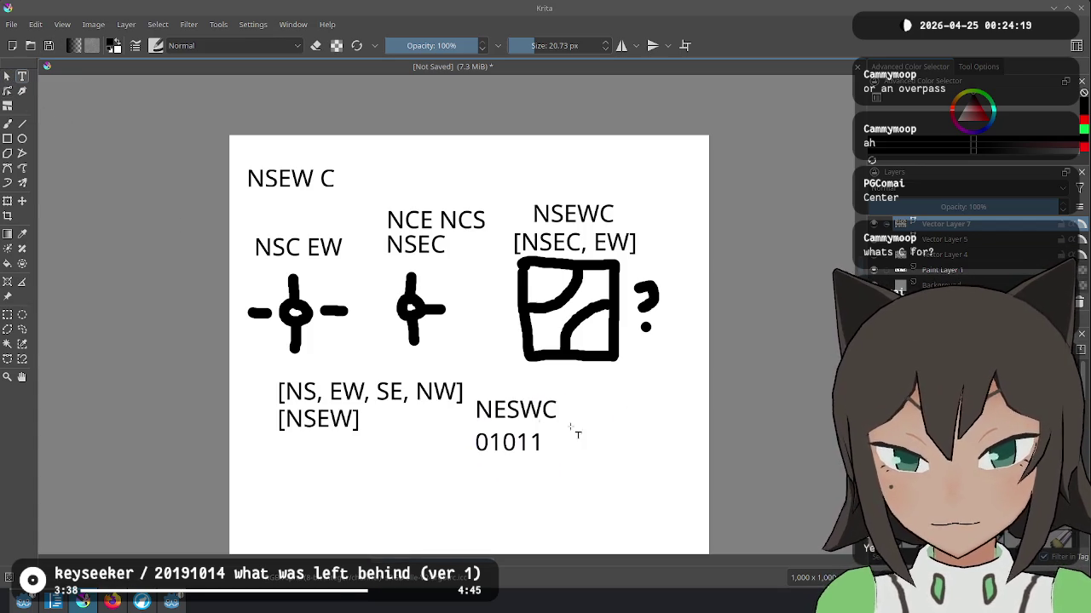
{"action": "left_click", "coordinate": [506, 409]}
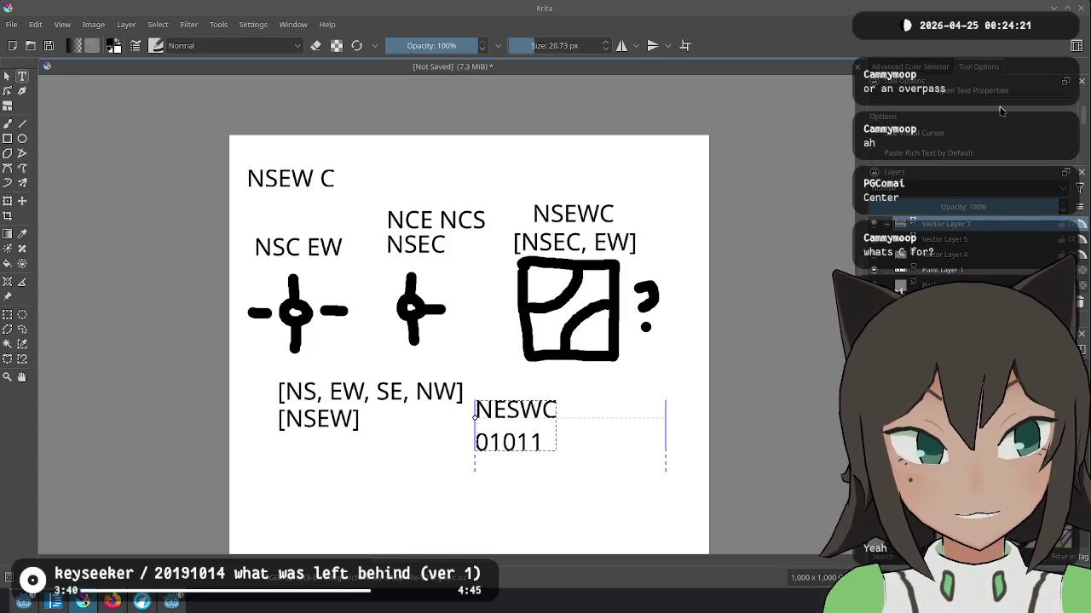
{"action": "mouse_move", "coordinate": [1002, 111]}
{"action": "key", "text": "Escape"}
{"action": "left_click", "coordinate": [525, 411]}
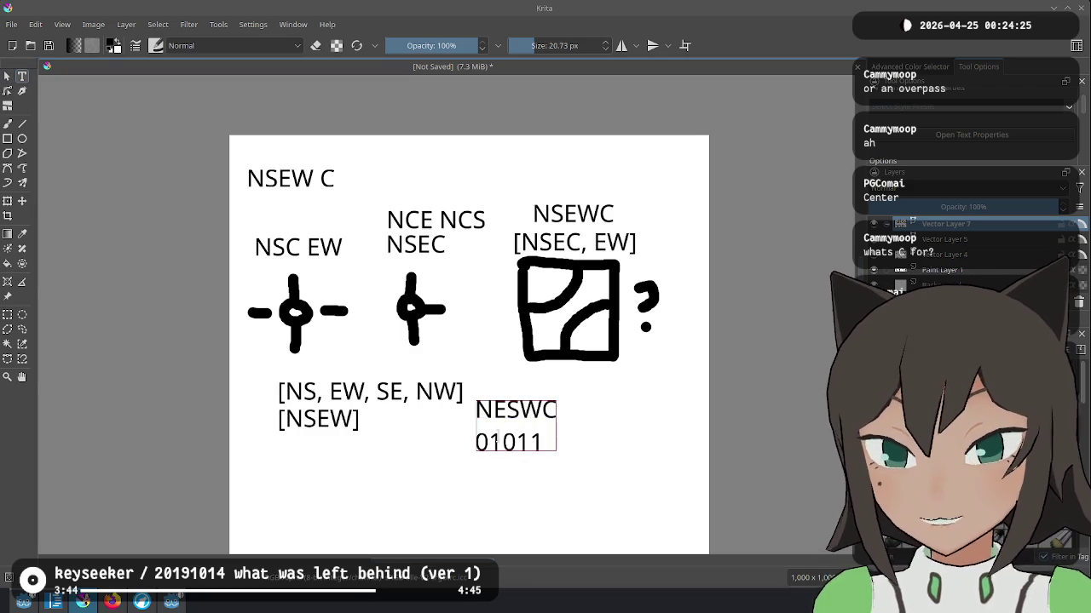
{"action": "key", "text": "Escape"}
Step: Position the NESWC 01011 label directly beneath the NSEWC square tile
{"action": "left_click", "coordinate": [7, 76]}
{"action": "left_click_drag", "start_coordinate": [526, 416], "coordinate": [339, 487]}
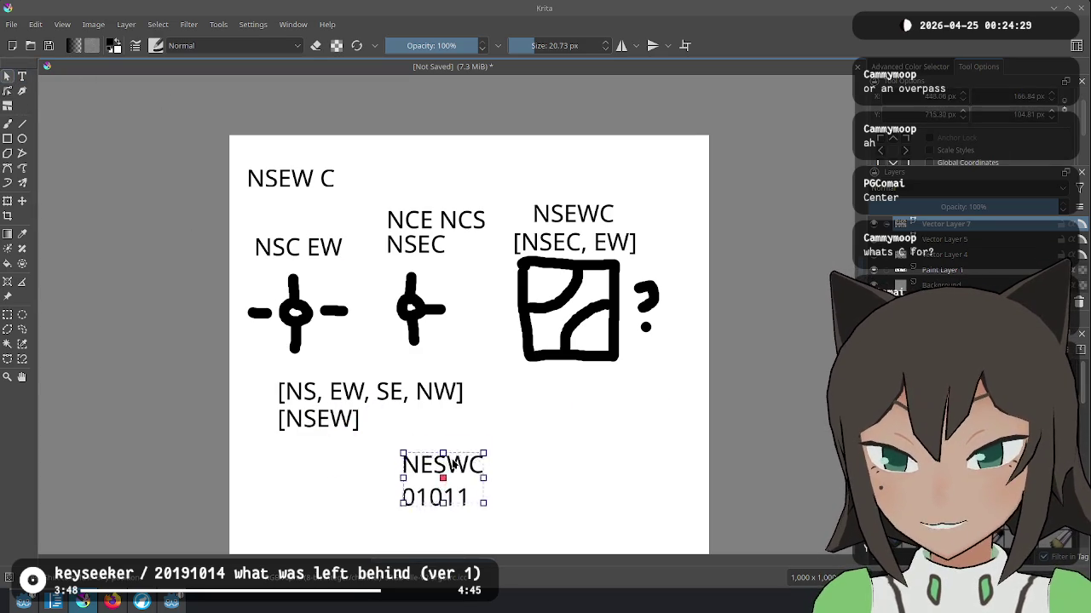
{"action": "left_click", "coordinate": [483, 503]}
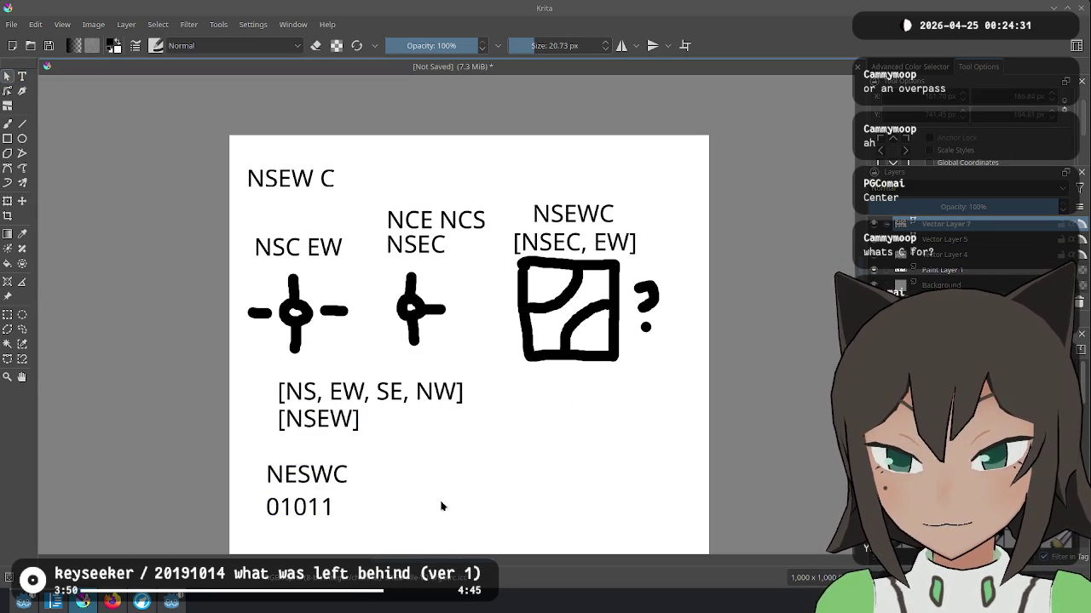
{"action": "mouse_move", "coordinate": [332, 499]}
{"action": "left_mouse_down"}
{"action": "mouse_move", "coordinate": [492, 128]}
{"action": "mouse_move", "coordinate": [543, 470]}
{"action": "mouse_move", "coordinate": [260, 494]}
{"action": "mouse_move", "coordinate": [341, 482]}
{"action": "mouse_move", "coordinate": [309, 480]}
{"action": "mouse_move", "coordinate": [299, 506]}
{"action": "mouse_move", "coordinate": [597, 436]}
{"action": "mouse_move", "coordinate": [558, 396]}
{"action": "left_mouse_up"}
{"action": "left_click", "coordinate": [441, 503]}
{"action": "left_click", "coordinate": [506, 461]}
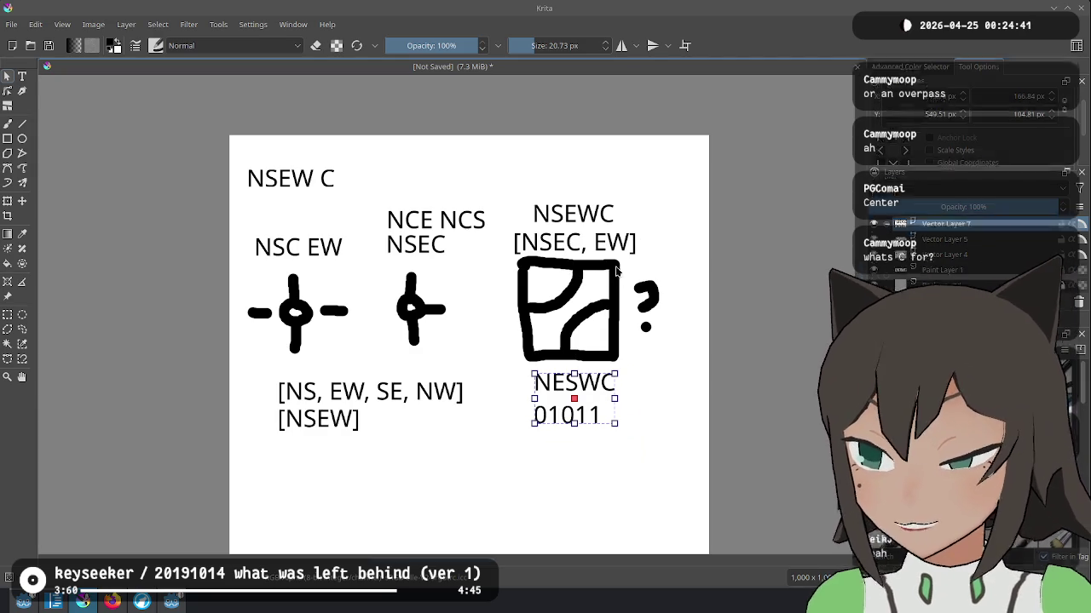
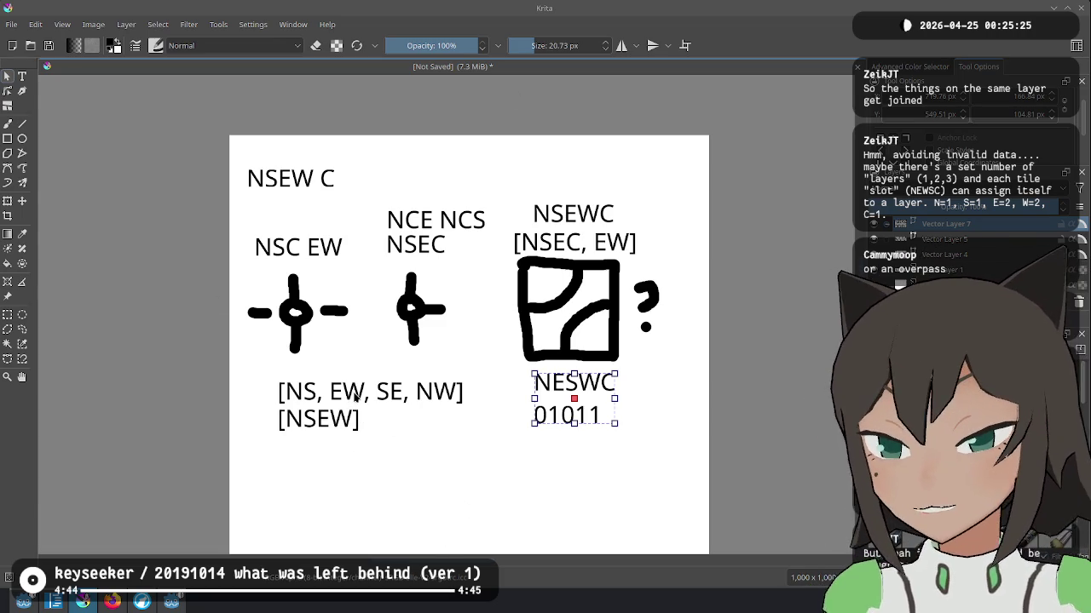
Step: Add a new text box holding empty brackets just below the [NSEW] caption
{"action": "mouse_move", "coordinate": [259, 374]}
{"action": "left_mouse_down"}
{"action": "mouse_move", "coordinate": [474, 410]}
{"action": "mouse_move", "coordinate": [260, 441]}
{"action": "left_mouse_up"}
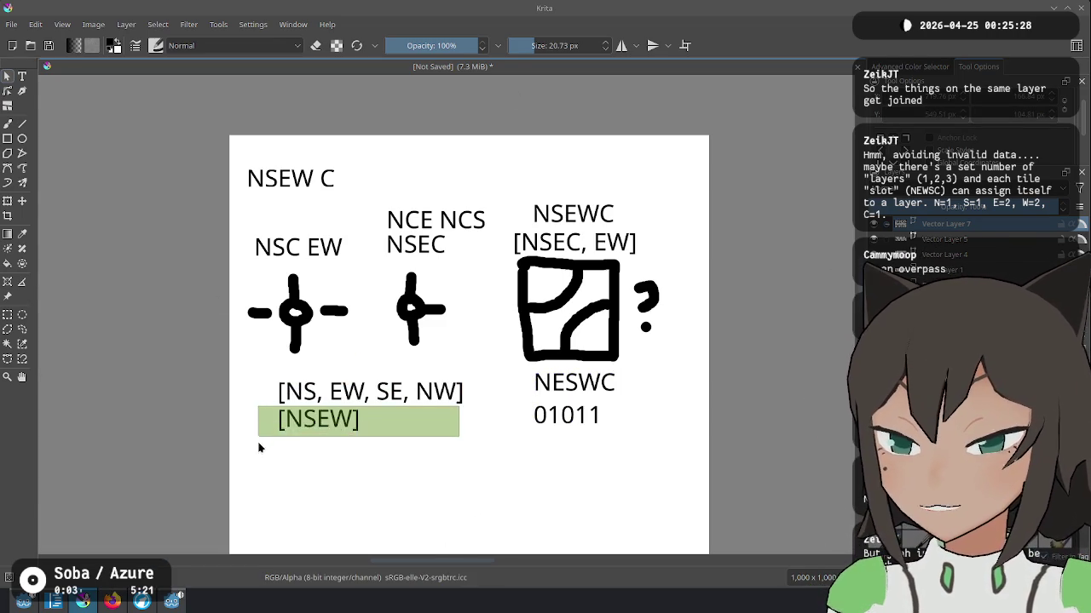
{"action": "left_click", "coordinate": [22, 76]}
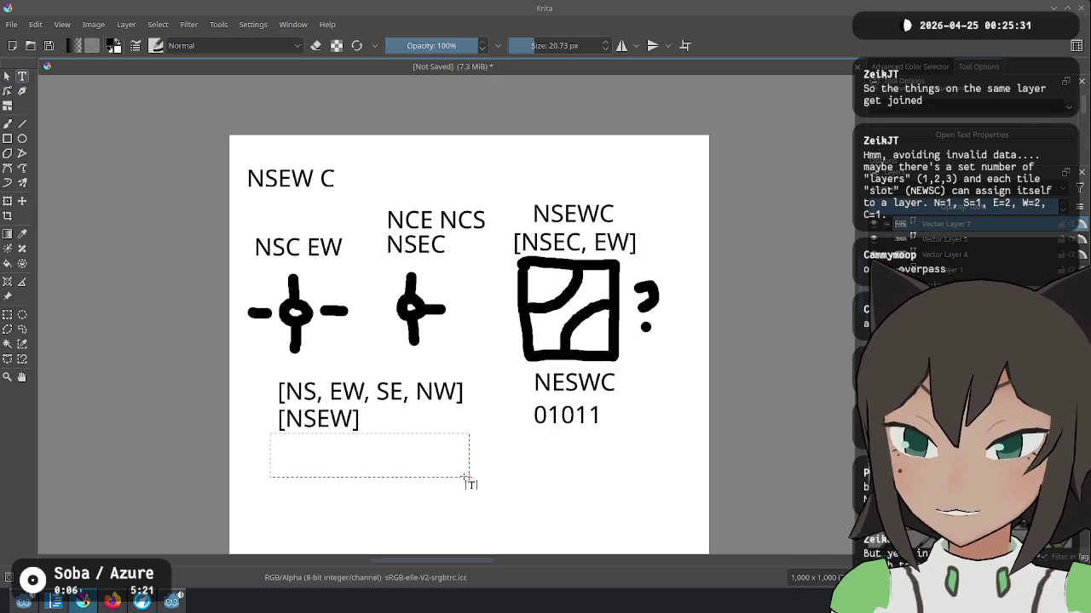
{"action": "left_click_drag", "start_coordinate": [270, 433], "coordinate": [467, 479]}
{"action": "type", "text": "[2"}
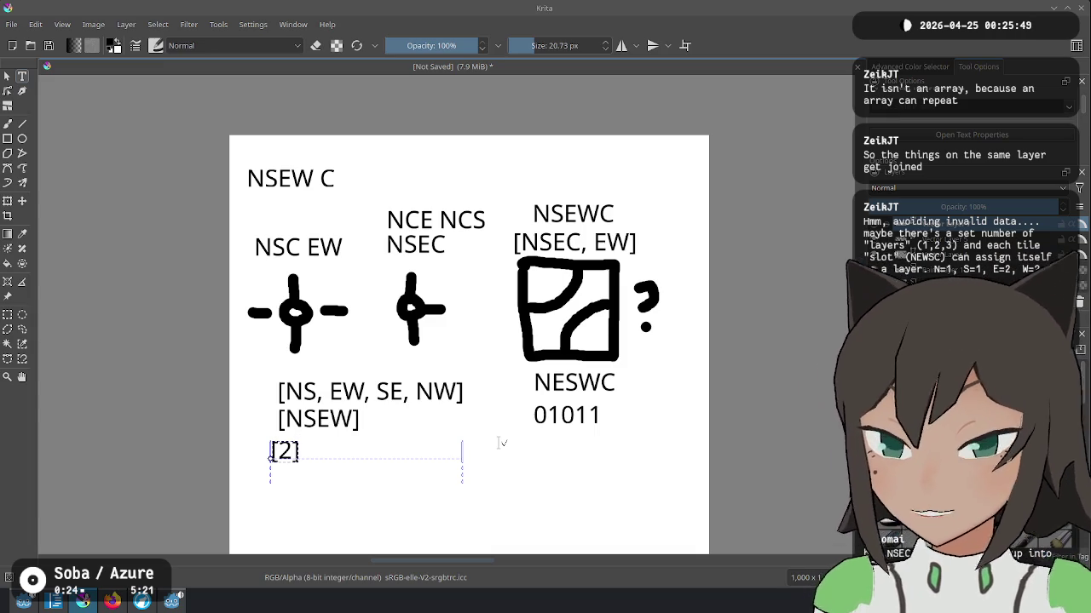
{"action": "key", "text": "BackSpace"}
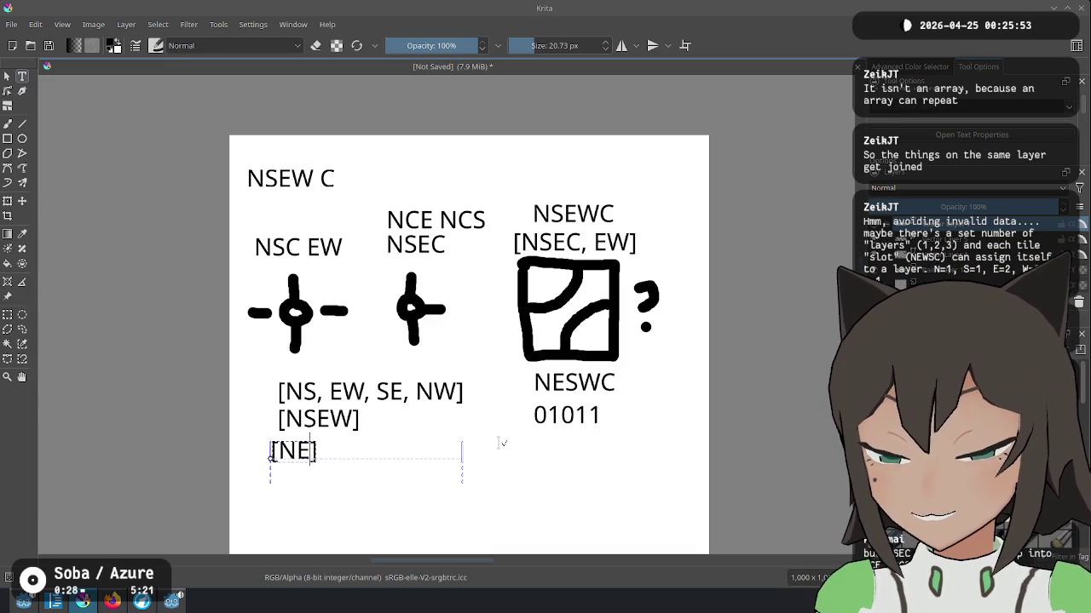
{"action": "key", "text": "BackSpace"}
{"action": "key", "text": "BackSpace"}
{"action": "key", "text": "BackSpace"}
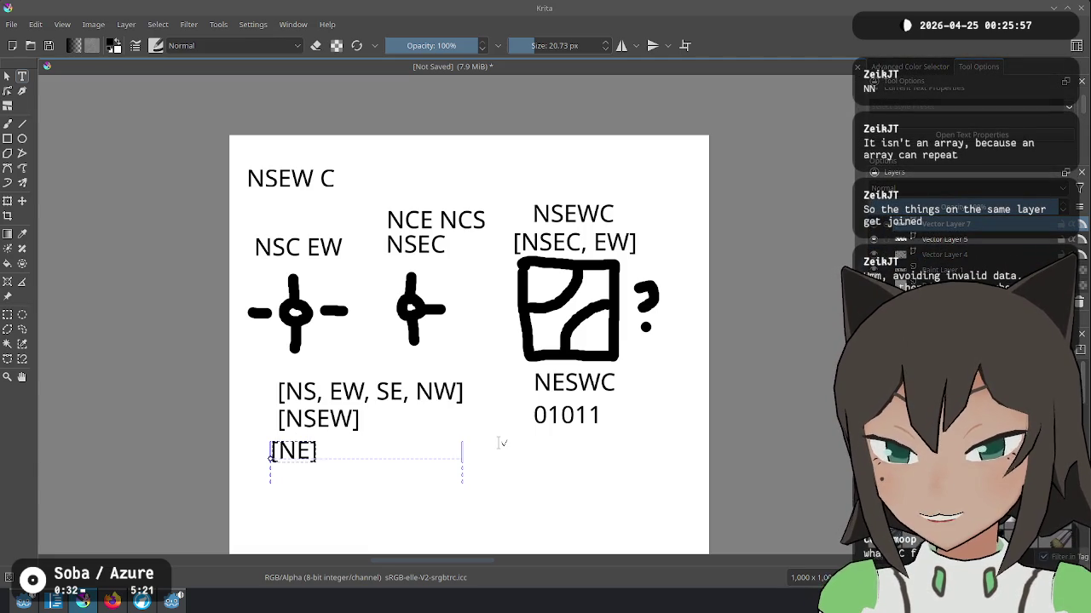
{"action": "type", "text": "NN"}
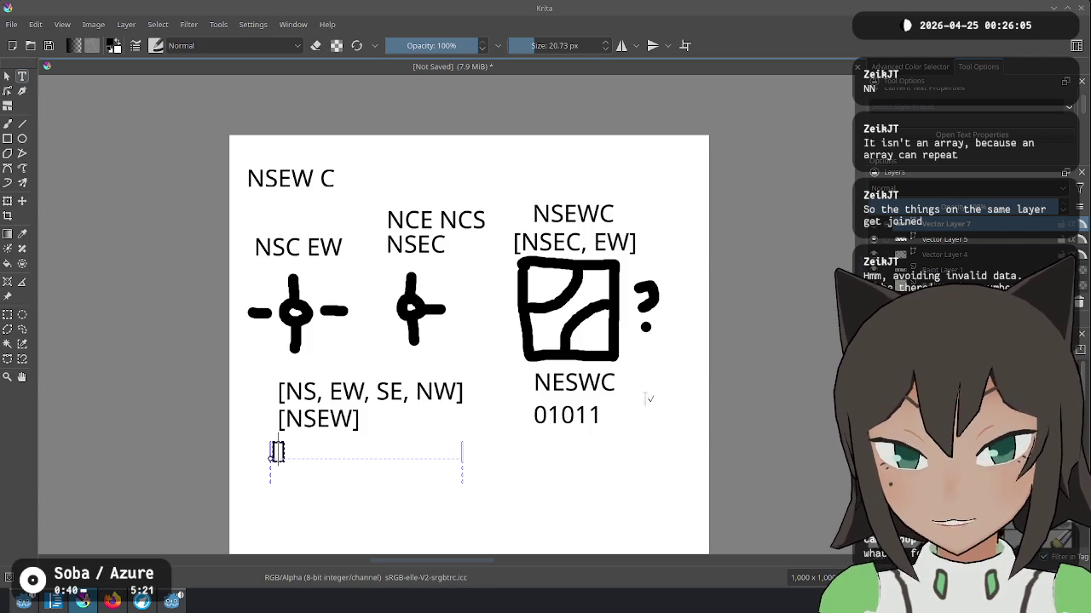
Step: Label the NESWC tile 'BITP' and type a '[BITP, BITP]' caption under [NSEW]
{"action": "left_click_drag", "start_coordinate": [653, 418], "coordinate": [653, 418]}
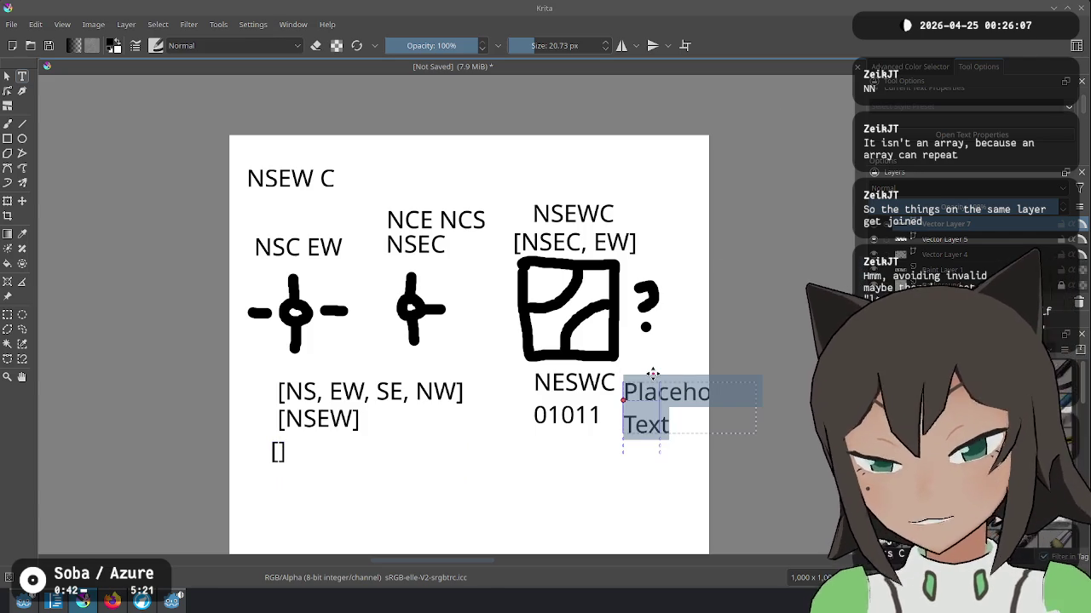
{"action": "type", "text": "BITP"}
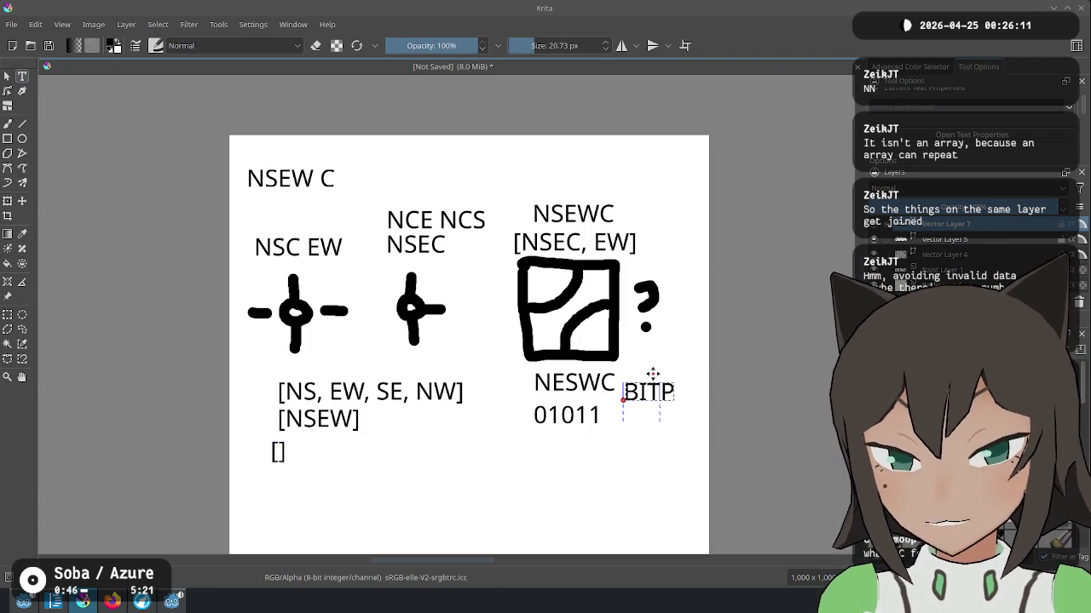
{"action": "key", "text": "Escape"}
{"action": "left_click", "coordinate": [278, 452]}
{"action": "type", "text": "["}
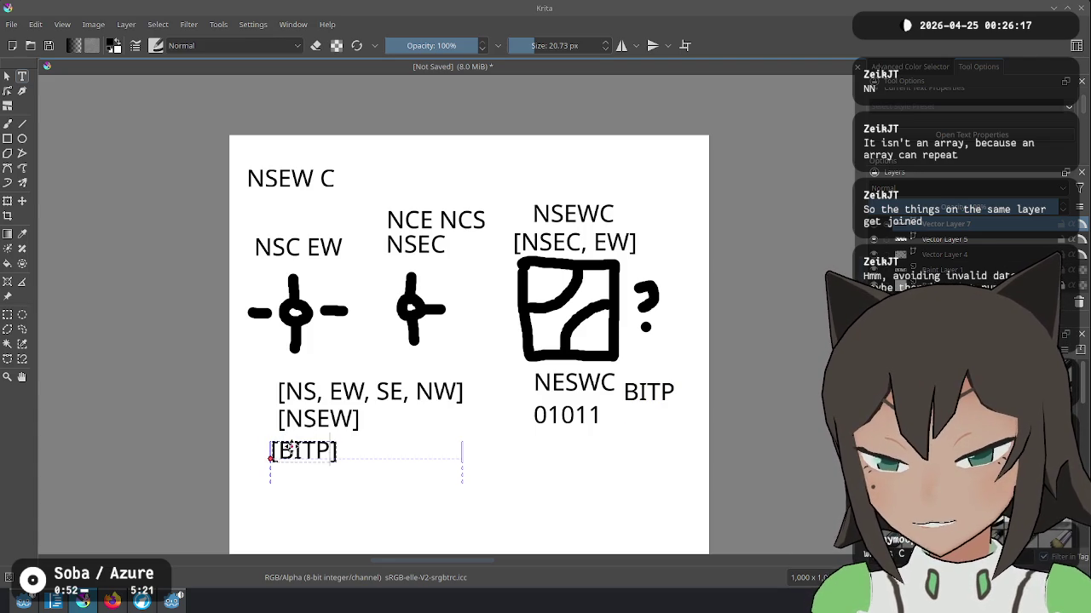
{"action": "type", "text": "BITP"}
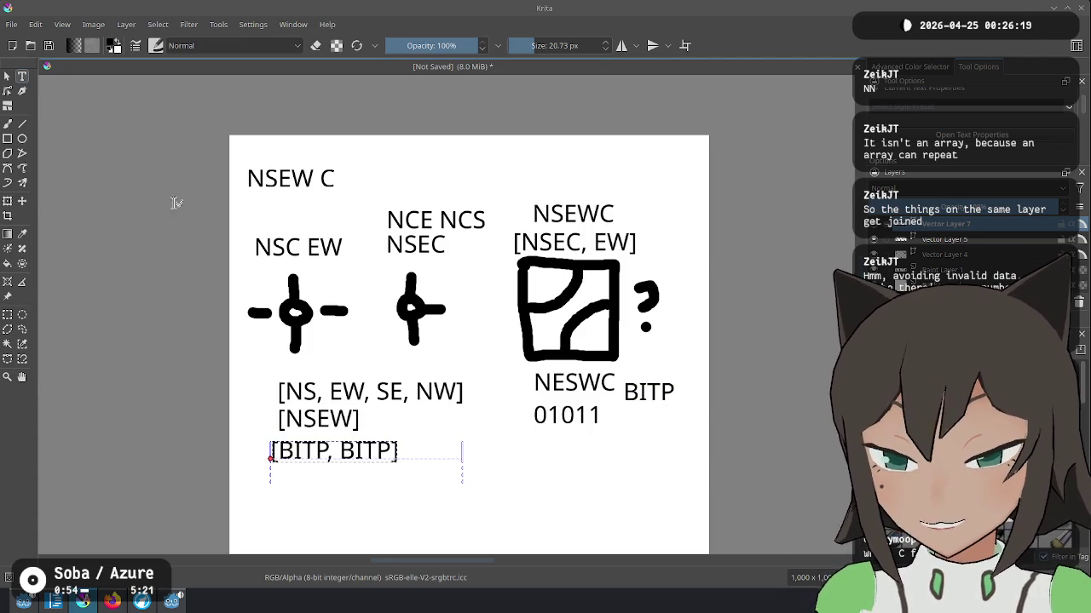
Step: Move the [BITP, BITP] caption beneath the NESWC 01011 line
{"action": "left_click", "coordinate": [6, 76]}
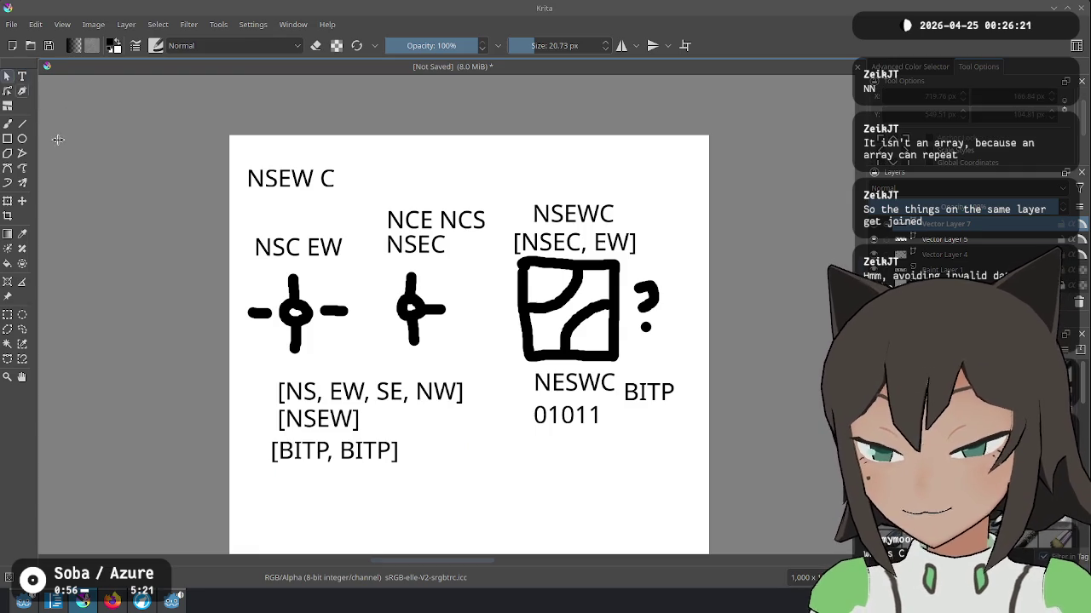
{"action": "left_click_drag", "start_coordinate": [348, 449], "coordinate": [353, 463]}
{"action": "left_click", "coordinate": [438, 476]}
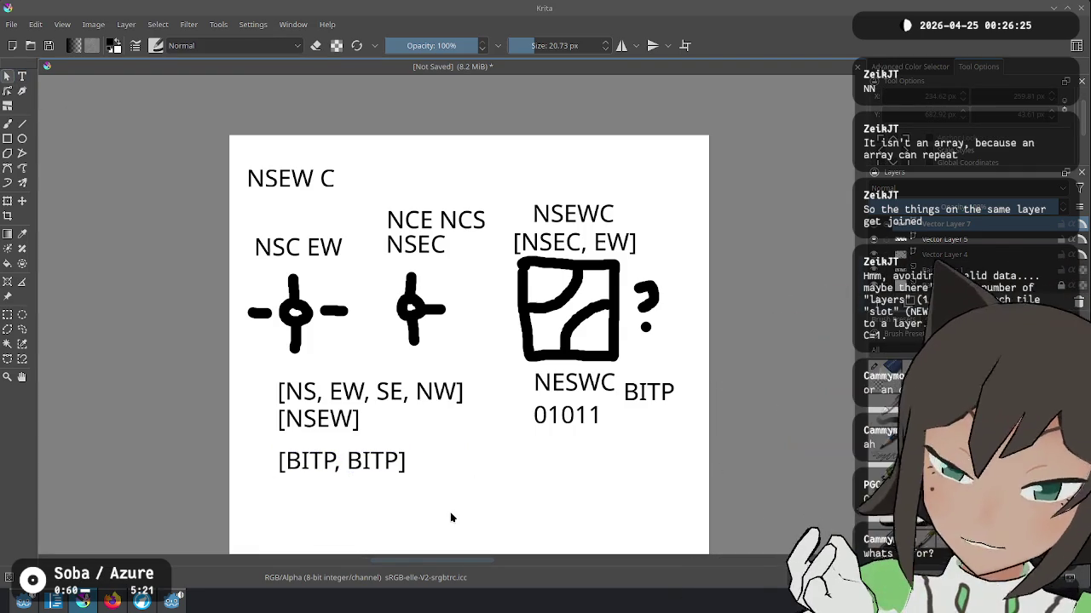
{"action": "left_click_drag", "start_coordinate": [449, 438], "coordinate": [235, 506]}
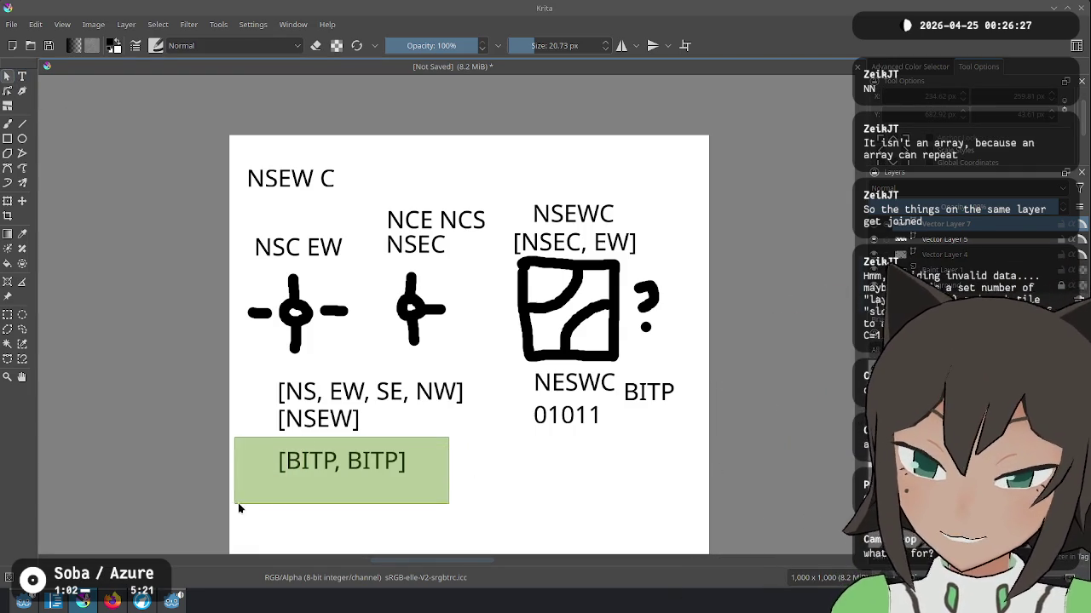
{"action": "left_click_drag", "start_coordinate": [367, 461], "coordinate": [618, 444]}
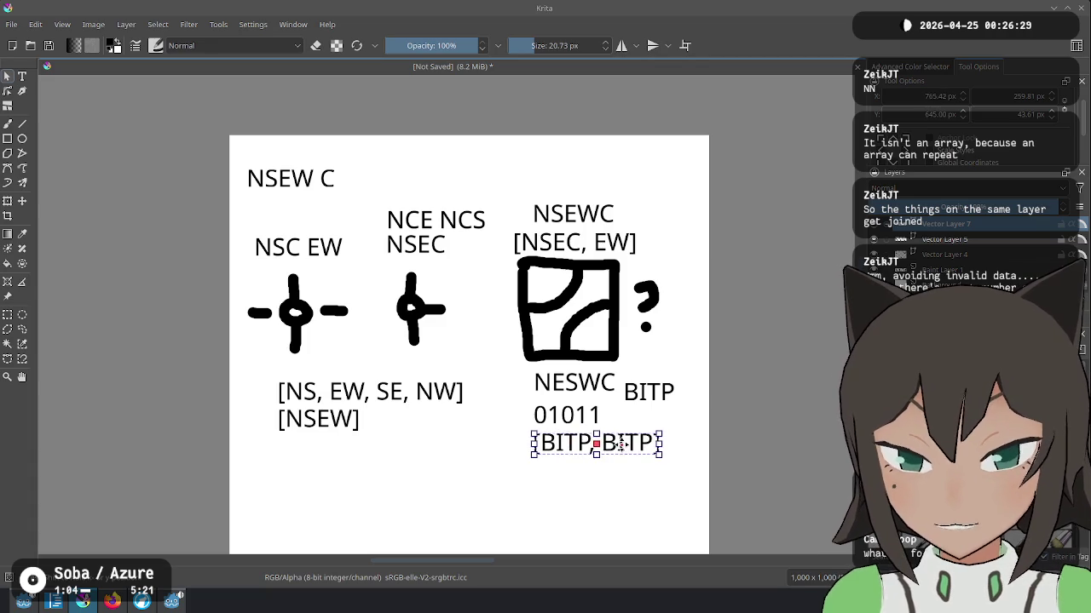
{"action": "left_click", "coordinate": [548, 531]}
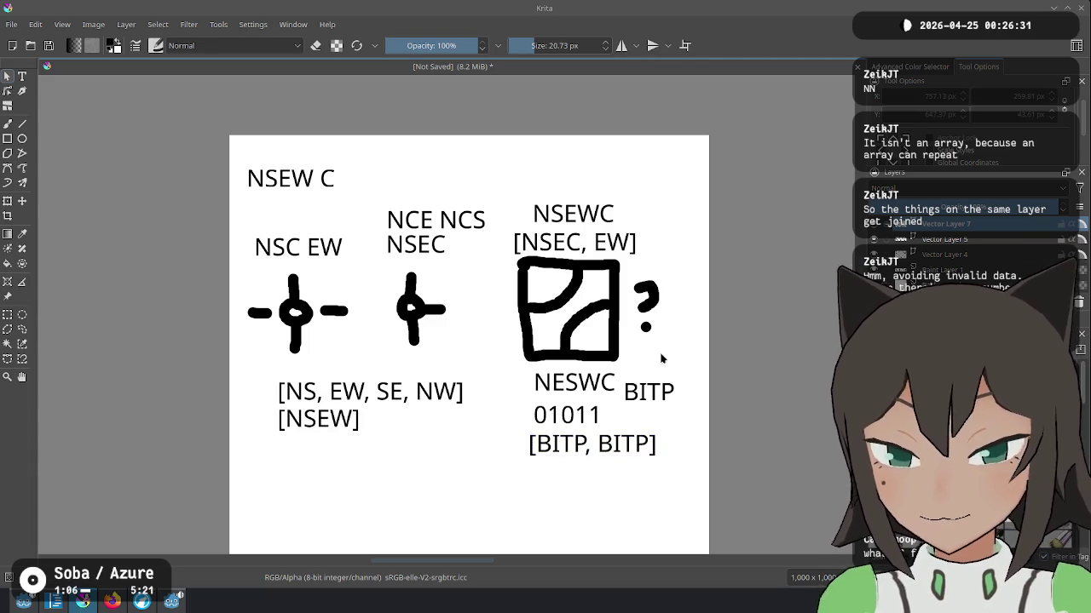
{"action": "left_click", "coordinate": [25, 78]}
{"action": "scroll", "coordinate": [316, 343], "scroll_direction": "down", "scroll_amount": 3}
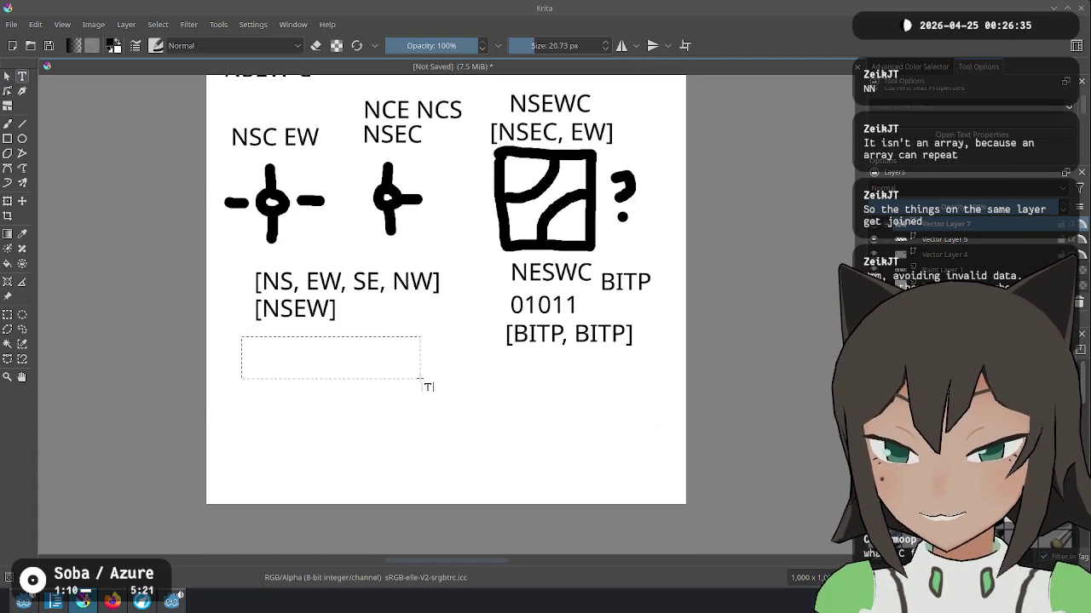
Step: Type the caption '[NEWC, NESC]' in a new text box below [NSEW]
{"action": "left_click_drag", "start_coordinate": [419, 378], "coordinate": [420, 378]}
{"action": "key", "text": "BackSpace"}
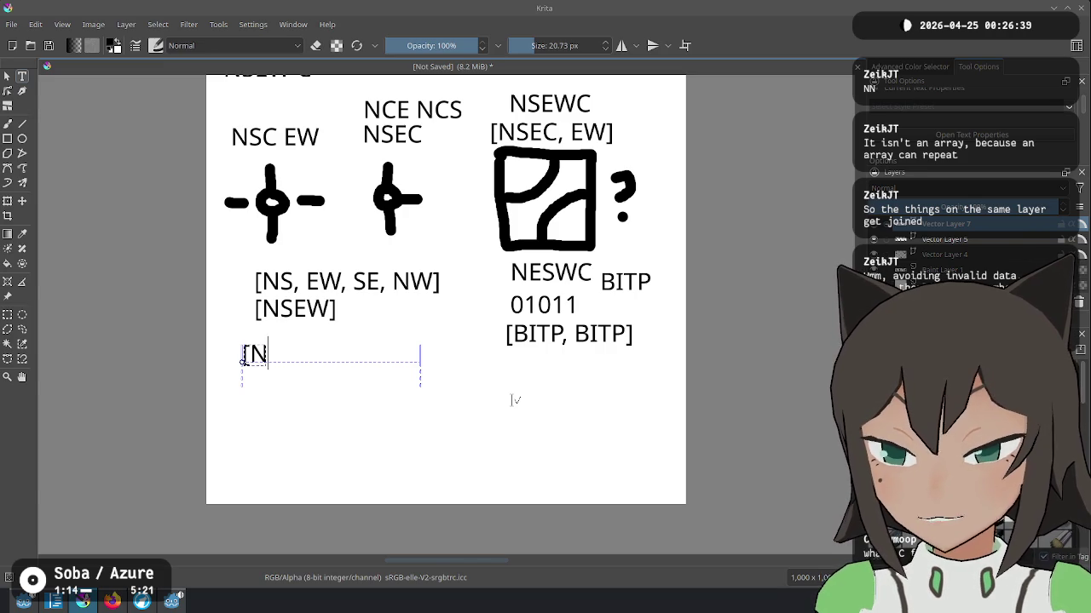
{"action": "type", "text": "EWC, NESC"}
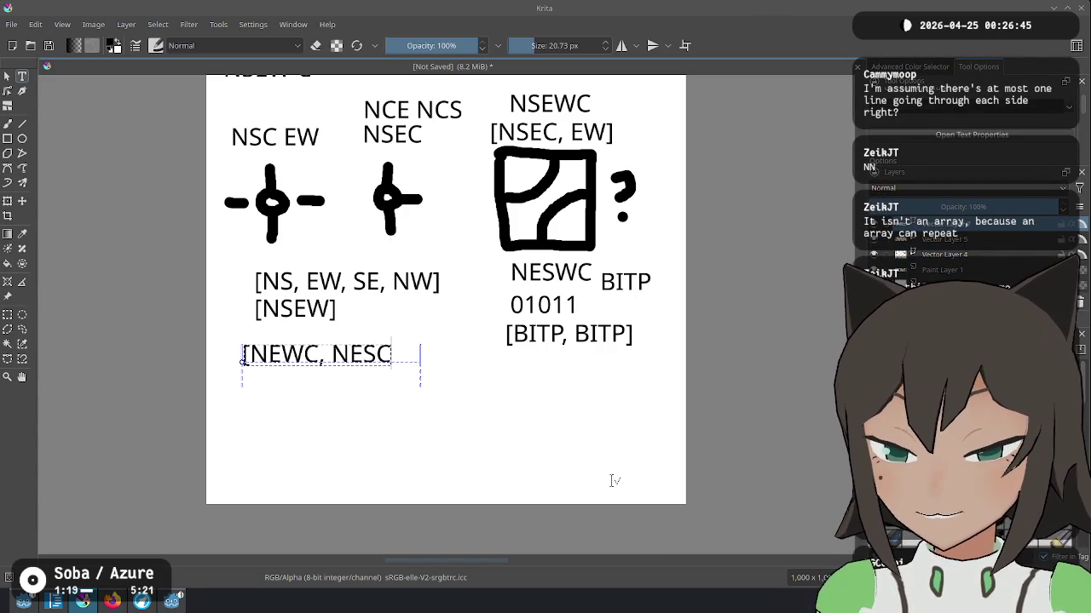
{"action": "key", "text": "Escape"}
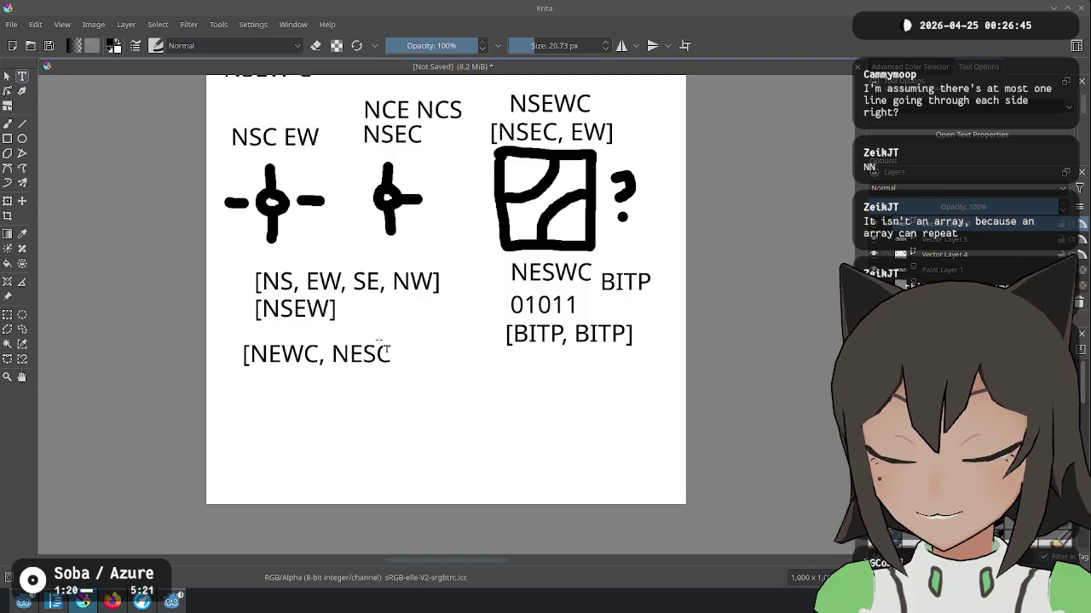
{"action": "type", "text": "]"}
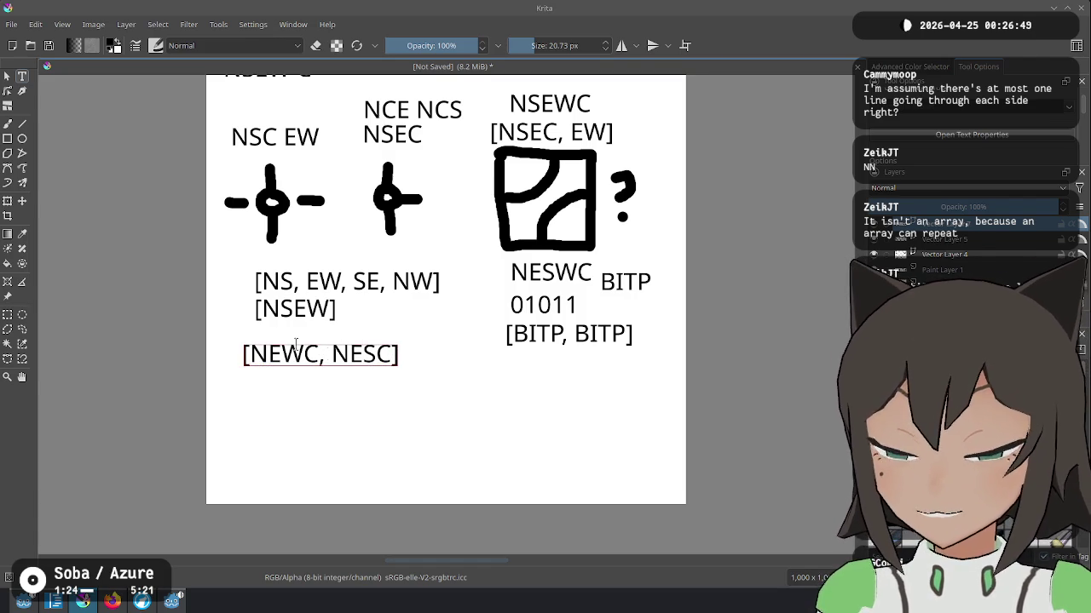
Step: Nudge [NEWC, NESC] right and align 'NESWC 01011' directly above [BITP, BITP]
{"action": "left_click", "coordinate": [7, 76]}
{"action": "left_click_drag", "start_coordinate": [375, 361], "coordinate": [380, 360]}
{"action": "left_click", "coordinate": [406, 417]}
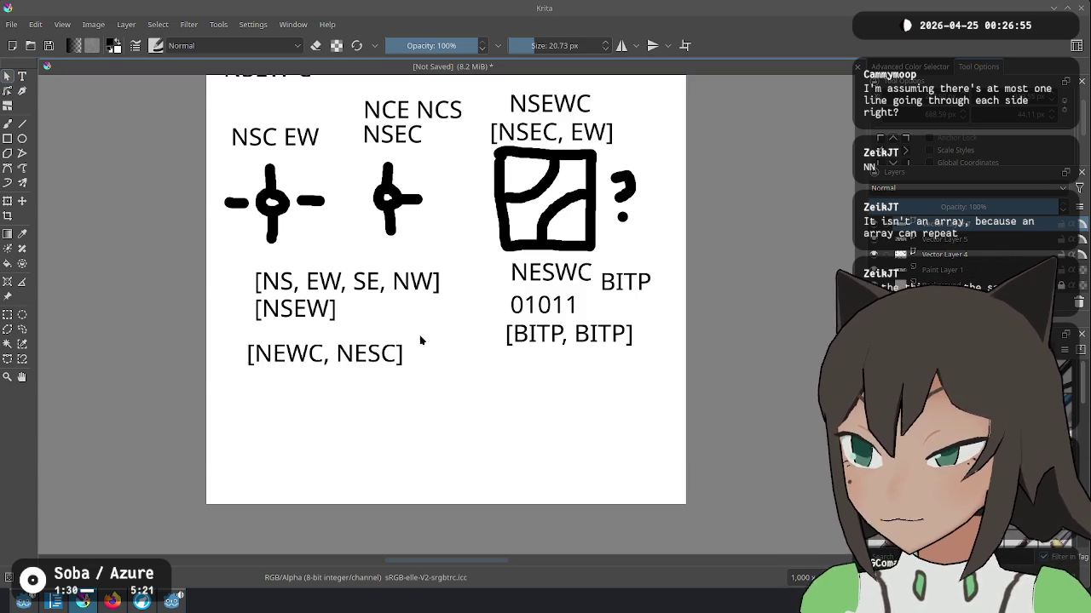
{"action": "left_click_drag", "start_coordinate": [454, 295], "coordinate": [428, 339]}
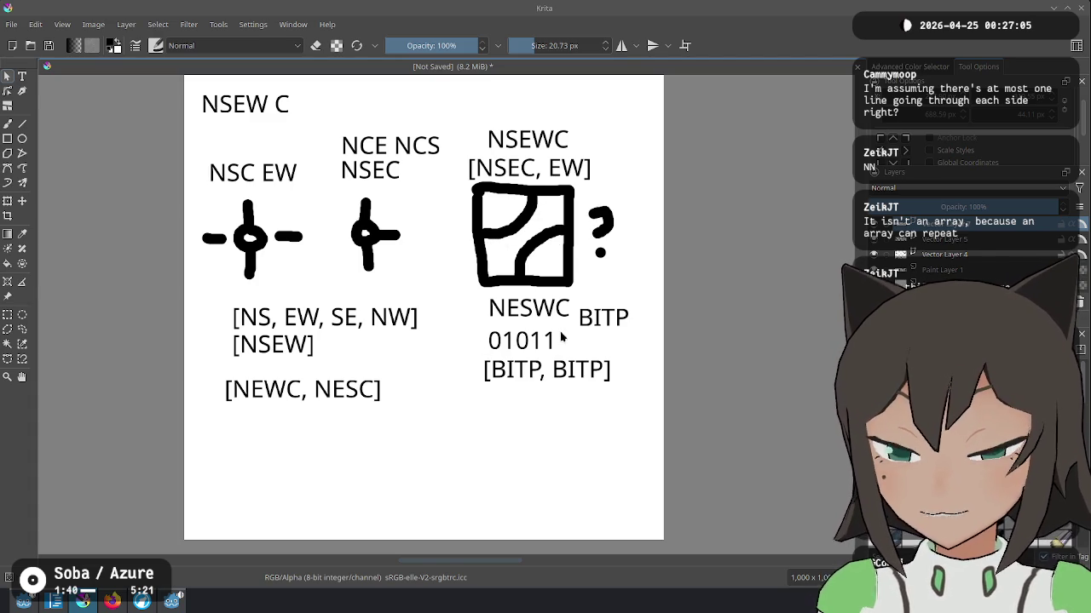
{"action": "left_click_drag", "start_coordinate": [532, 344], "coordinate": [530, 340]}
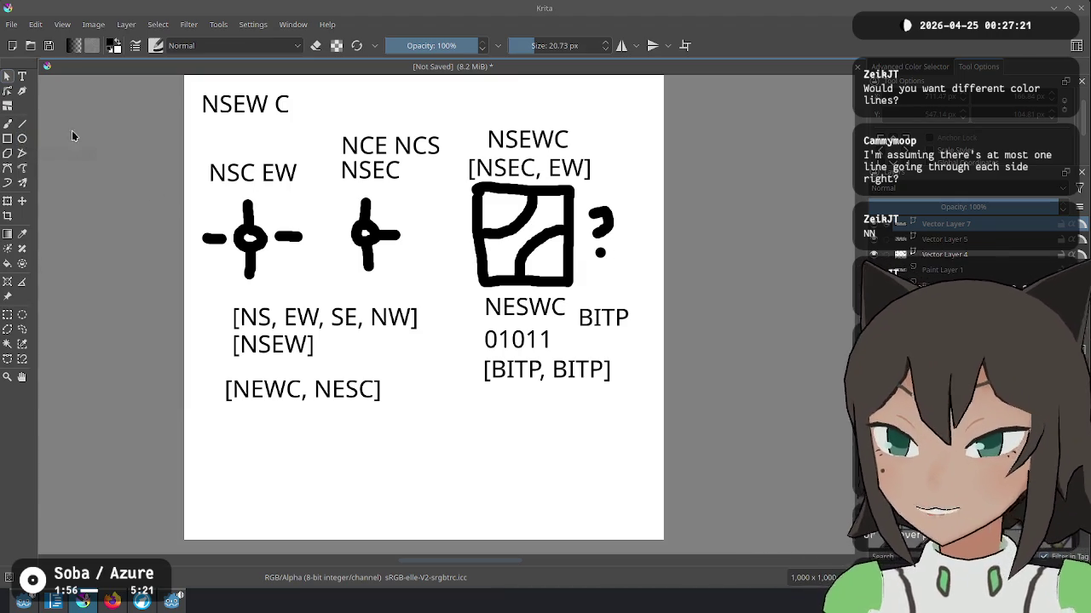
Step: Paint the first tile's centre dot green and the second's red on Paint Layer 1
{"action": "key", "text": "b"}
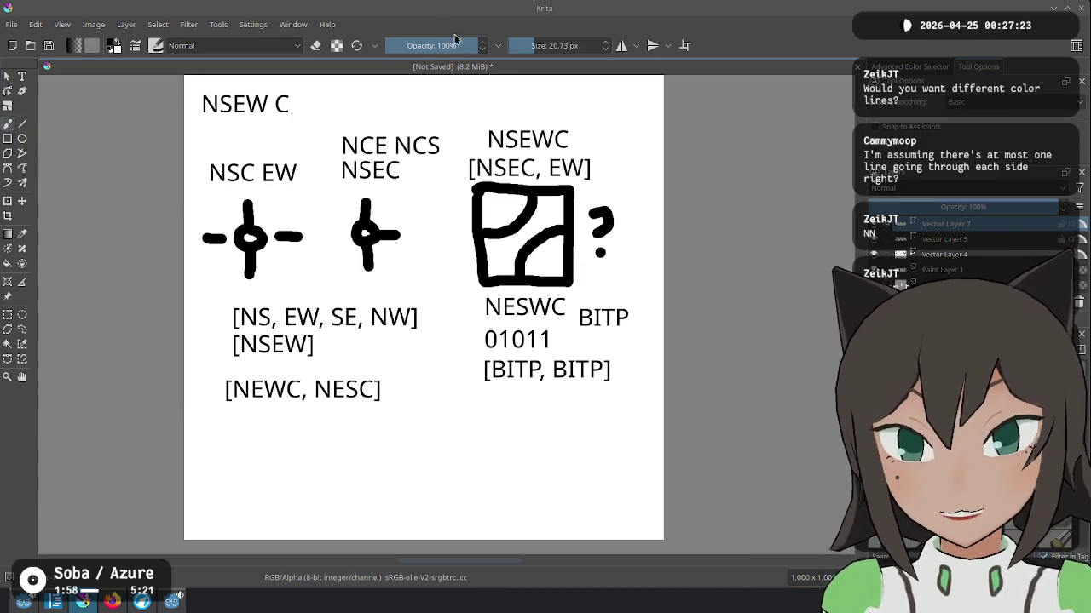
{"action": "left_click", "coordinate": [910, 72]}
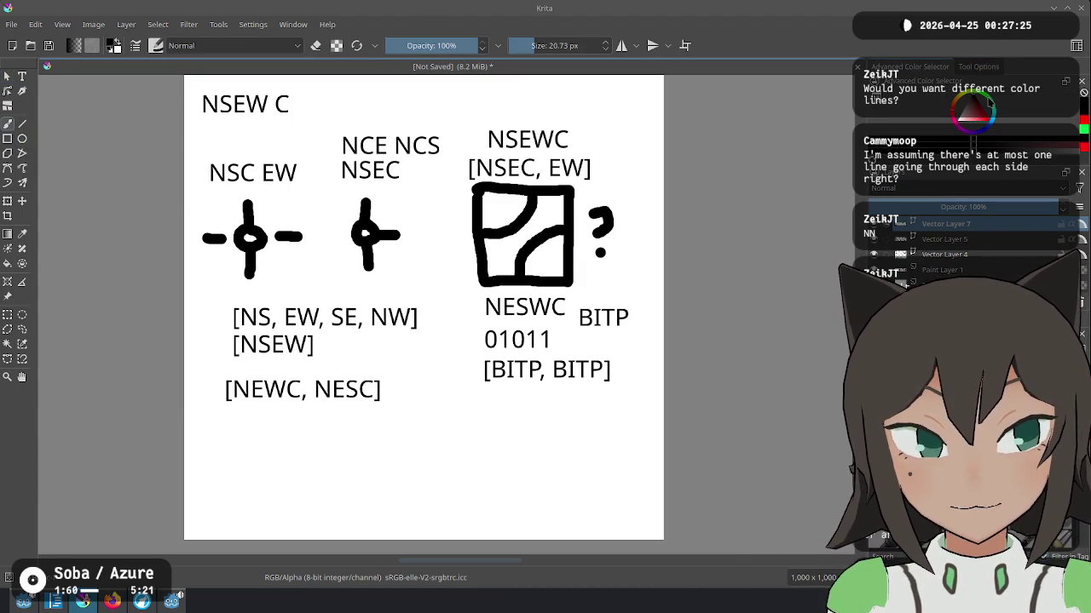
{"action": "left_click", "coordinate": [987, 105]}
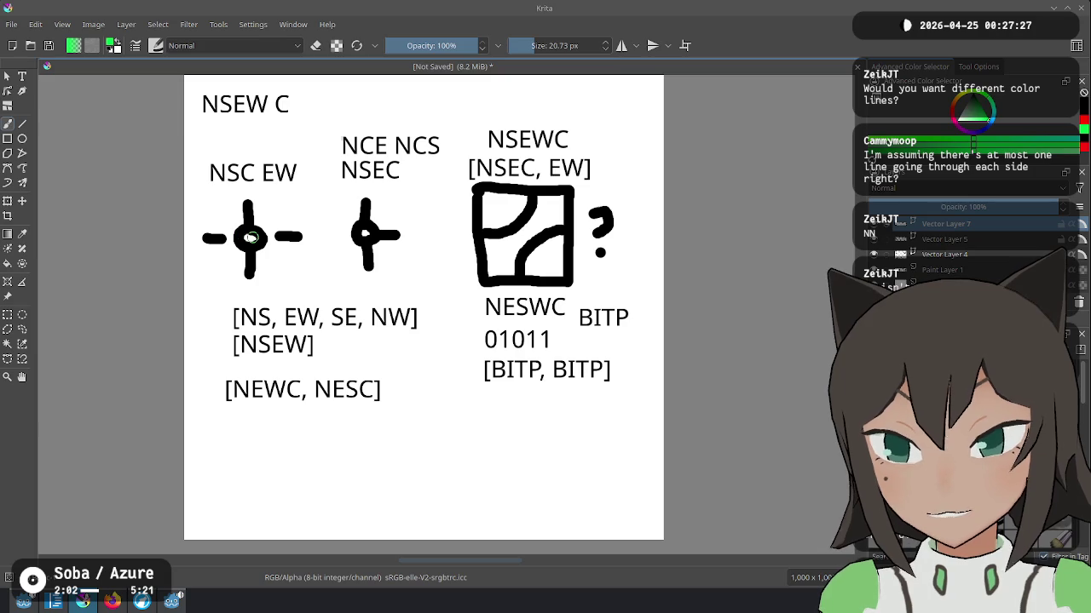
{"action": "left_click", "coordinate": [251, 238]}
{"action": "left_click", "coordinate": [942, 269]}
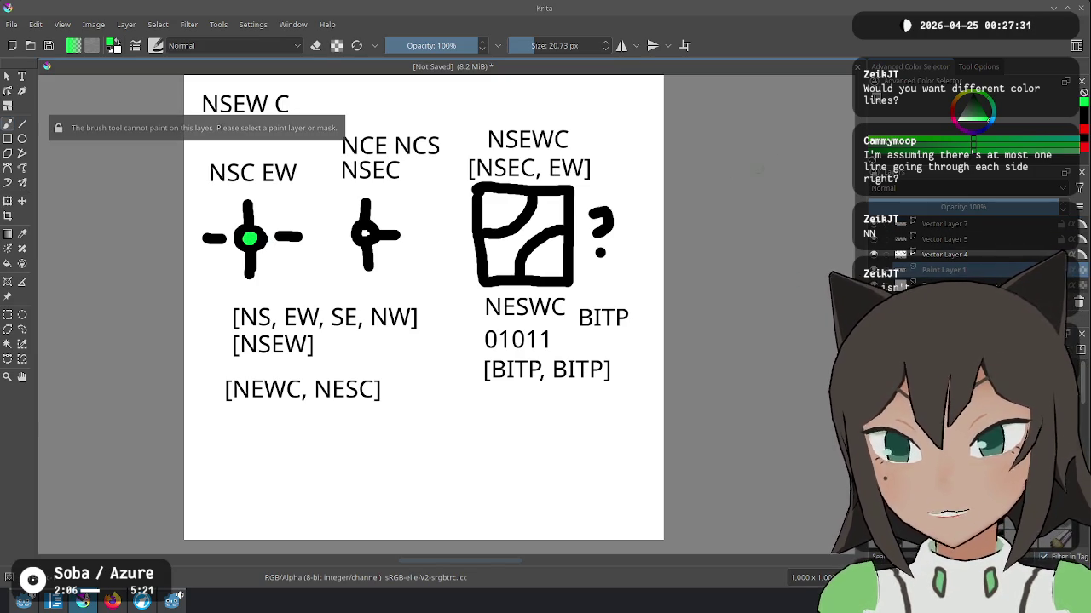
{"action": "left_click", "coordinate": [959, 99]}
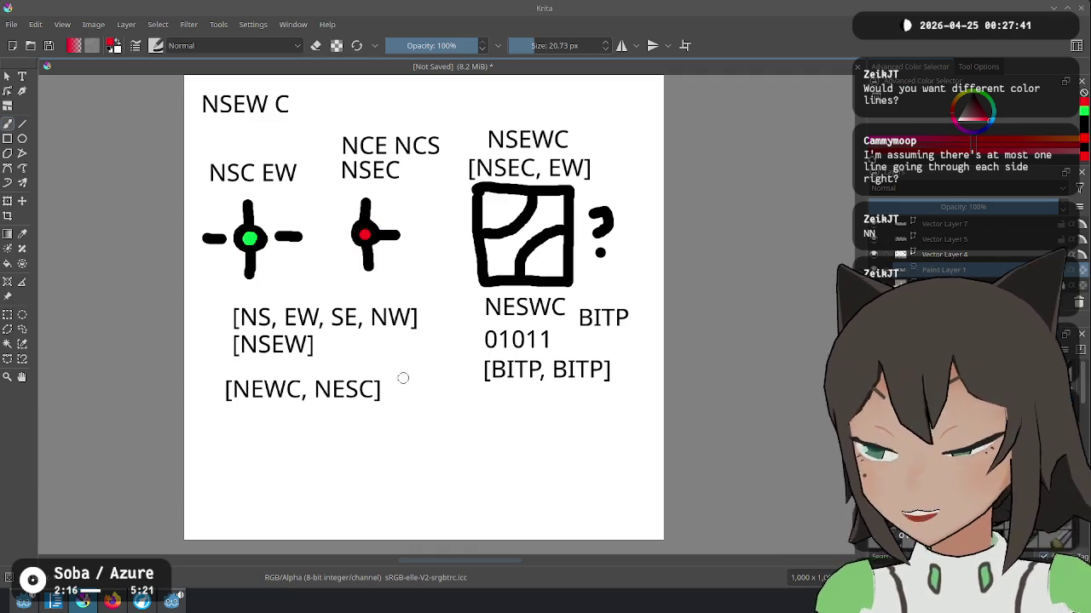
Step: Reset the brush colour to black and undo a stray stroke above NESC]
{"action": "key", "text": "d"}
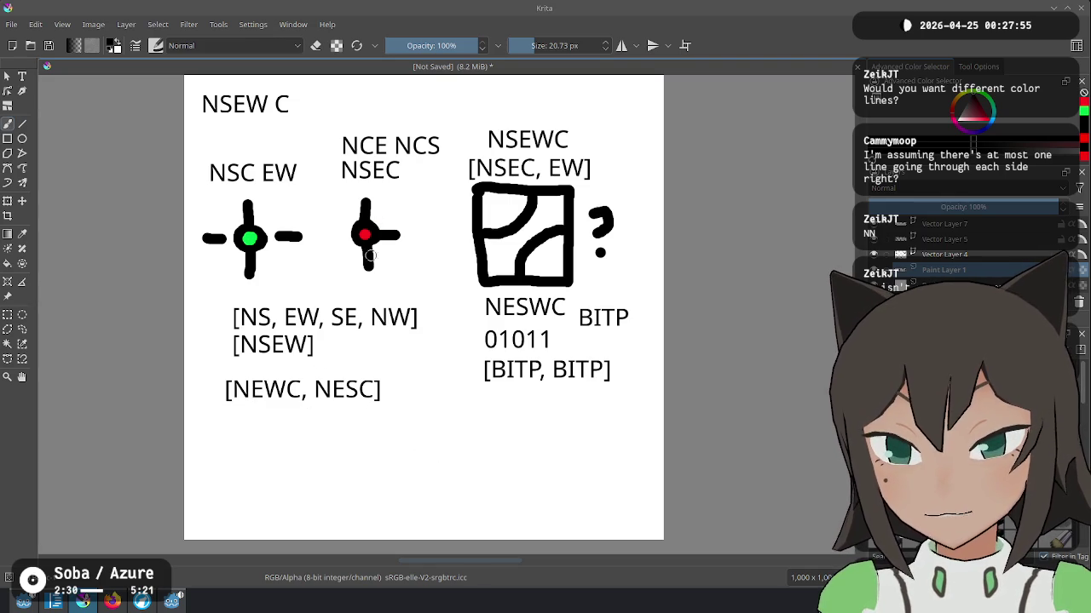
{"action": "mouse_move", "coordinate": [372, 353]}
{"action": "left_mouse_down"}
{"action": "mouse_move", "coordinate": [372, 383]}
{"action": "mouse_move", "coordinate": [375, 365]}
{"action": "left_mouse_up"}
{"action": "key", "text": "ctrl+z"}
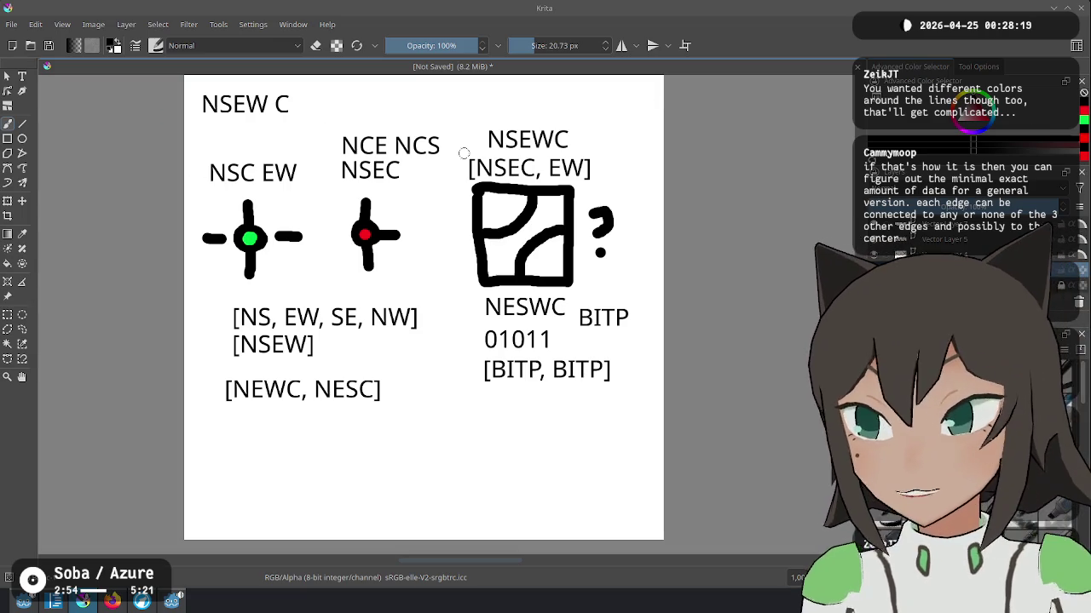
Step: Fill the square's top-left red, middle band green and bottom-right orange
{"action": "left_click", "coordinate": [504, 210]}
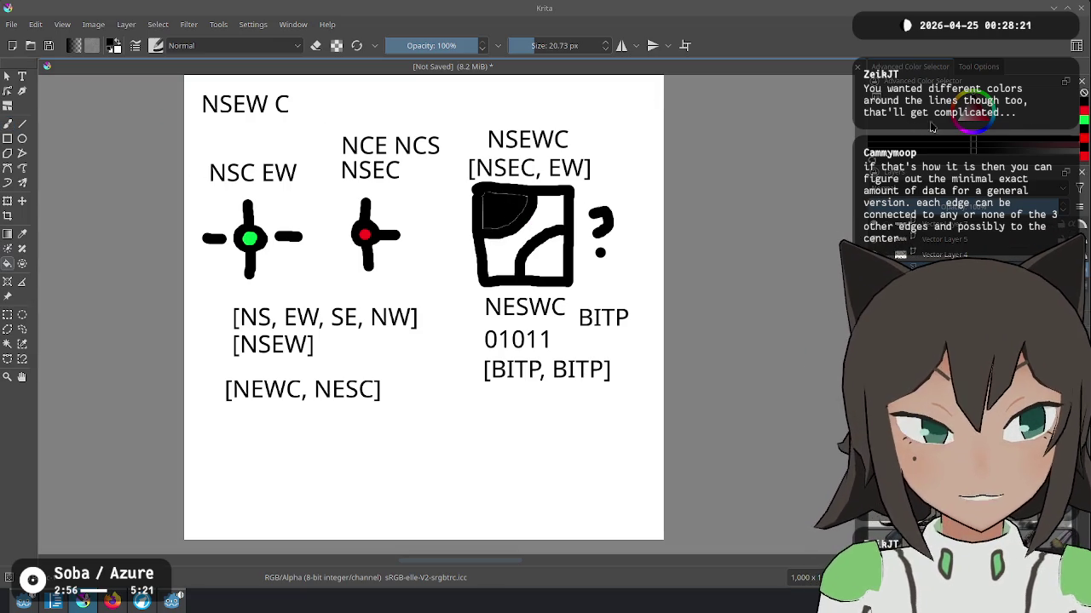
{"action": "key", "text": "ctrl+z"}
{"action": "left_click", "coordinate": [1001, 126]}
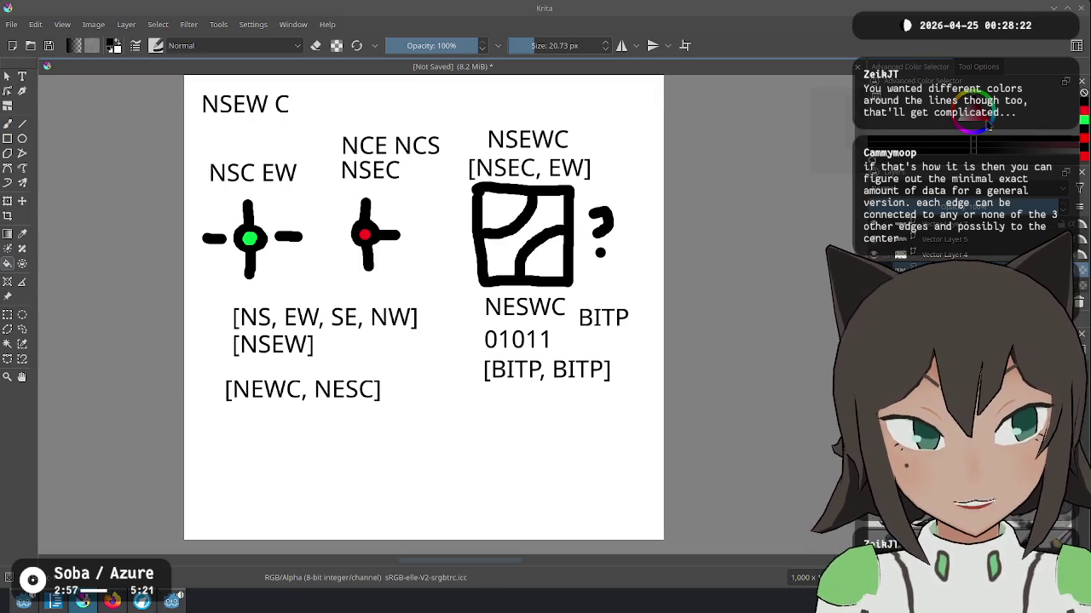
{"action": "left_click", "coordinate": [505, 210]}
{"action": "left_click", "coordinate": [972, 119]}
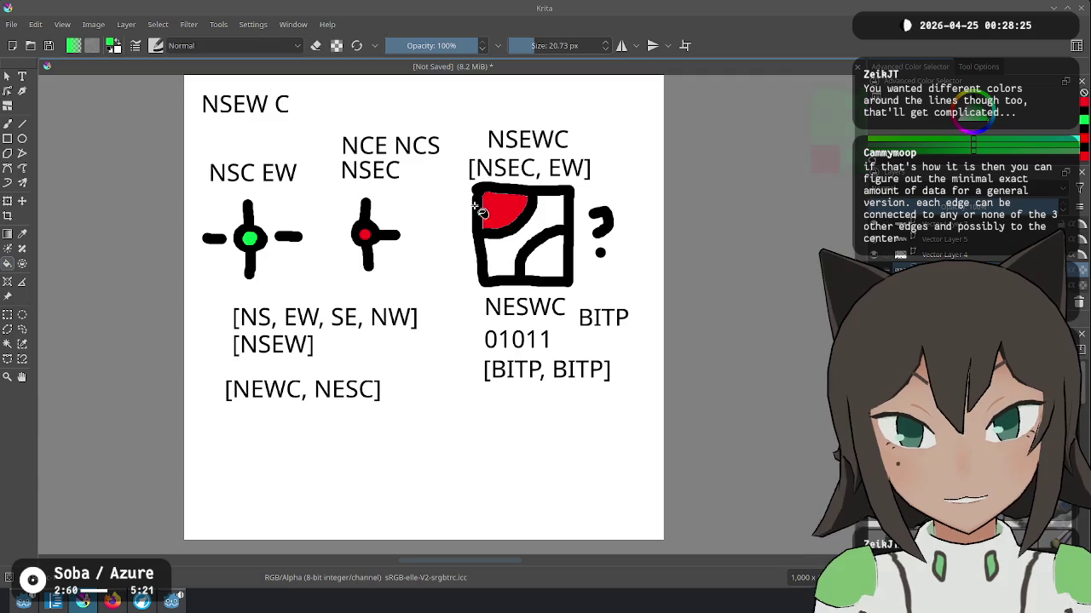
{"action": "left_click", "coordinate": [557, 216]}
{"action": "left_click", "coordinate": [993, 124]}
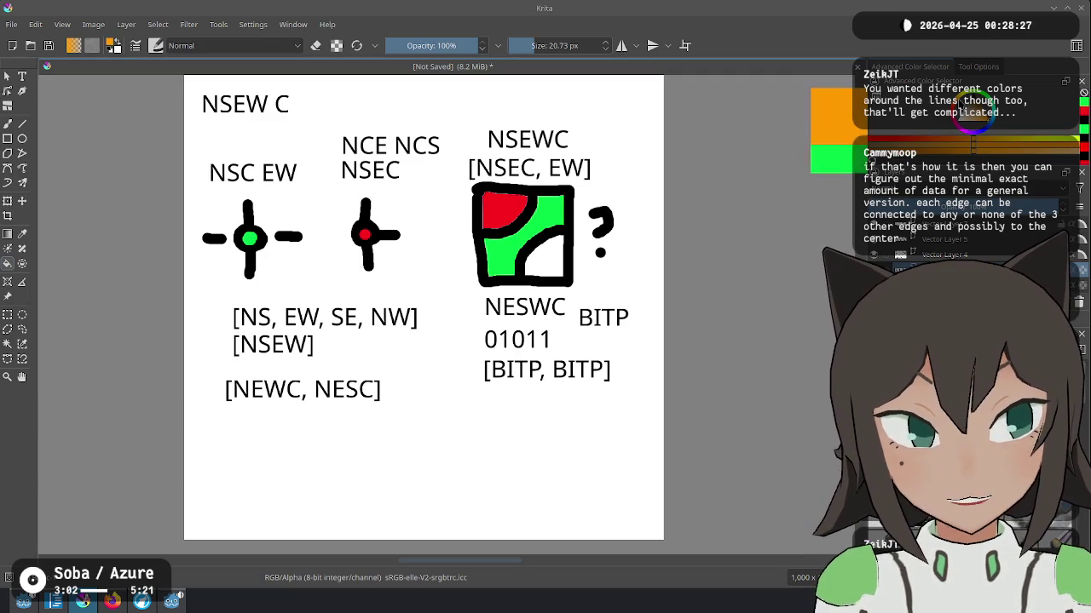
{"action": "left_click", "coordinate": [544, 256]}
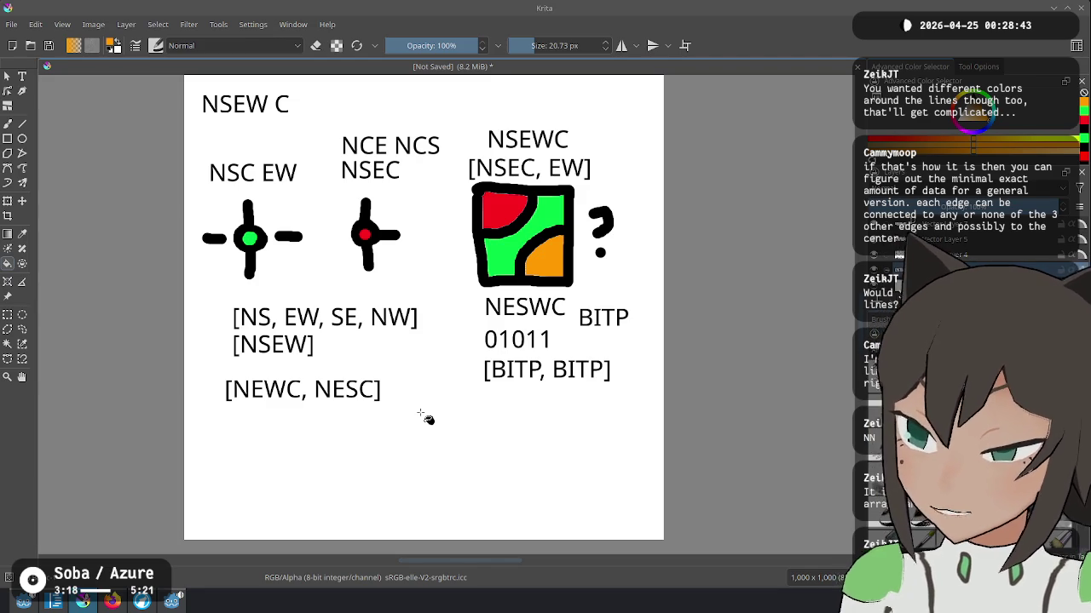
{"action": "key", "text": "XF86AudioMicMute"}
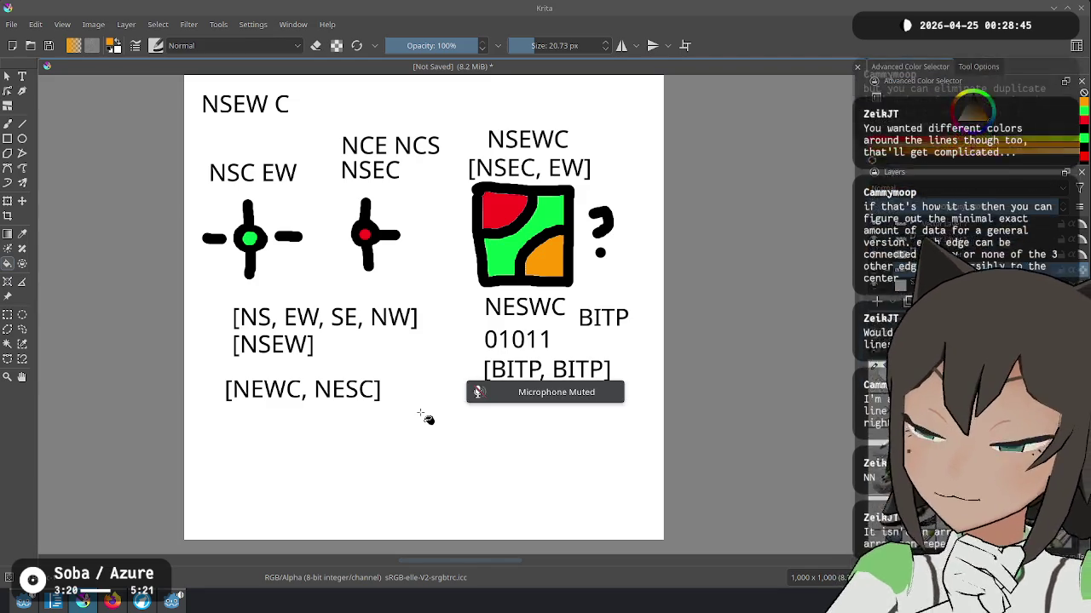
{"action": "key", "text": "XF86AudioMicMute"}
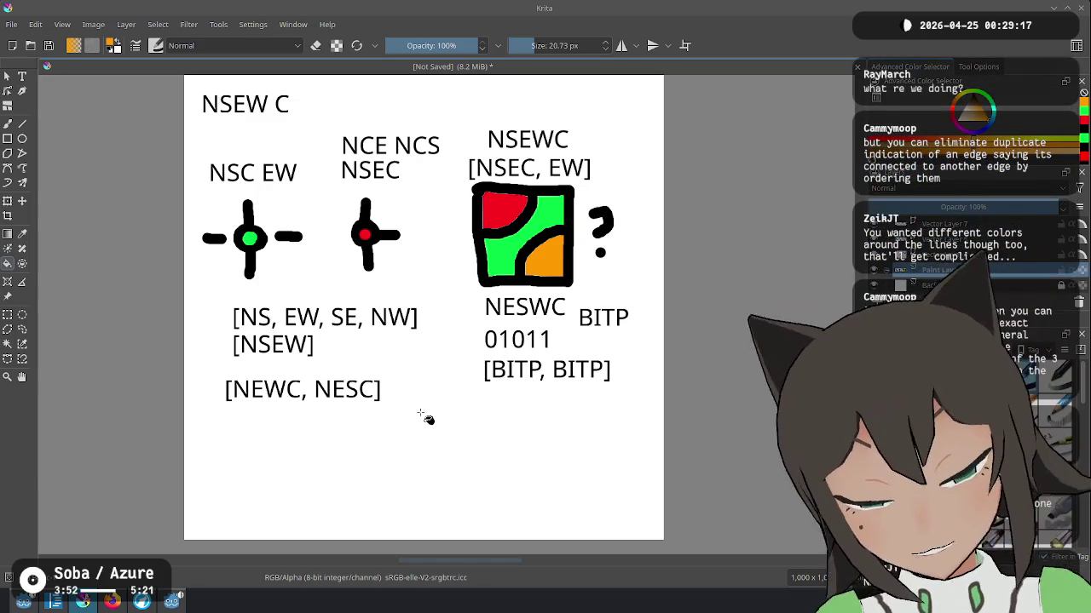
{"action": "key", "text": "ctrl+a"}
Step: Paste the drawings onto a new layer, delete the three caption layers, and add a text box above the first tile
{"action": "key", "text": "ctrl+x"}
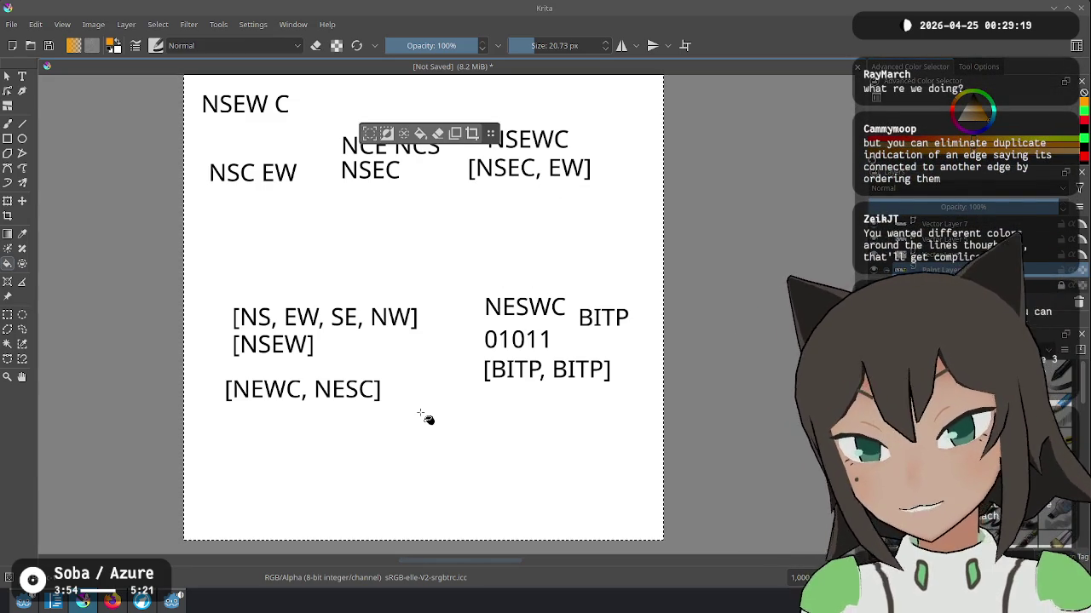
{"action": "key", "text": "ctrl+z"}
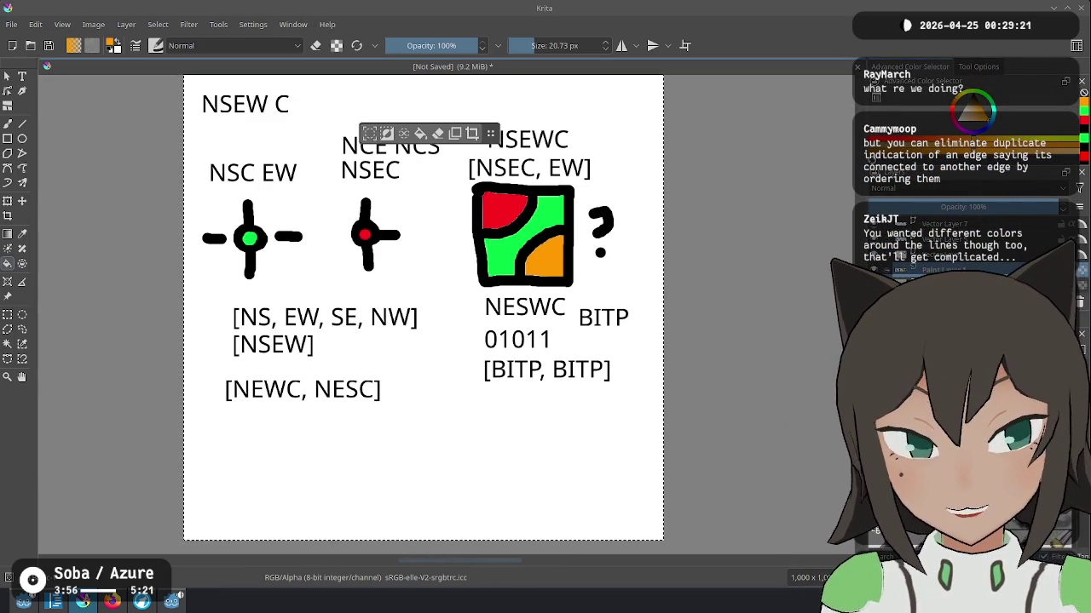
{"action": "key", "text": "ctrl+v"}
{"action": "left_click", "coordinate": [1080, 304]}
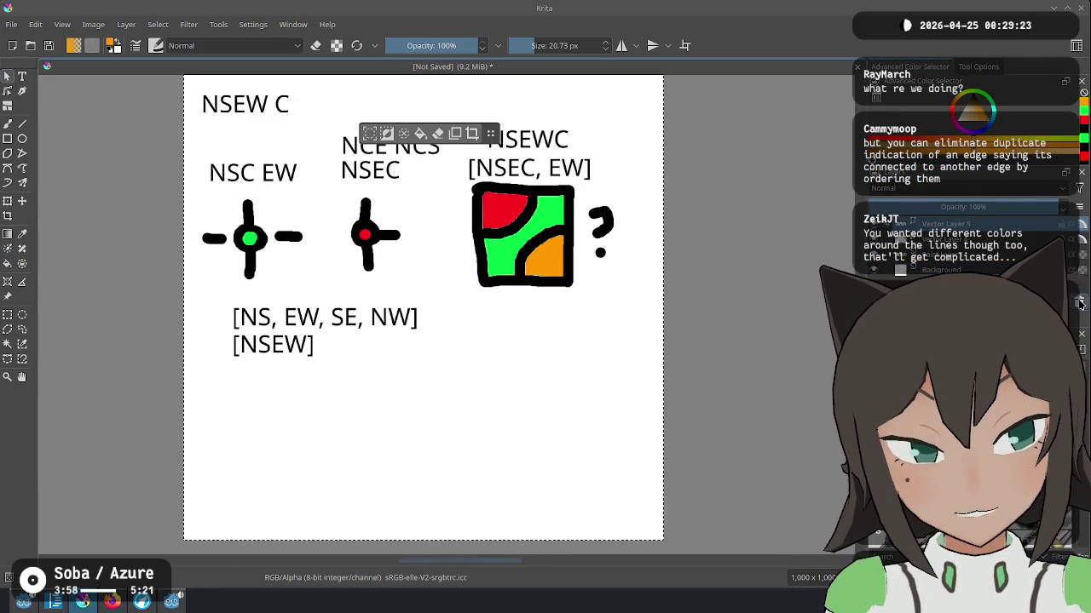
{"action": "left_click", "coordinate": [1081, 303]}
{"action": "left_click", "coordinate": [1081, 304]}
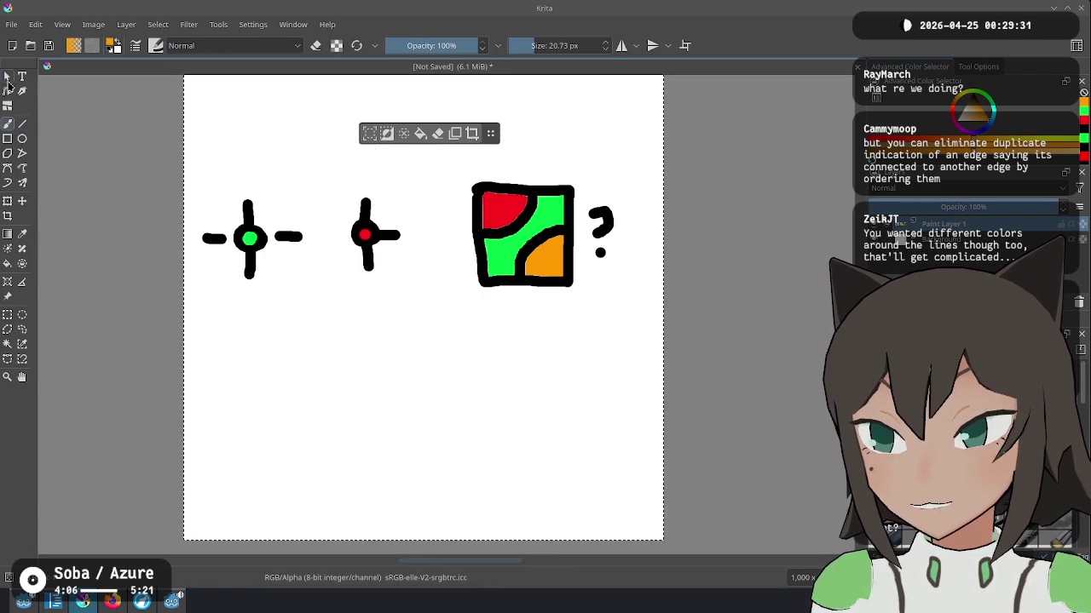
{"action": "left_click_drag", "start_coordinate": [228, 169], "coordinate": [260, 189]}
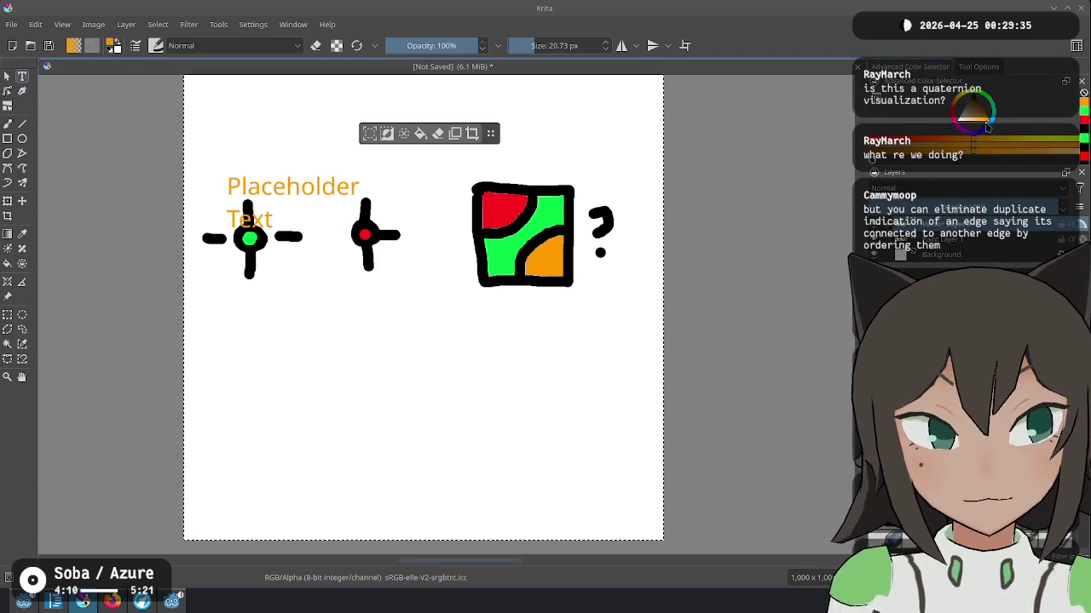
Step: Place text labels N, E, S and W around the left cross's arms
{"action": "left_click", "coordinate": [267, 187]}
{"action": "key", "text": "ctrl+a"}
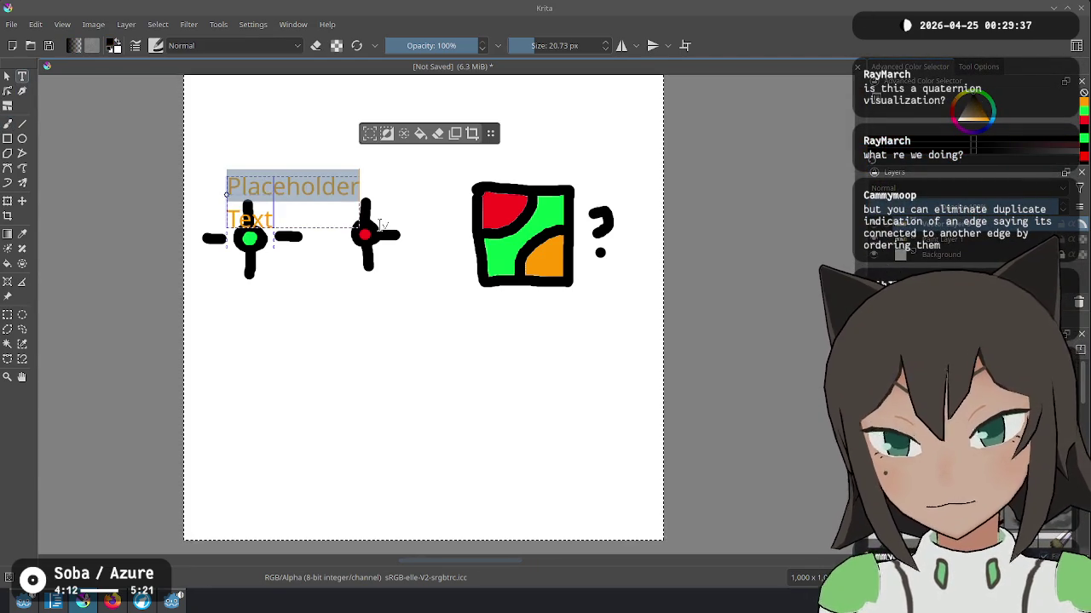
{"action": "type", "text": "N"}
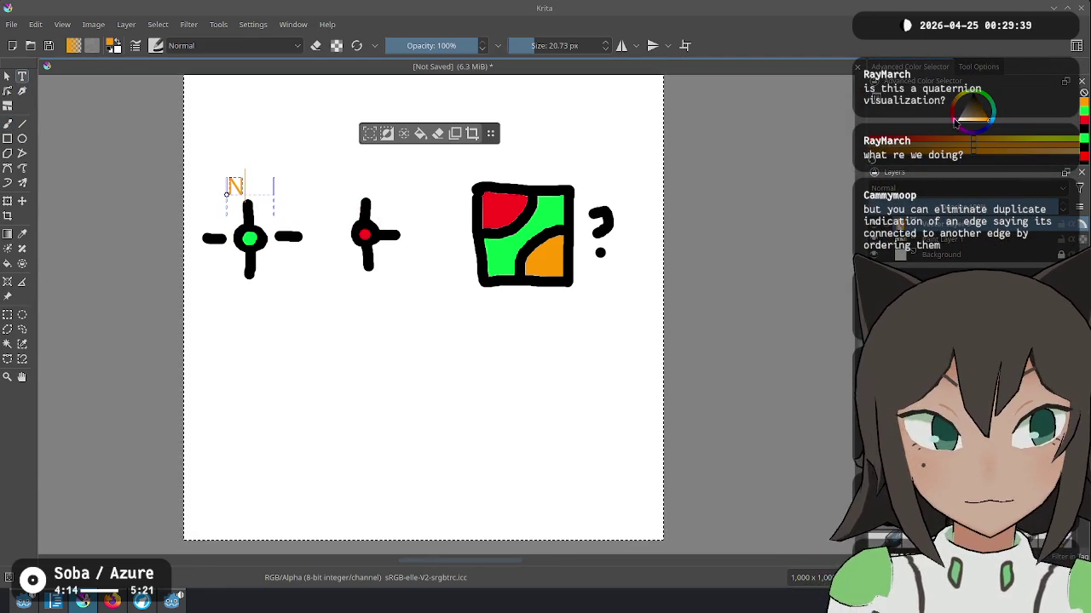
{"action": "type", "text": "d"}
{"action": "key", "text": "Escape"}
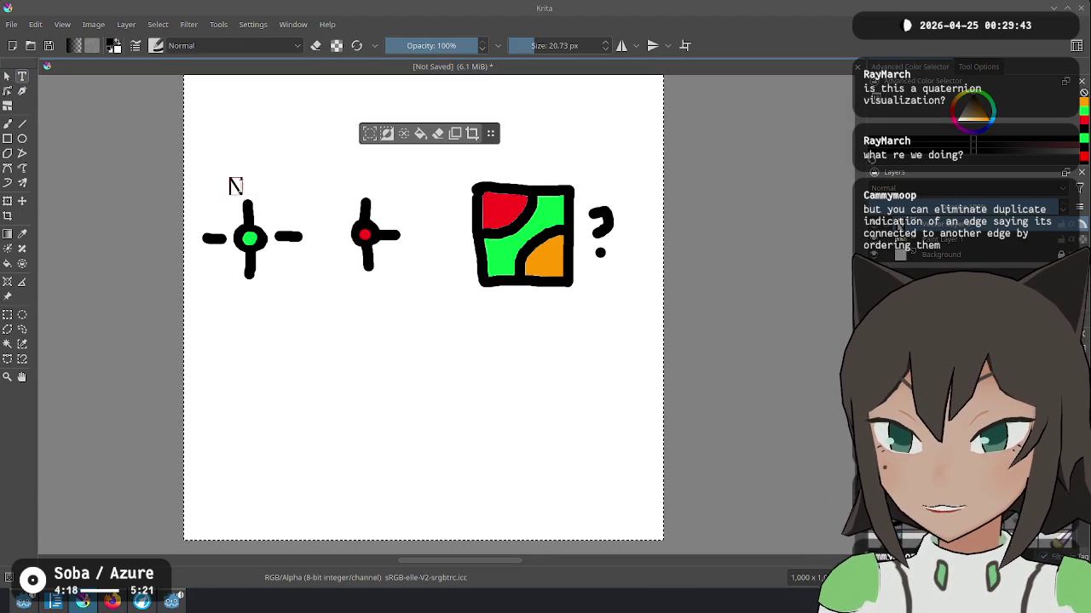
{"action": "left_click_drag", "start_coordinate": [270, 189], "coordinate": [285, 122]}
{"action": "key", "text": "Escape"}
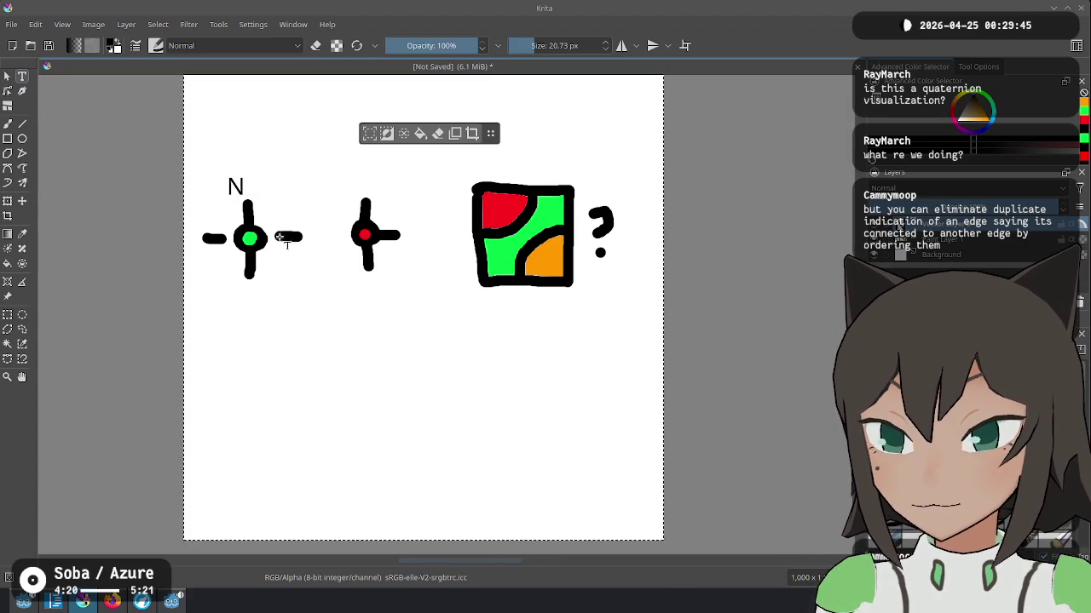
{"action": "left_click_drag", "start_coordinate": [323, 255], "coordinate": [318, 270]}
{"action": "type", "text": "E"}
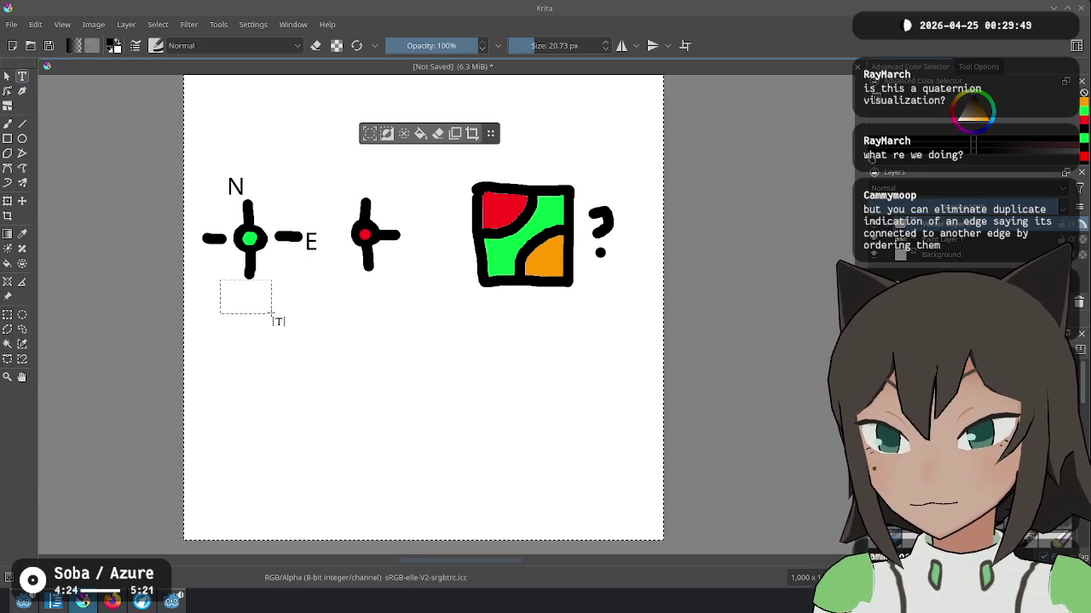
{"action": "left_click_drag", "start_coordinate": [273, 317], "coordinate": [273, 316]}
{"action": "type", "text": "S"}
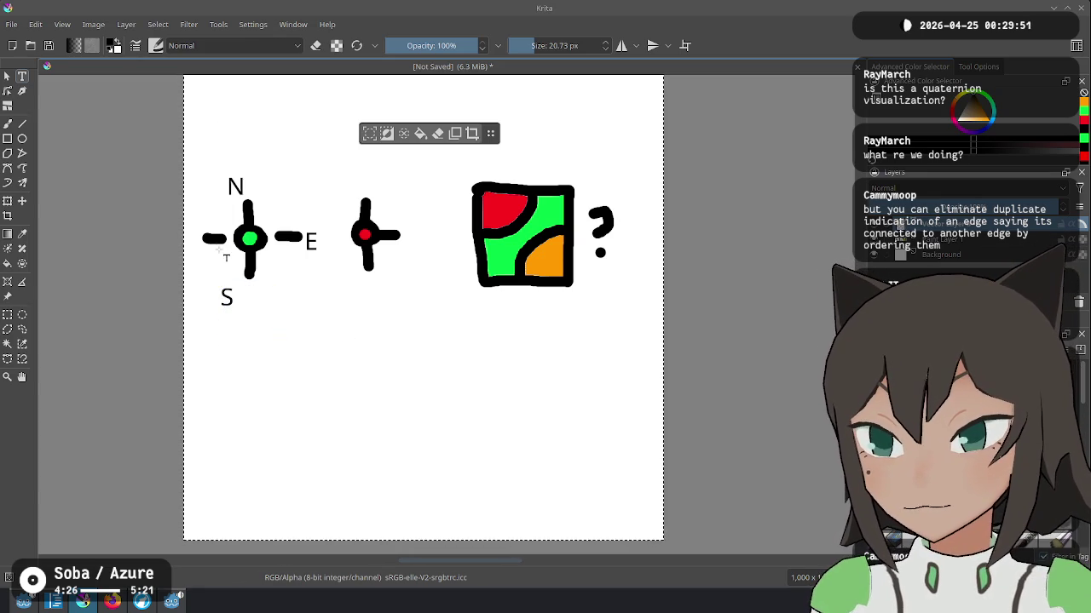
{"action": "left_click_drag", "start_coordinate": [226, 276], "coordinate": [226, 276]}
{"action": "type", "text": "W"}
{"action": "key", "text": "Escape"}
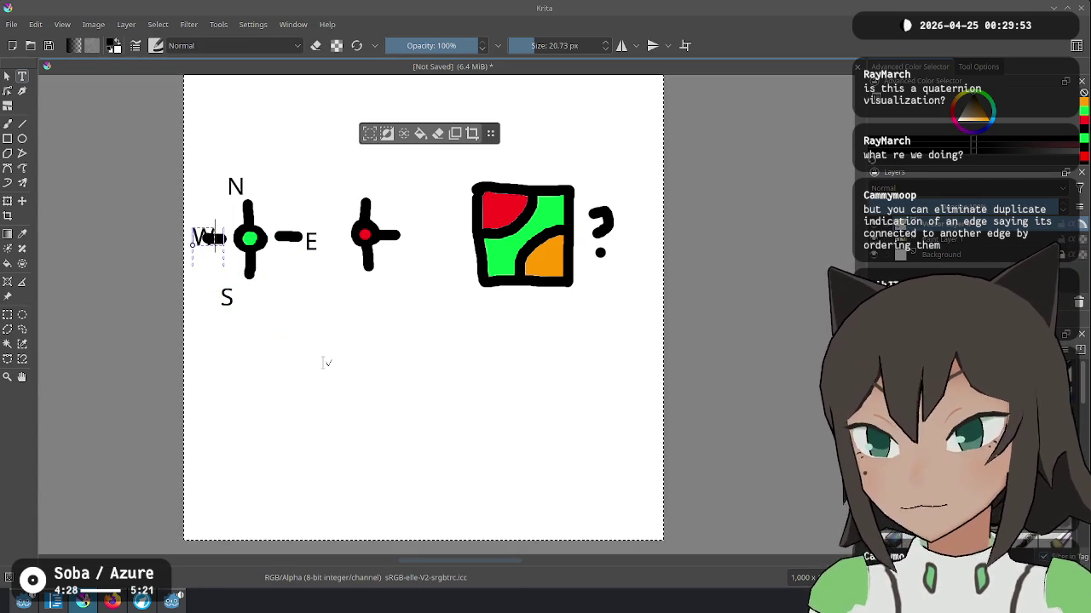
Step: Align the W, N and S labels neatly beside their arms of the cross
{"action": "left_click", "coordinate": [7, 76]}
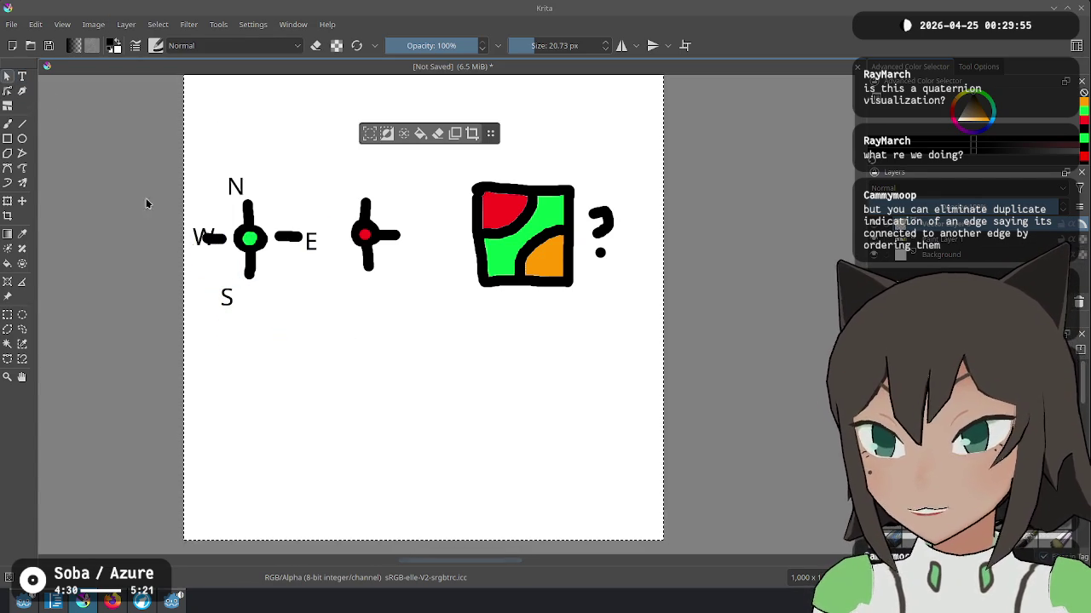
{"action": "left_click", "coordinate": [203, 237]}
{"action": "mouse_move", "coordinate": [202, 237]}
{"action": "left_mouse_down"}
{"action": "mouse_move", "coordinate": [203, 217]}
{"action": "mouse_move", "coordinate": [246, 192]}
{"action": "left_mouse_up"}
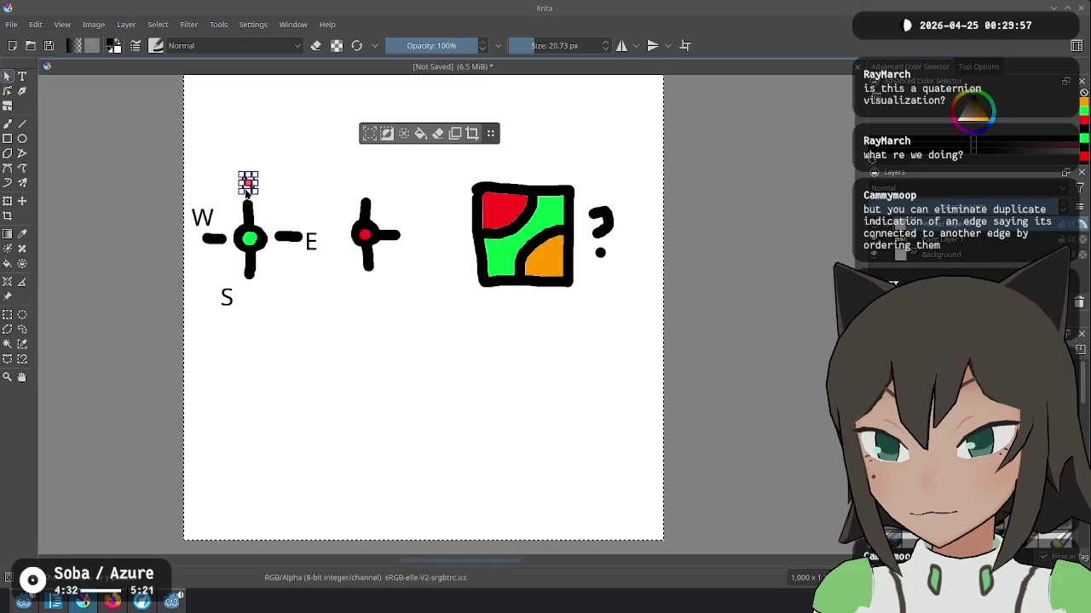
{"action": "left_click_drag", "start_coordinate": [311, 242], "coordinate": [312, 236]}
{"action": "left_click_drag", "start_coordinate": [227, 297], "coordinate": [251, 300]}
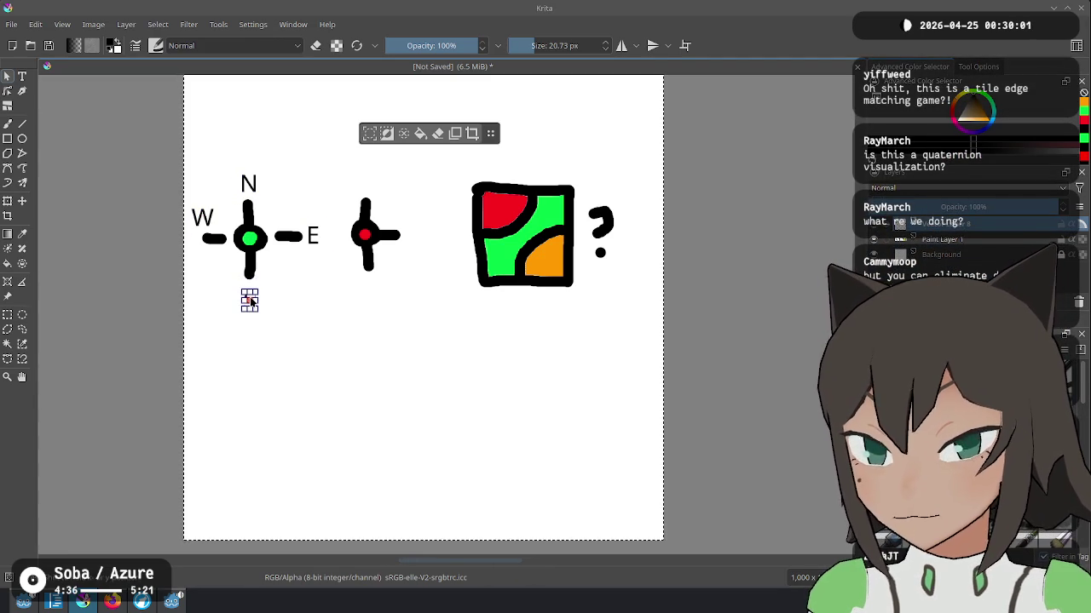
{"action": "left_click", "coordinate": [336, 329]}
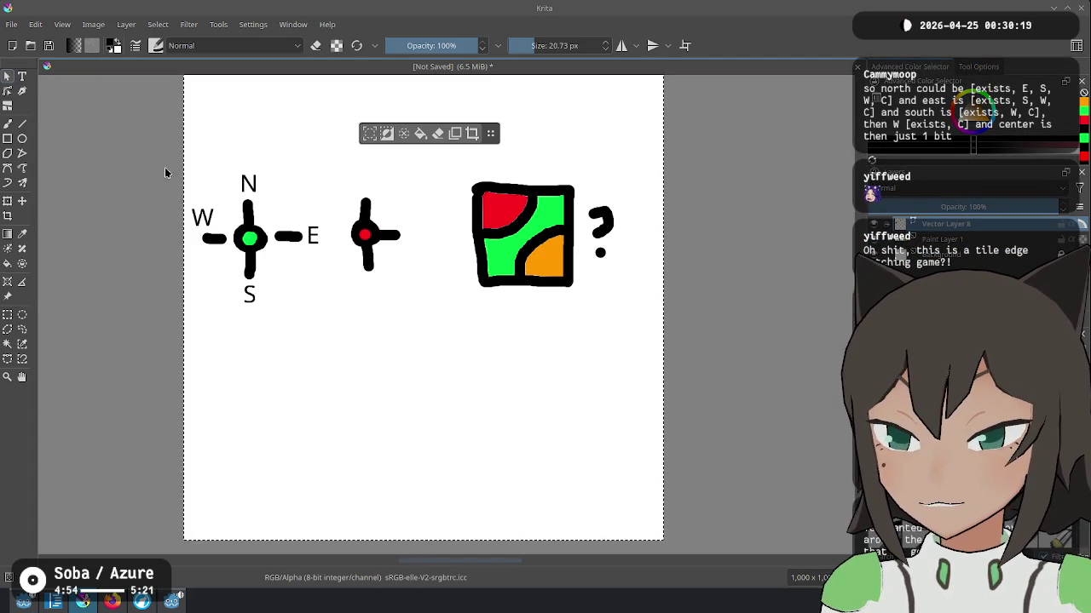
Step: Add a 'C' text label next to the left cross's green centre dot
{"action": "left_click", "coordinate": [23, 76]}
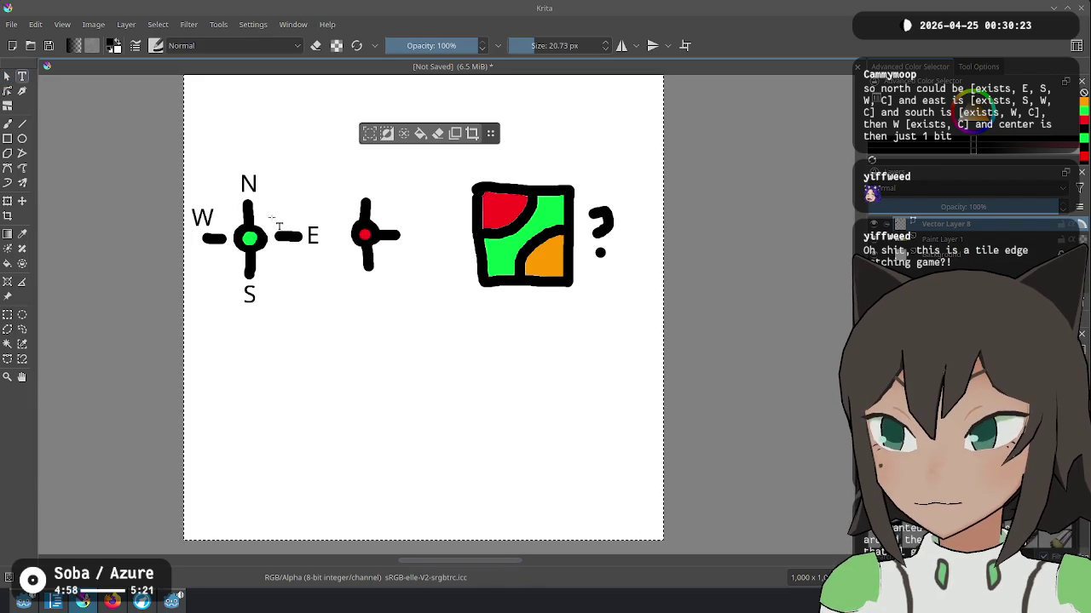
{"action": "left_click", "coordinate": [264, 213]}
{"action": "key", "text": "BackSpace"}
{"action": "type", "text": "C"}
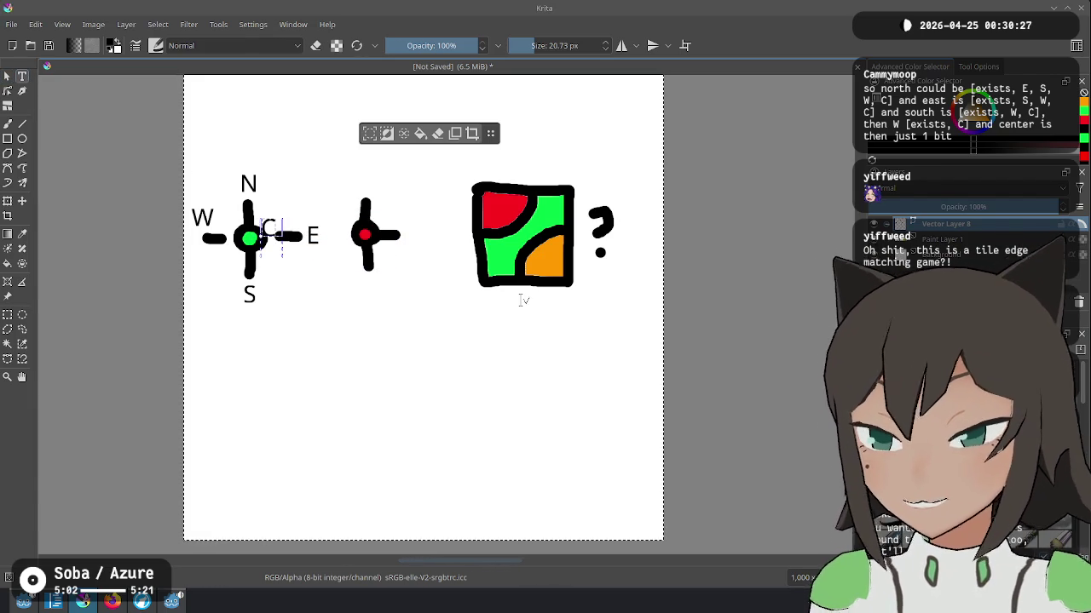
{"action": "left_click", "coordinate": [7, 81]}
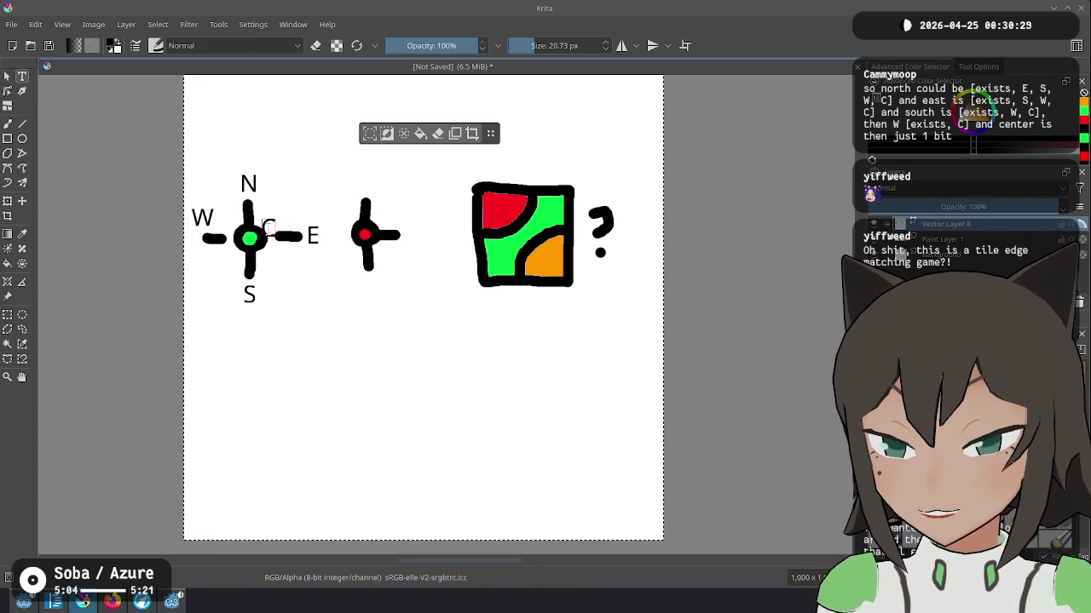
{"action": "left_click", "coordinate": [268, 228]}
{"action": "left_click", "coordinate": [10, 77]}
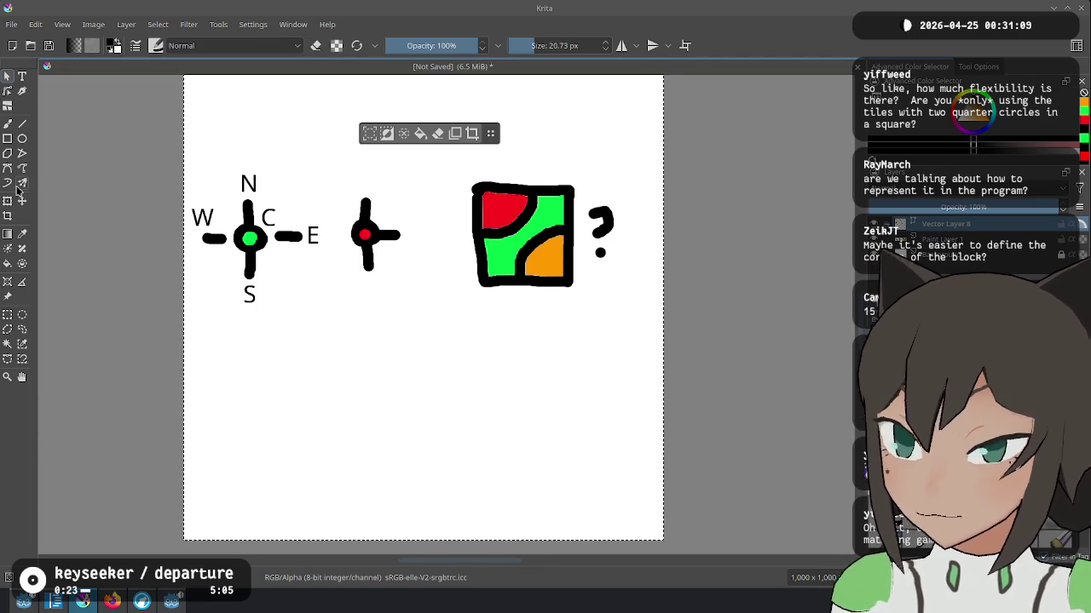
Step: Leave the C label above-right of the green dot and return to the Text tool
{"action": "left_click", "coordinate": [23, 80]}
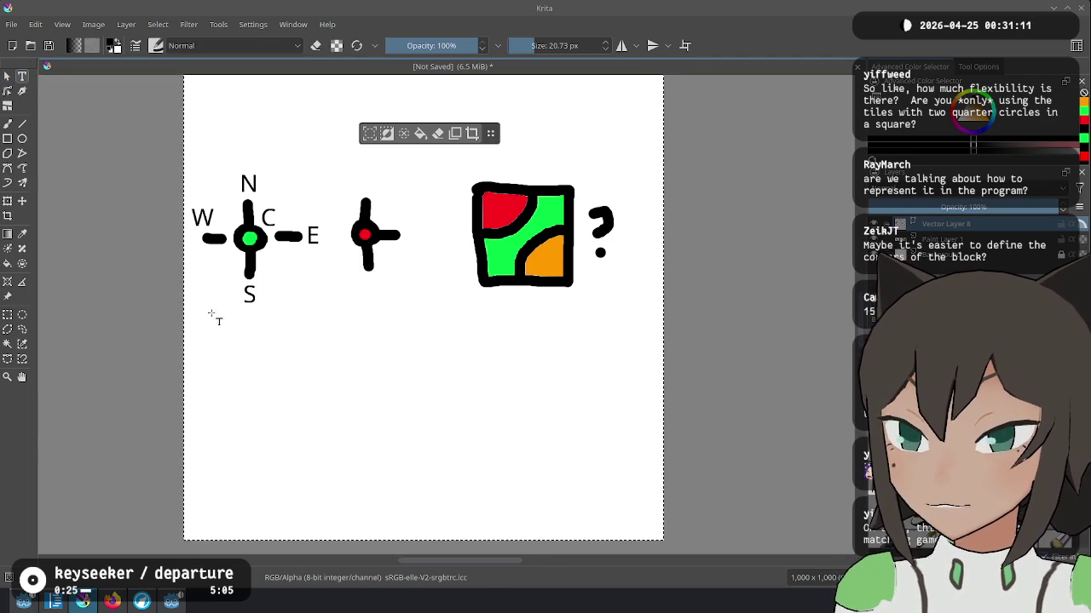
Step: Type 'NESWC, ESWC, SWC, WC, C' below the tiles, widening the box to keep one line
{"action": "left_click_drag", "start_coordinate": [220, 324], "coordinate": [497, 422]}
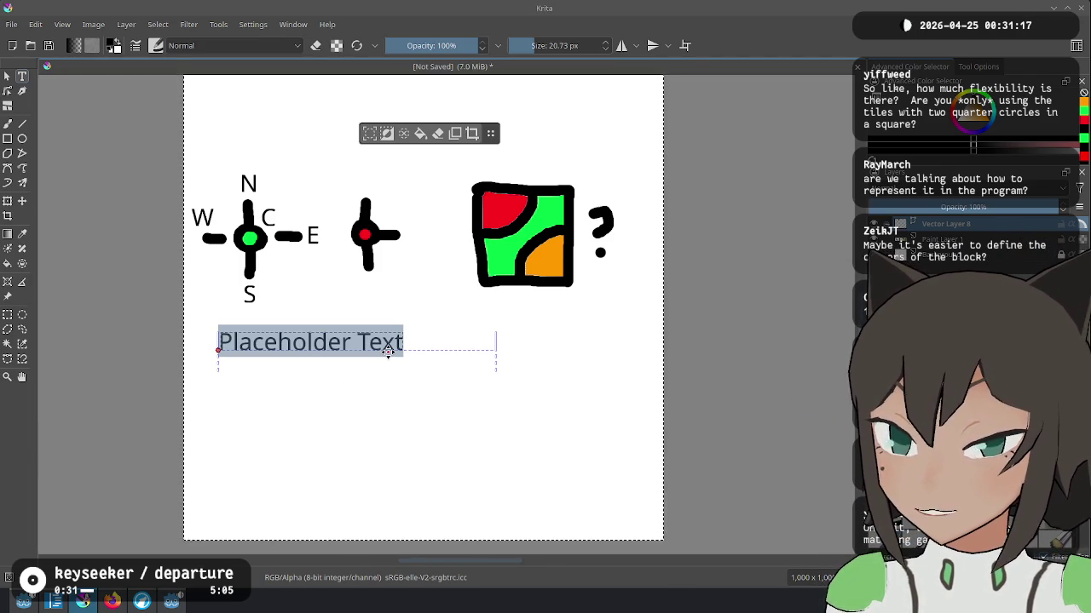
{"action": "type", "text": "NESWC"}
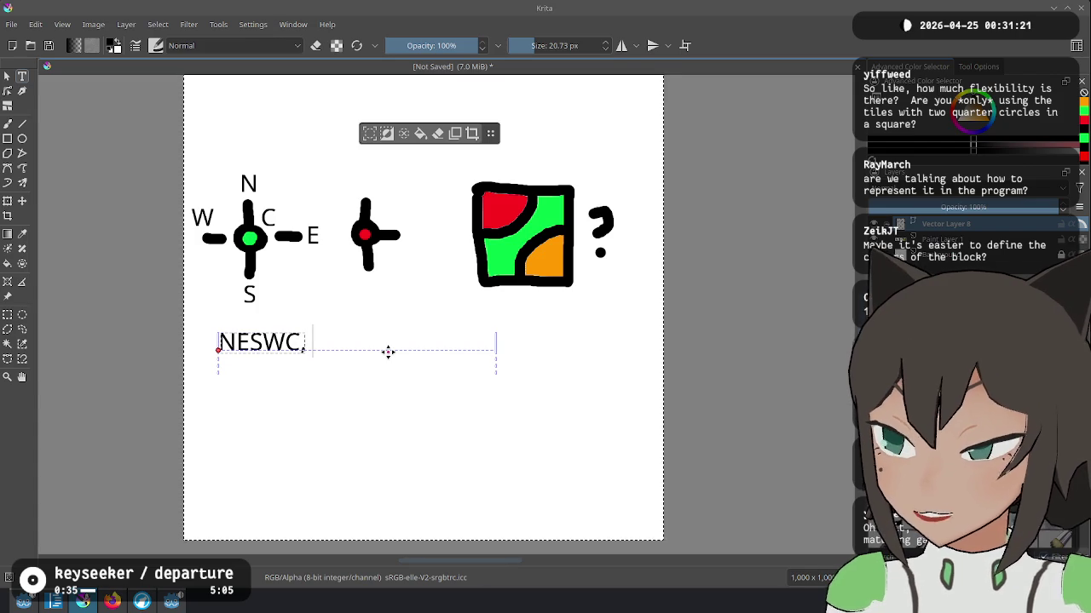
{"action": "type", "text": ", ESWC, S"}
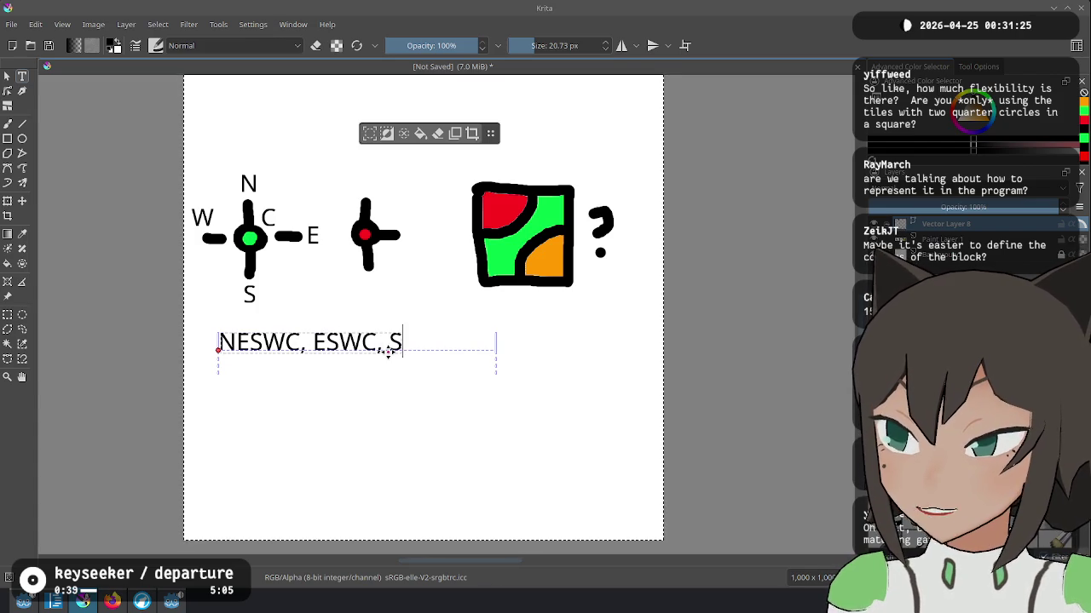
{"action": "type", "text": "WC, WC"}
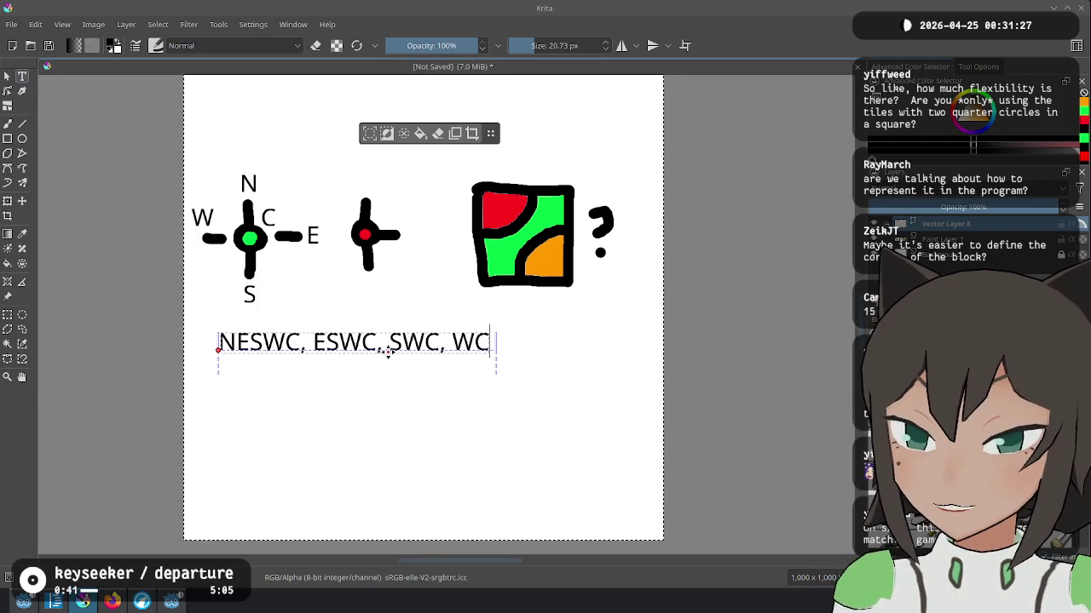
{"action": "type", "text": ", C"}
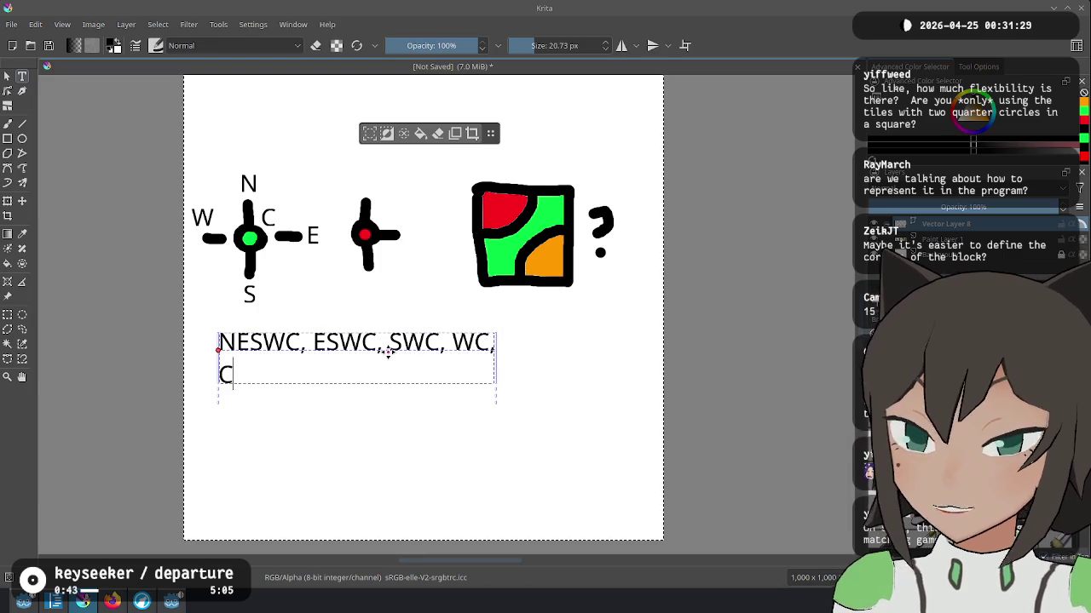
{"action": "left_click_drag", "start_coordinate": [492, 358], "coordinate": [536, 365]}
{"action": "left_click", "coordinate": [8, 78]}
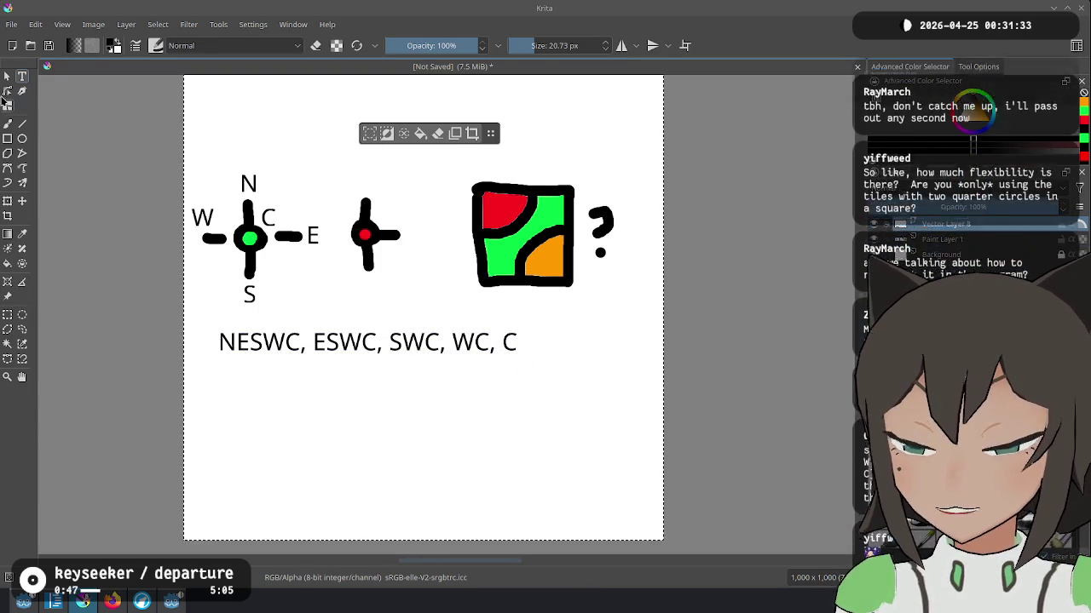
{"action": "left_click", "coordinate": [8, 124]}
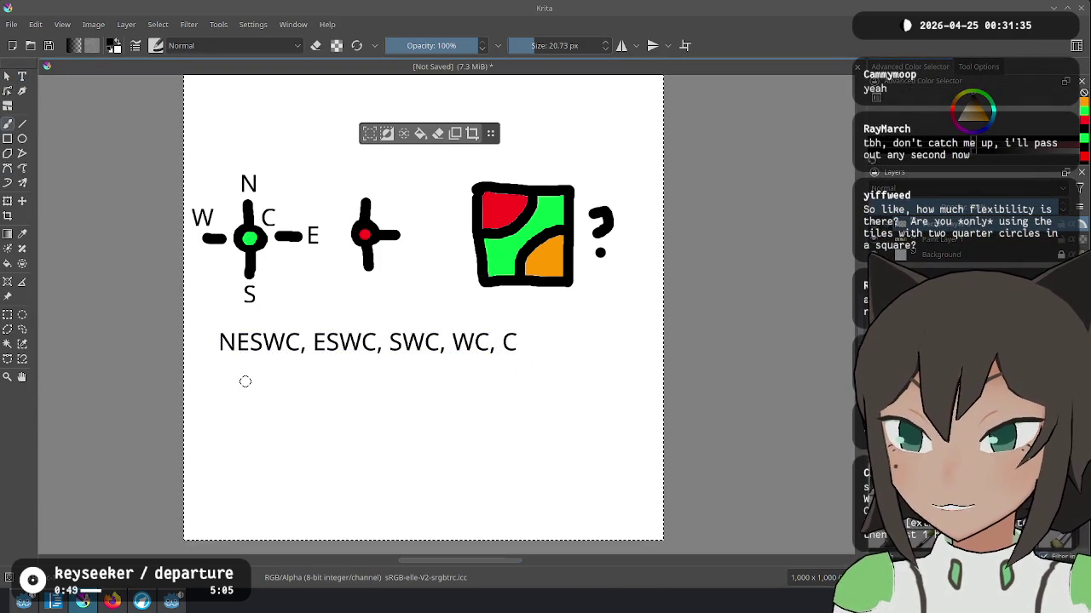
{"action": "left_click", "coordinate": [22, 75]}
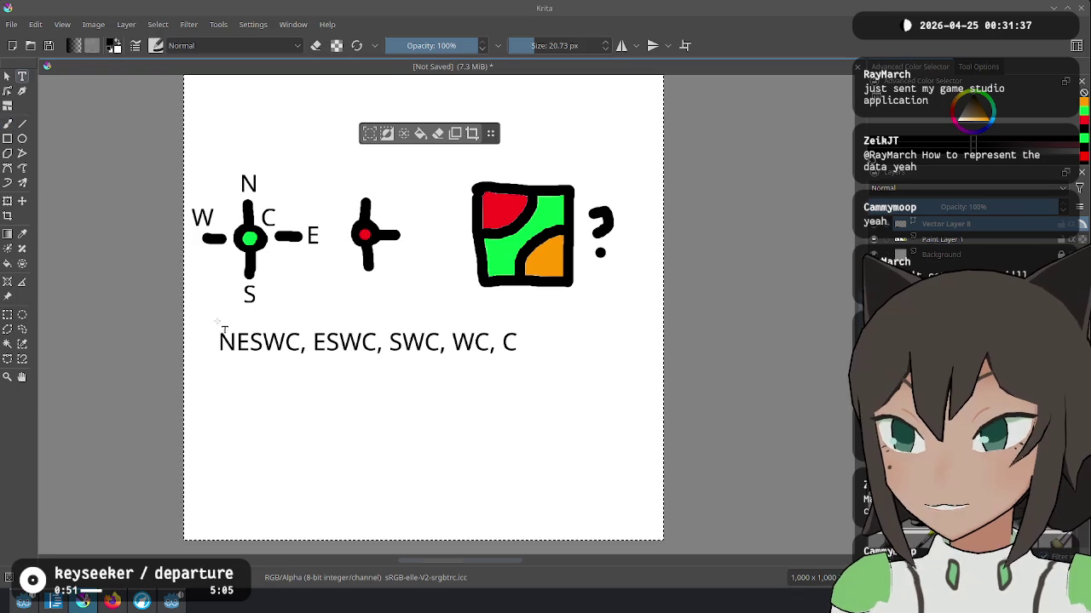
Step: Add a second 'Placeholder Text' box beneath the NESWC, ESWC, SWC, WC, C caption and reselect the caption
{"action": "left_click_drag", "start_coordinate": [538, 374], "coordinate": [536, 374]}
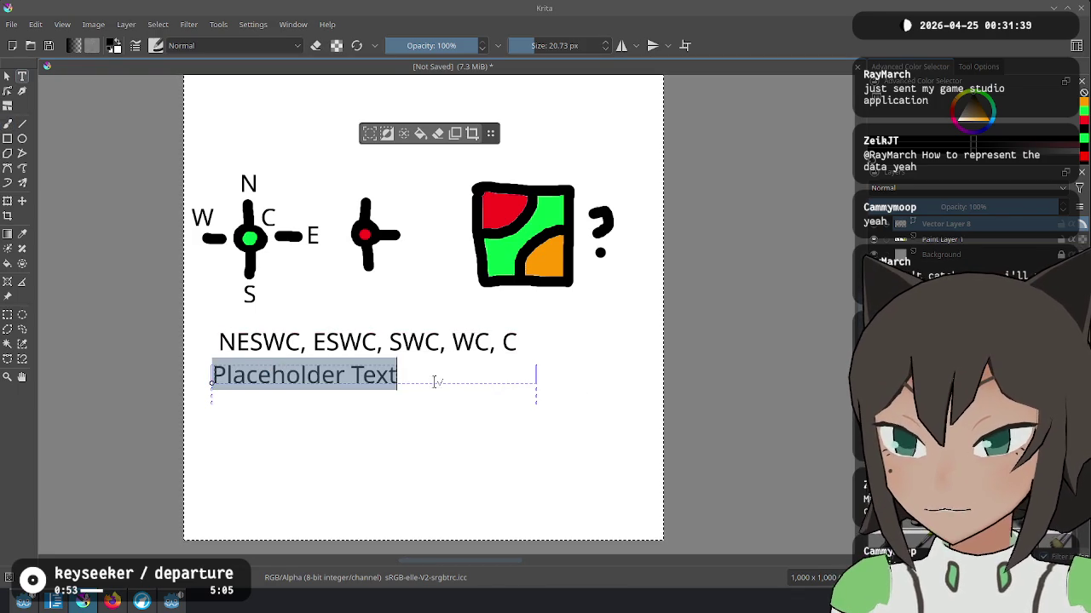
{"action": "key", "text": "Escape"}
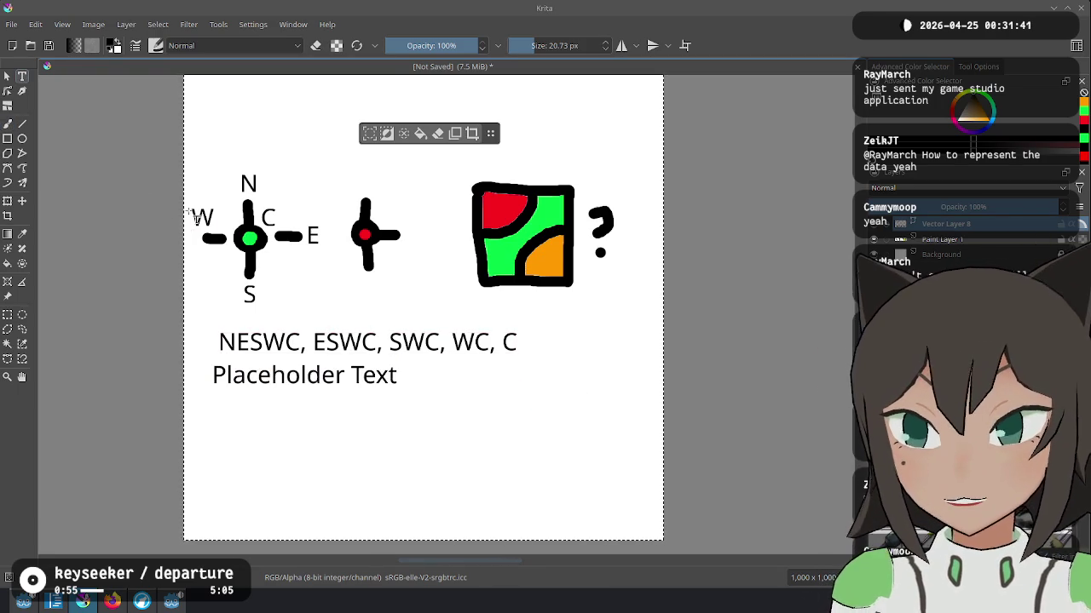
{"action": "left_click", "coordinate": [6, 76]}
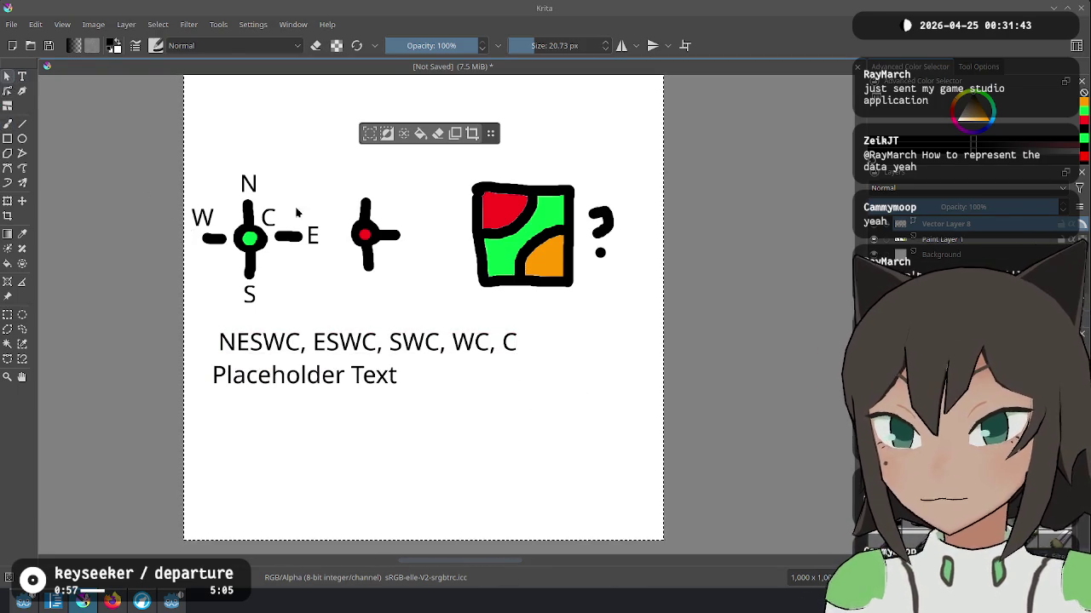
{"action": "left_click", "coordinate": [443, 345]}
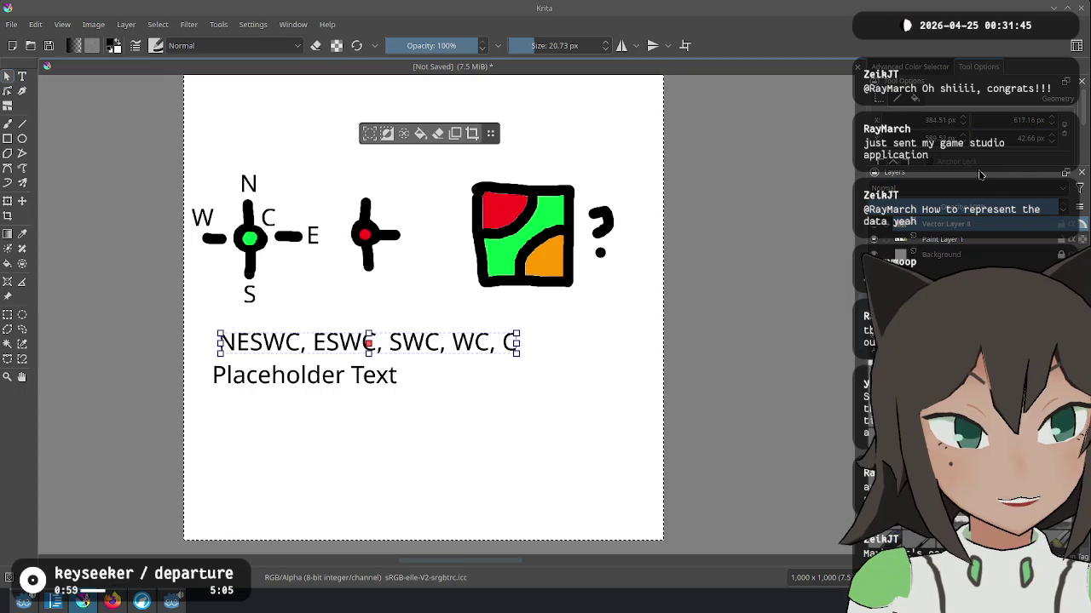
{"action": "scroll", "coordinate": [1027, 138], "scroll_direction": "down", "scroll_amount": 4}
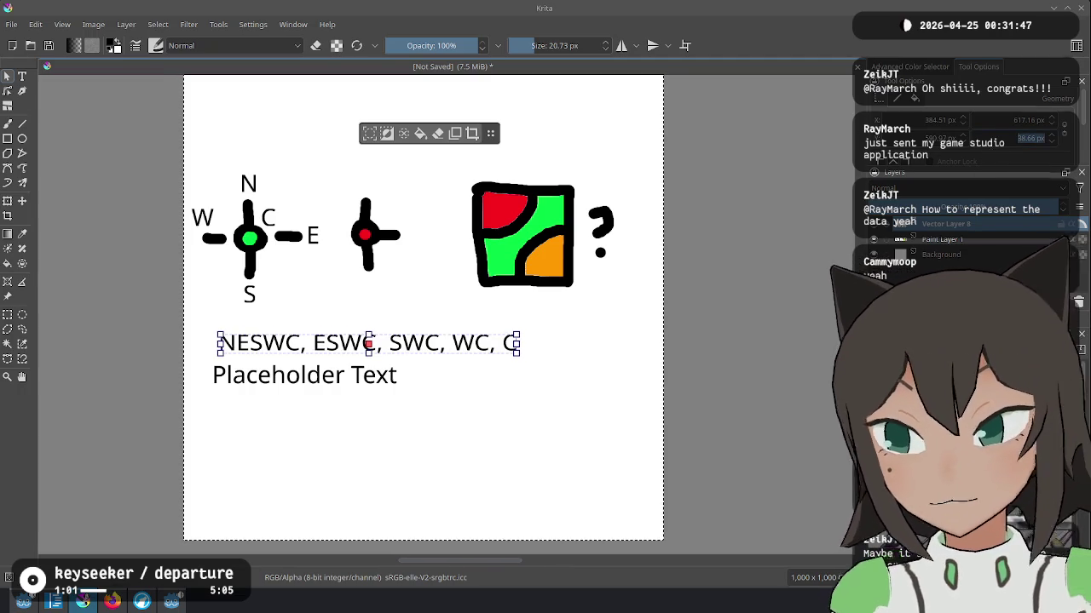
Step: In the Text Properties docker, set the caption's font family to monospace
{"action": "key", "text": "t"}
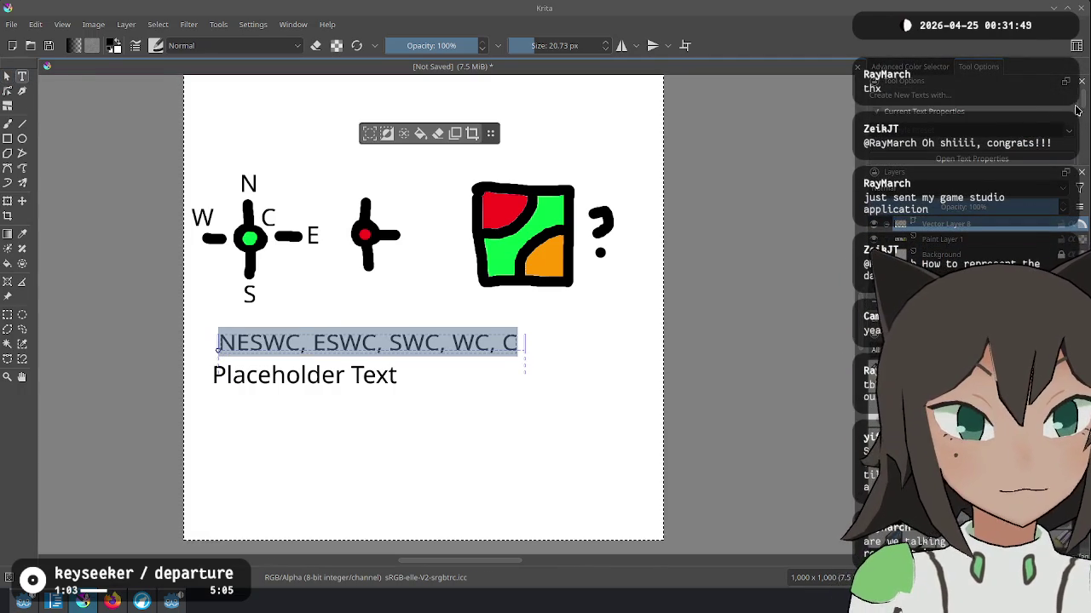
{"action": "scroll", "coordinate": [1019, 152], "scroll_direction": "down", "scroll_amount": 1}
{"action": "scroll", "coordinate": [1014, 155], "scroll_direction": "down", "scroll_amount": 2}
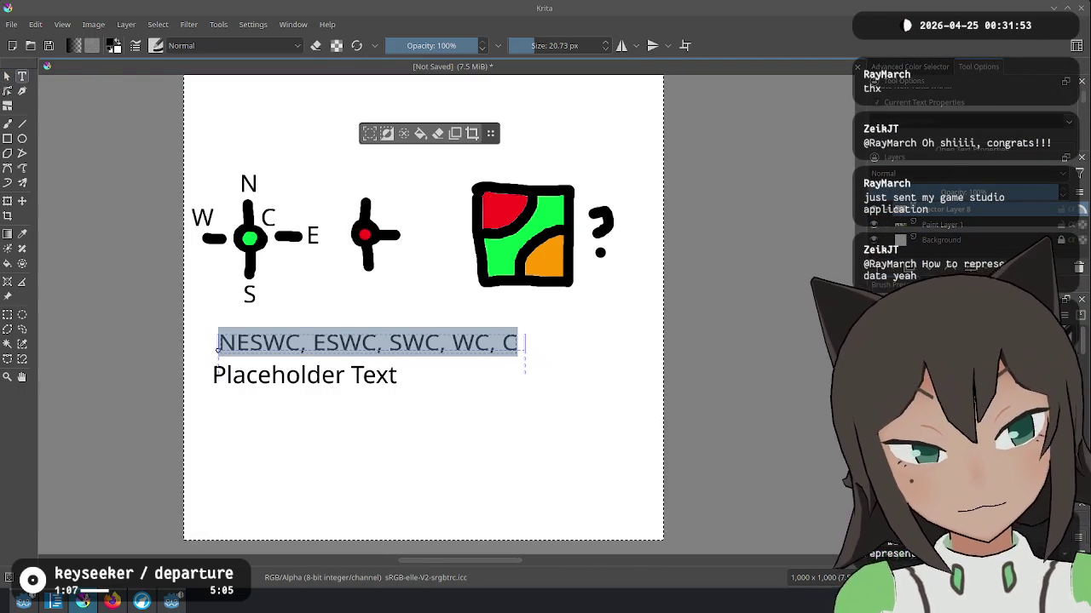
{"action": "left_click", "coordinate": [958, 150]}
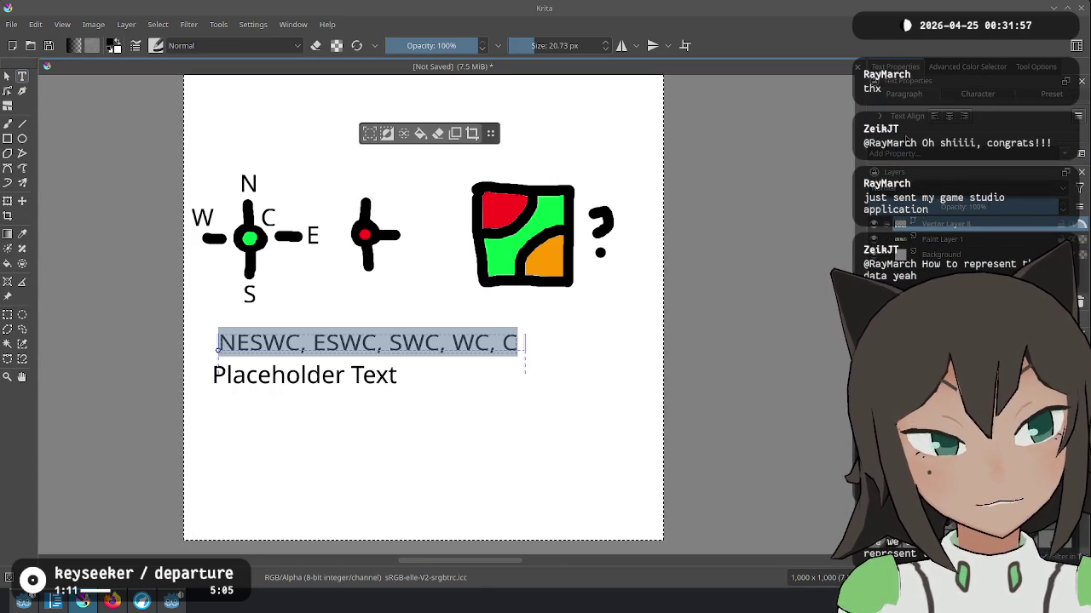
{"action": "scroll", "coordinate": [979, 127], "scroll_direction": "up", "scroll_amount": 2}
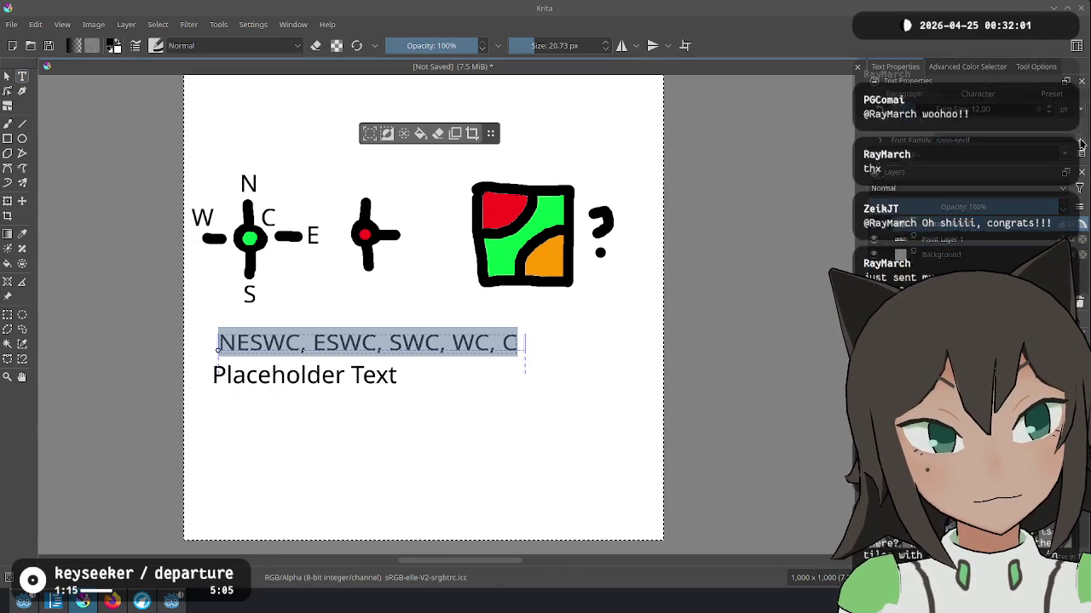
{"action": "scroll", "coordinate": [1071, 128], "scroll_direction": "down", "scroll_amount": 2}
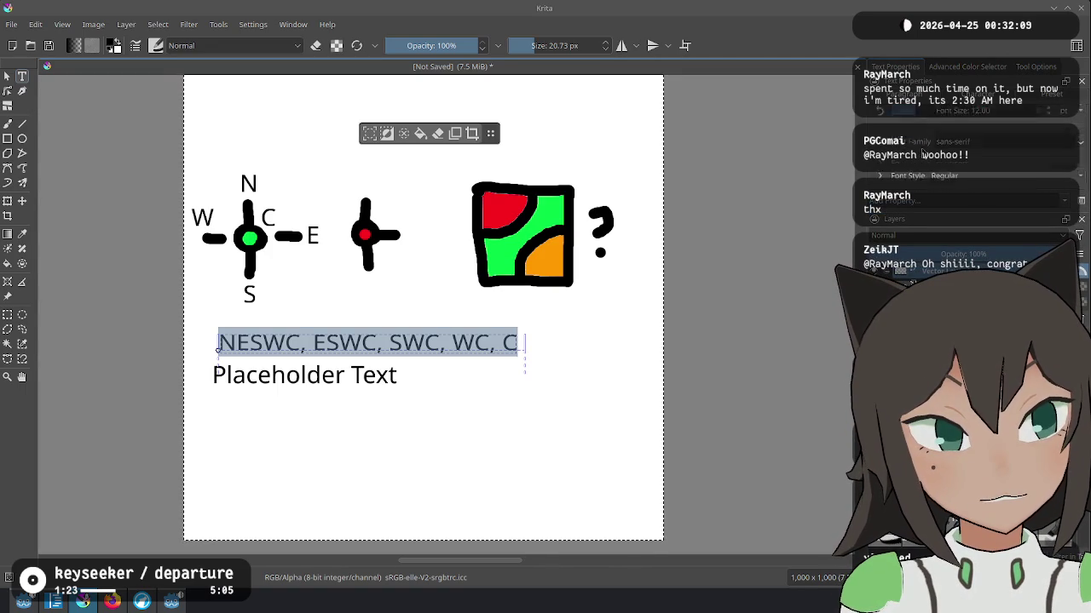
{"action": "left_click", "coordinate": [1080, 127]}
{"action": "left_click", "coordinate": [1066, 161]}
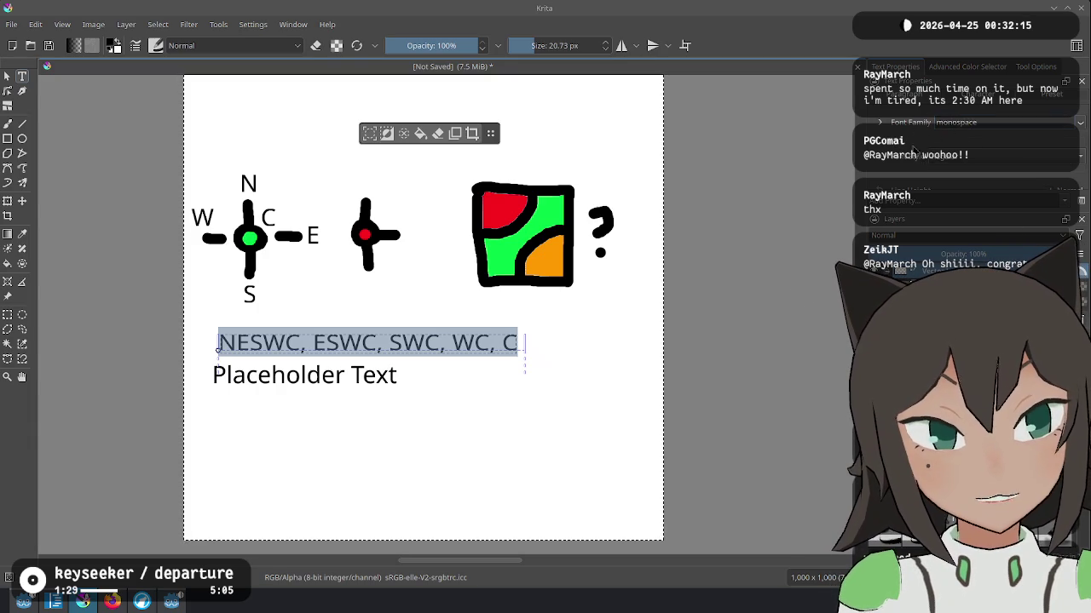
{"action": "scroll", "coordinate": [937, 128], "scroll_direction": "up", "scroll_amount": 2}
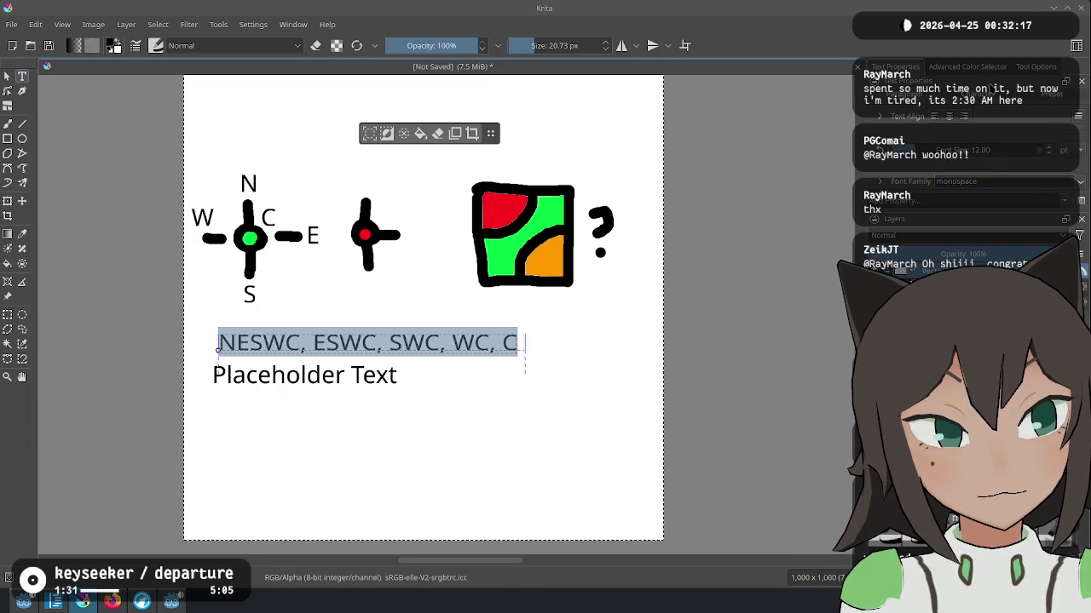
{"action": "left_click", "coordinate": [1029, 99]}
{"action": "left_click", "coordinate": [918, 100]}
Step: Select the whole caption line and open the font family list to change it
{"action": "left_click", "coordinate": [458, 378]}
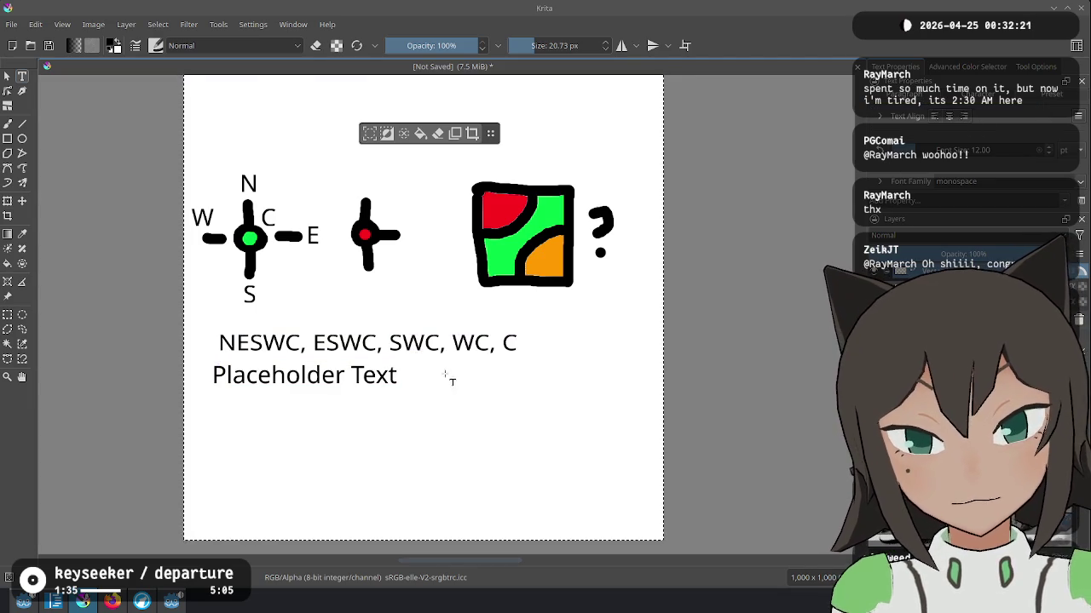
{"action": "left_click", "coordinate": [402, 342]}
{"action": "key", "text": "ctrl+a"}
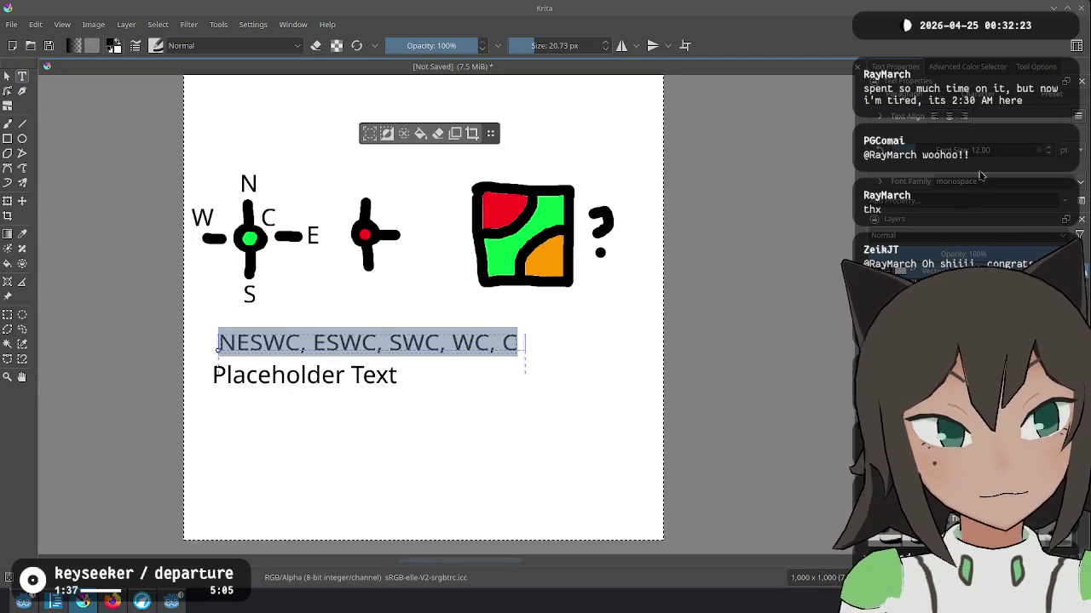
{"action": "left_click", "coordinate": [997, 184]}
{"action": "left_click", "coordinate": [1082, 186]}
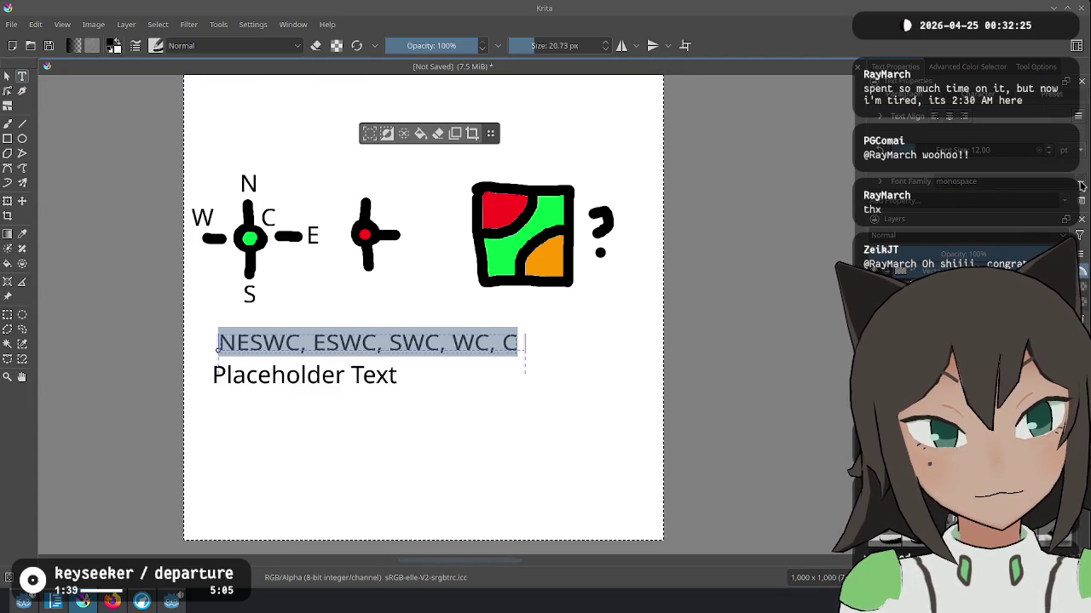
{"action": "scroll", "coordinate": [1023, 162], "scroll_direction": "down", "scroll_amount": 3}
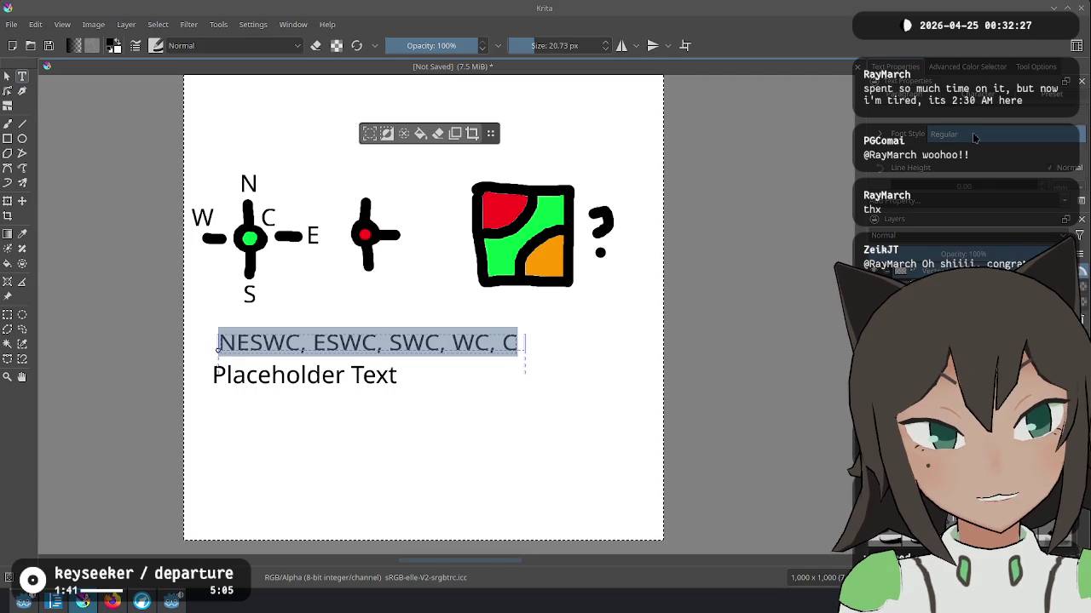
Step: Place another Placeholder Text object lower on the sheet and bring the ideas.md editor forward
{"action": "left_click", "coordinate": [321, 428]}
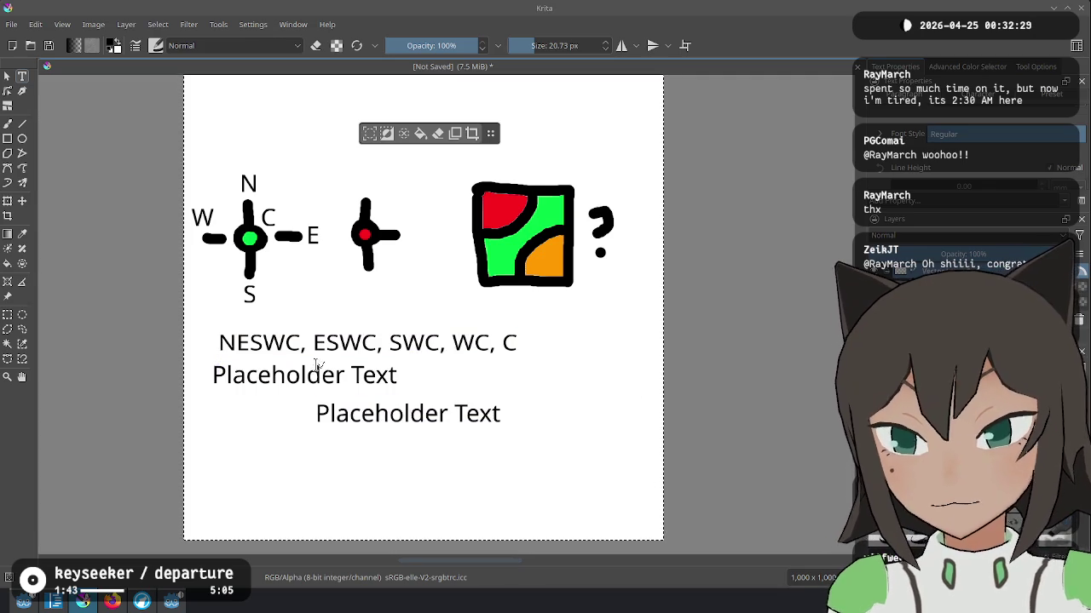
{"action": "left_click", "coordinate": [317, 415]}
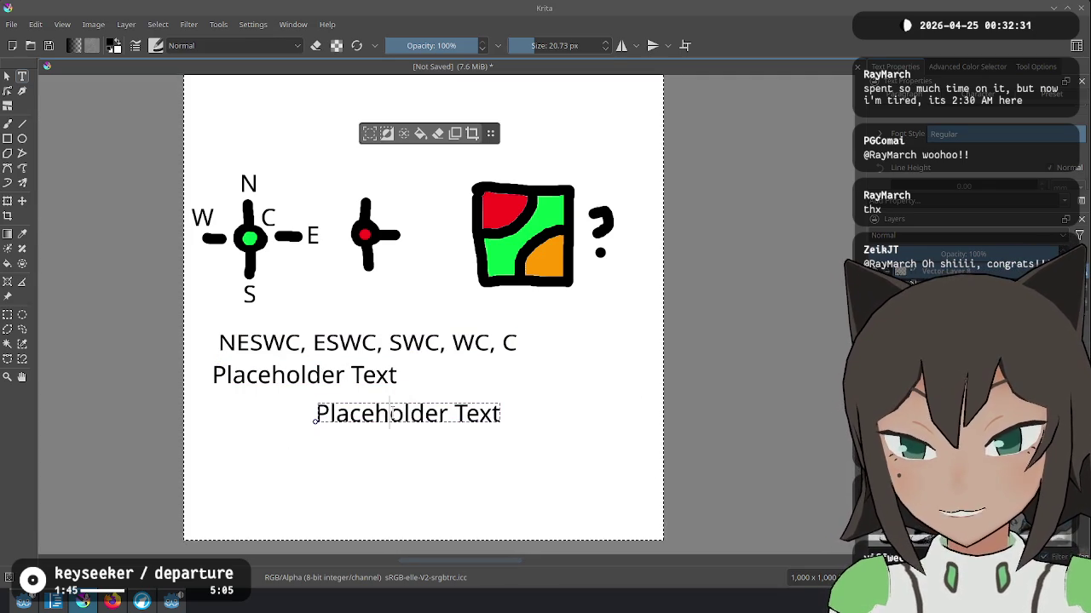
{"action": "key", "text": "Escape"}
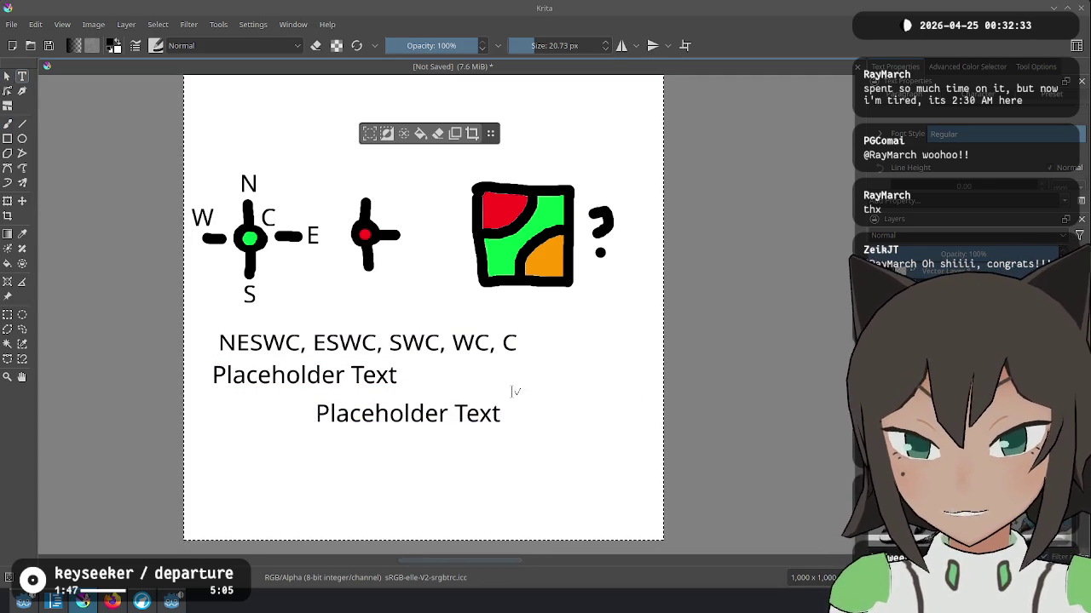
{"action": "key", "text": "alt+Tab"}
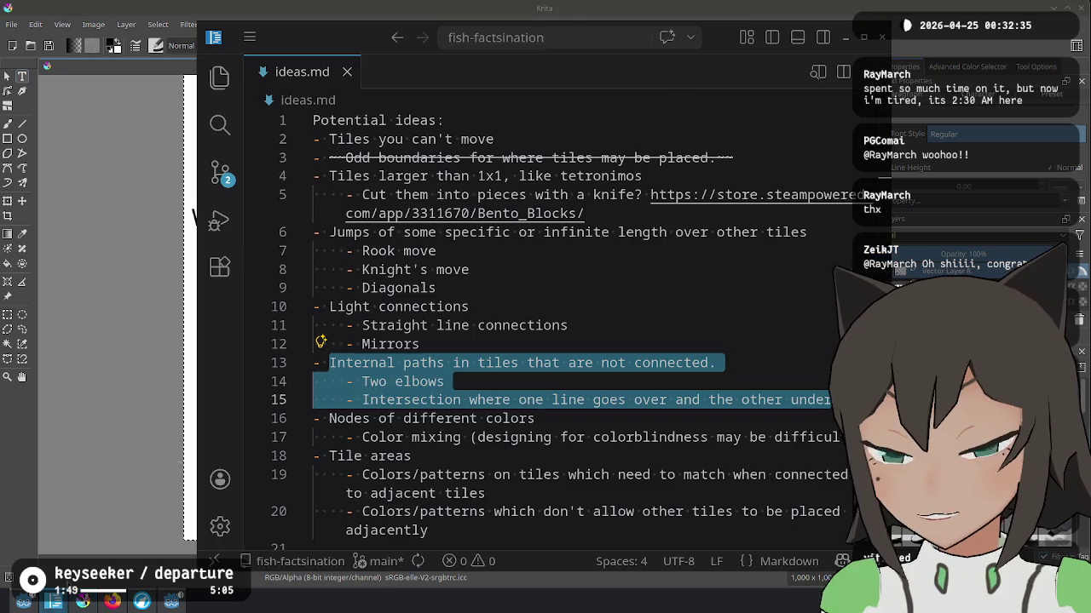
Step: Create a new note with the header 'NESWC ESWC SWC WC C' and a row of zeros below
{"action": "key", "text": "ctrl+n"}
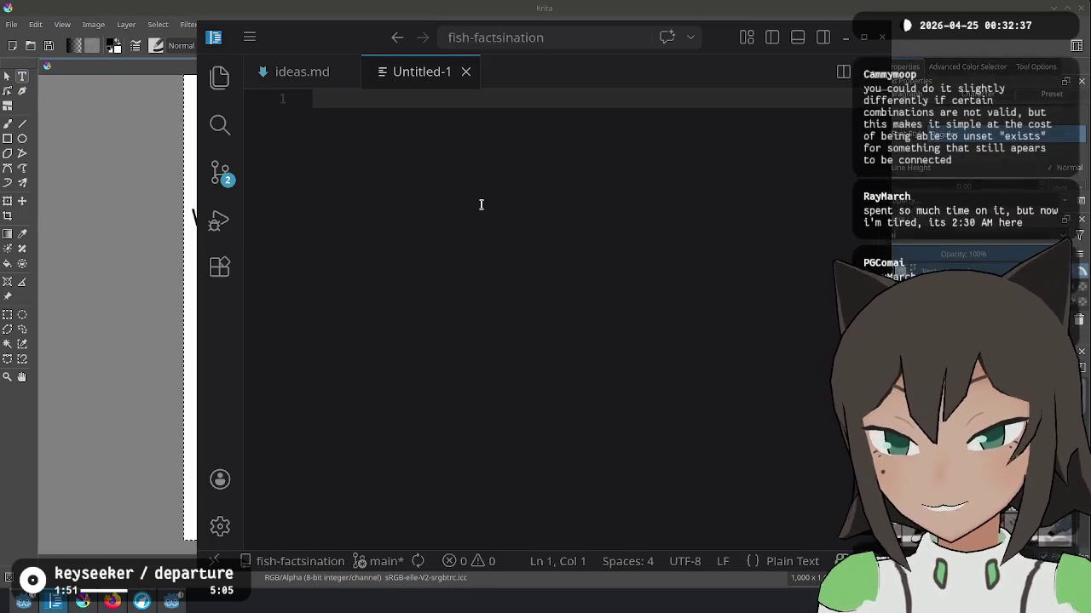
{"action": "mouse_move", "coordinate": [403, 196]}
{"action": "left_mouse_down"}
{"action": "mouse_move", "coordinate": [704, 278]}
{"action": "mouse_move", "coordinate": [743, 378]}
{"action": "left_mouse_up"}
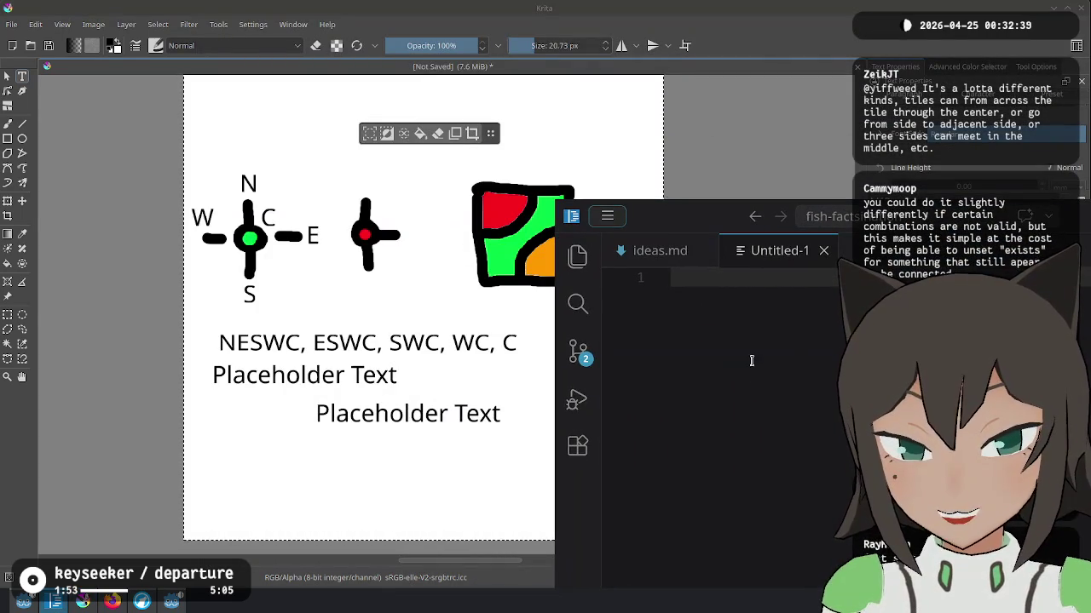
{"action": "type", "text": "NESWC ESWC SWC WC C"}
{"action": "key", "text": "Return"}
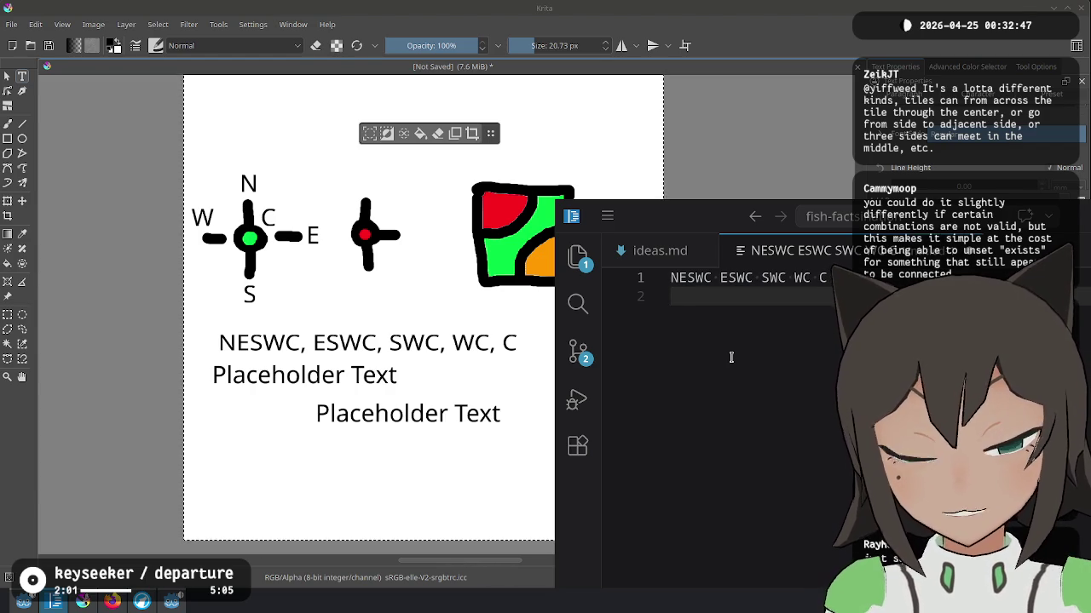
{"action": "type", "text": "00 0000 000 00 0"}
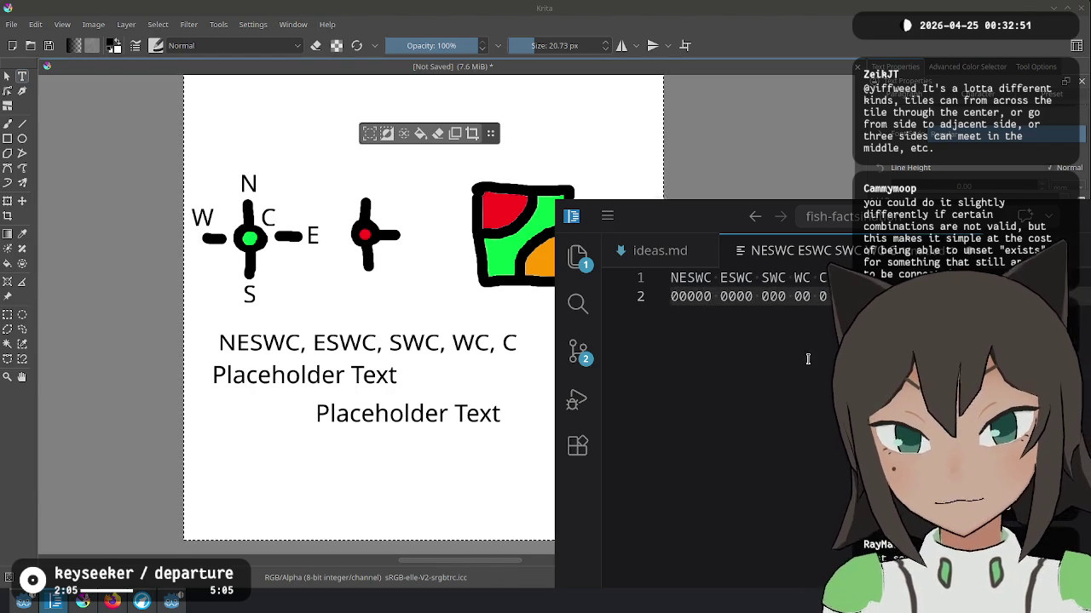
Step: Enlarge the editor, add blank lines below the rows, and begin line 4 with a 1
{"action": "key", "text": "super+Up"}
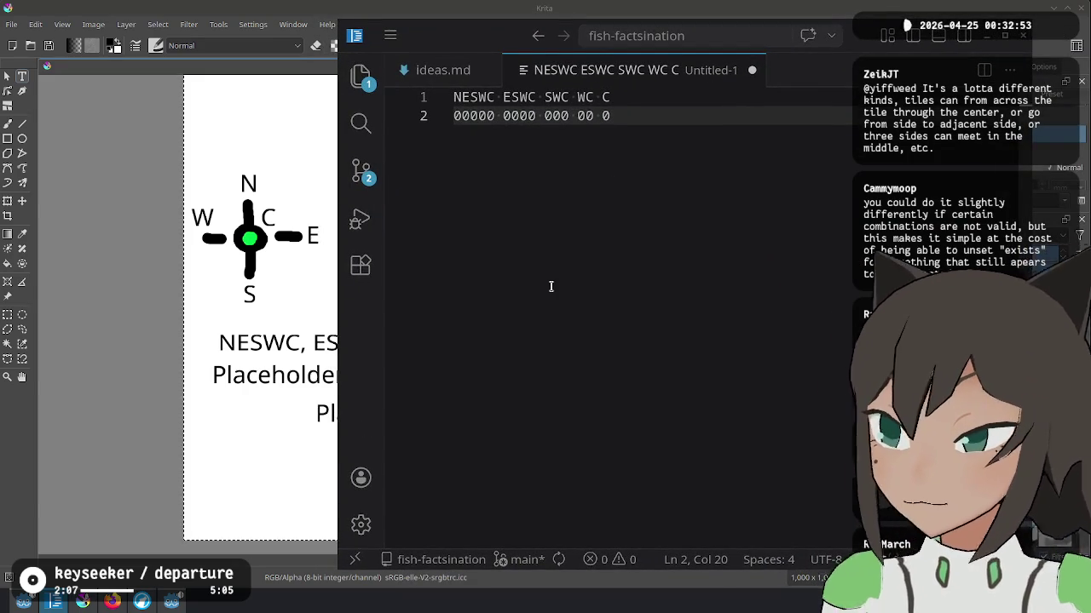
{"action": "key", "text": "Return"}
{"action": "key", "text": "Return"}
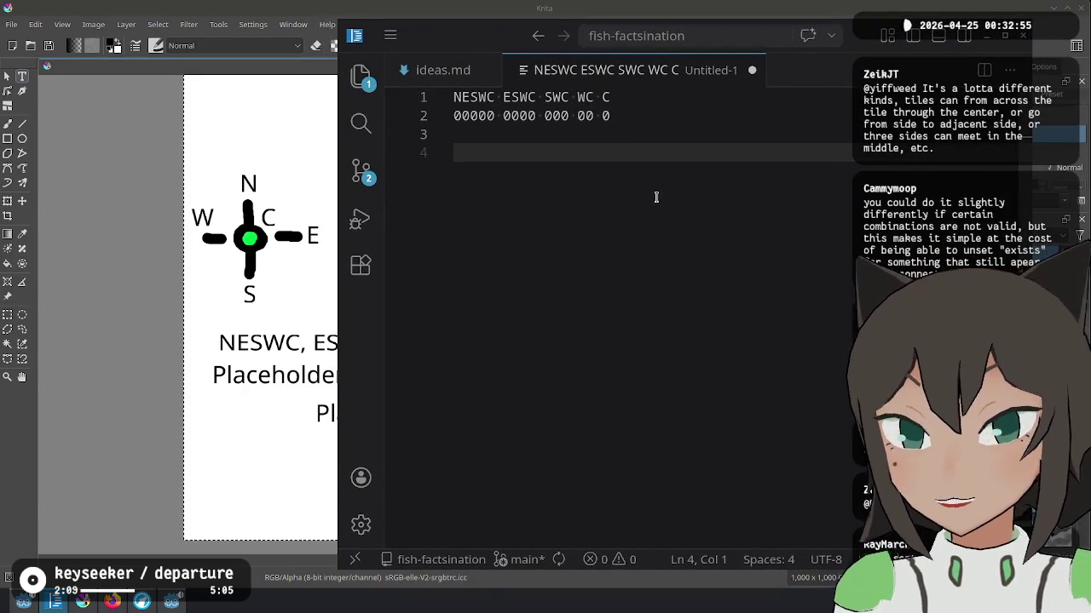
{"action": "left_click_drag", "start_coordinate": [648, 113], "coordinate": [454, 86]}
{"action": "left_click", "coordinate": [604, 221]}
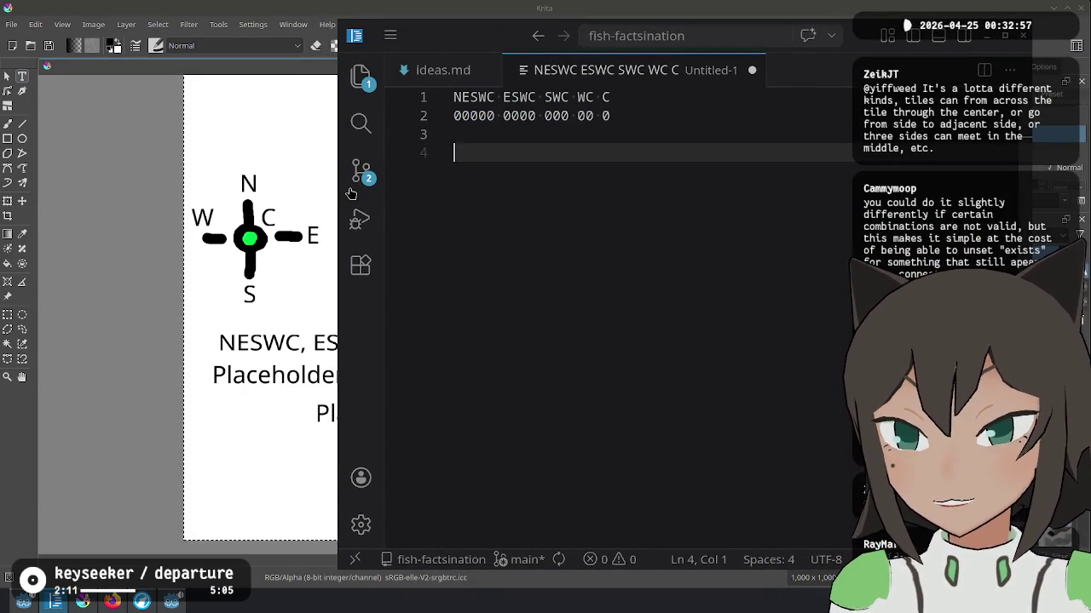
{"action": "key", "text": "super+Down"}
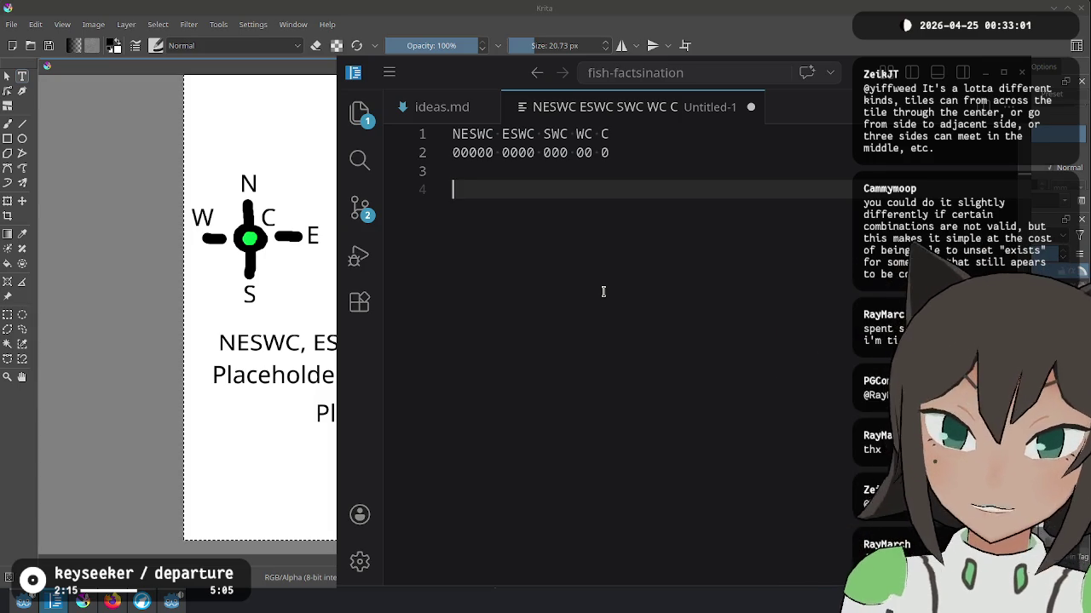
{"action": "type", "text": "1"}
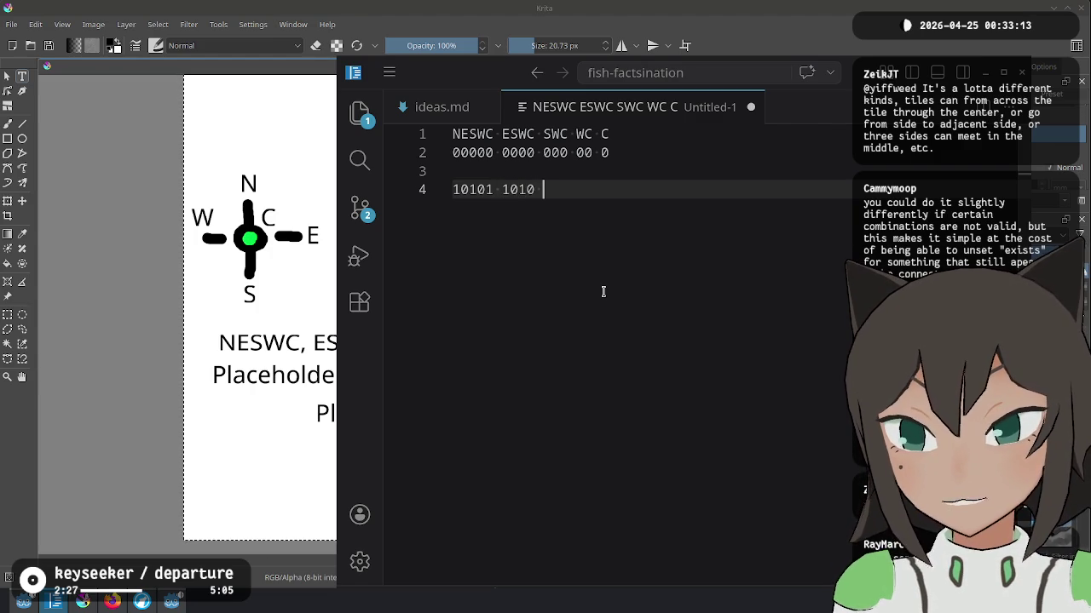
{"action": "type", "text": "010"}
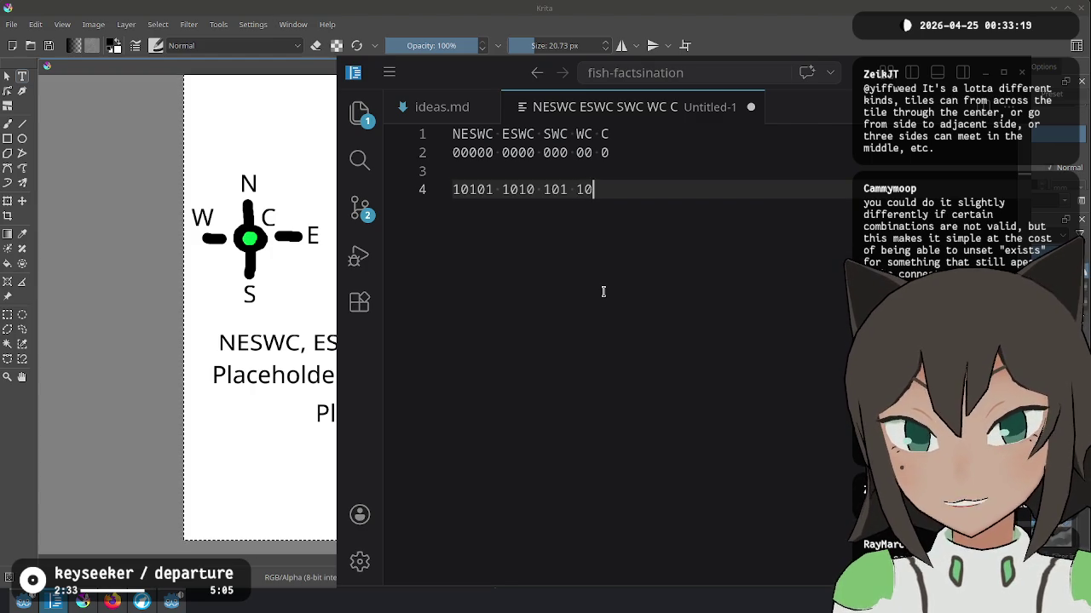
{"action": "type", "text": "1"}
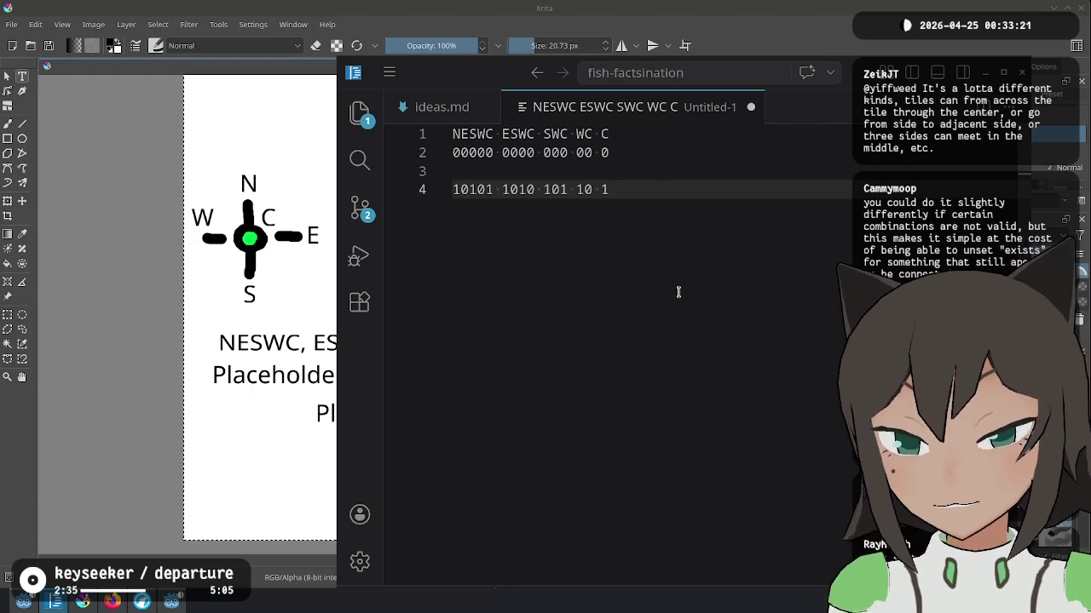
{"action": "key", "text": "shift+Left"}
{"action": "key", "text": "shift+Left"}
{"action": "key", "text": "shift+Home"}
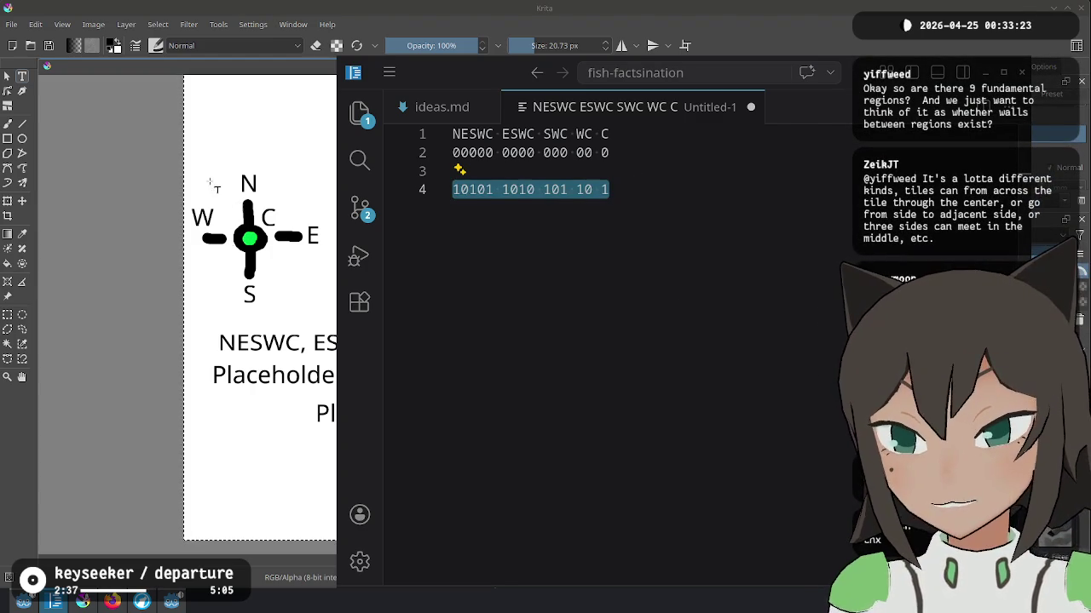
{"action": "left_click", "coordinate": [645, 341]}
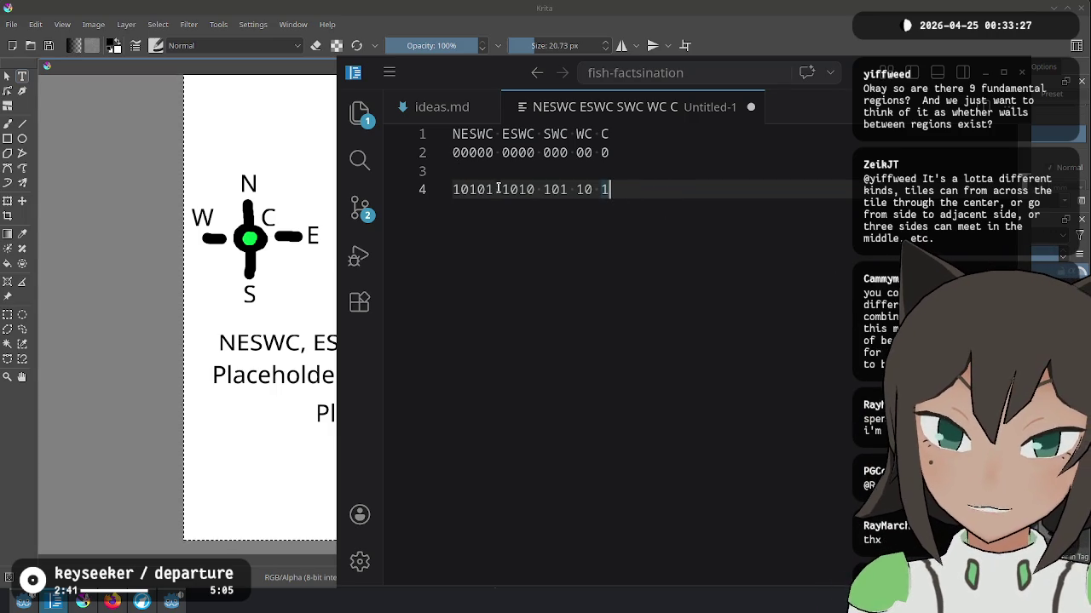
{"action": "double_click", "coordinate": [555, 189]}
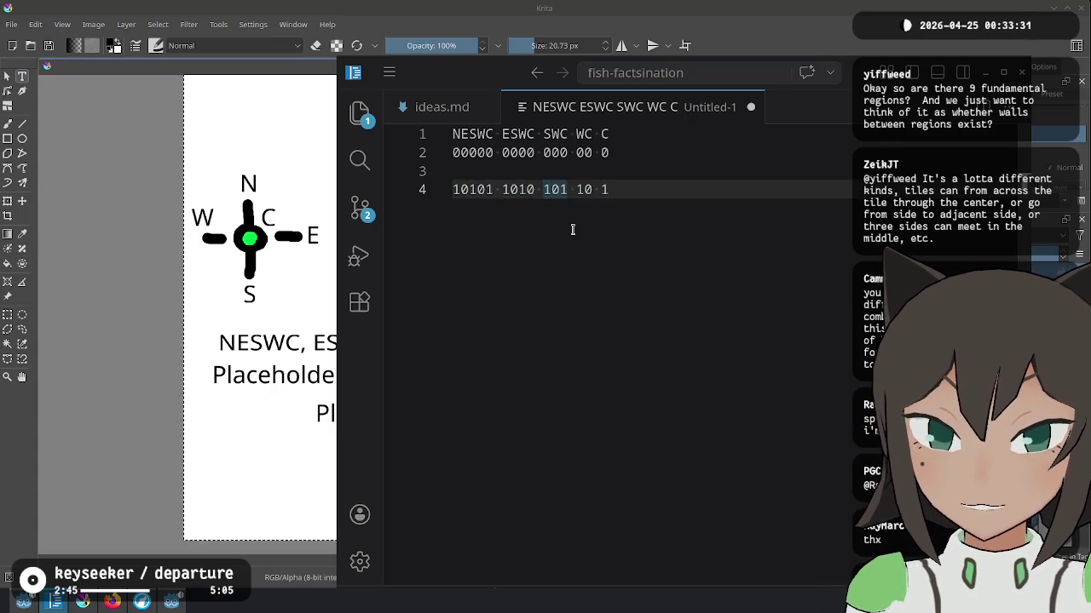
{"action": "type", "text": "100"}
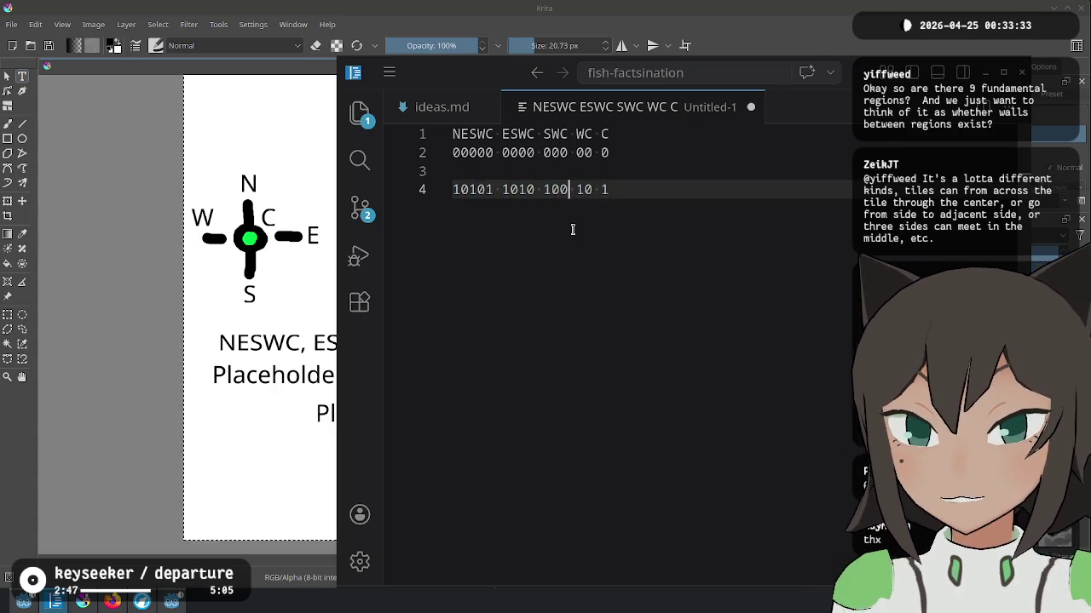
{"action": "left_click", "coordinate": [532, 189]}
{"action": "double_click", "coordinate": [556, 190]}
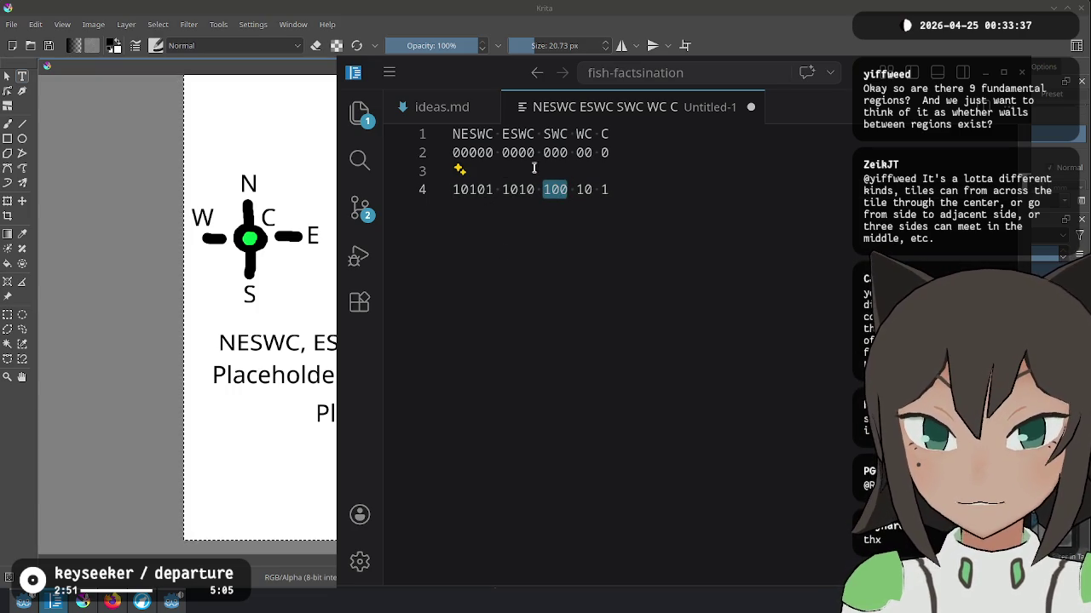
{"action": "left_click_drag", "start_coordinate": [491, 189], "coordinate": [452, 189]}
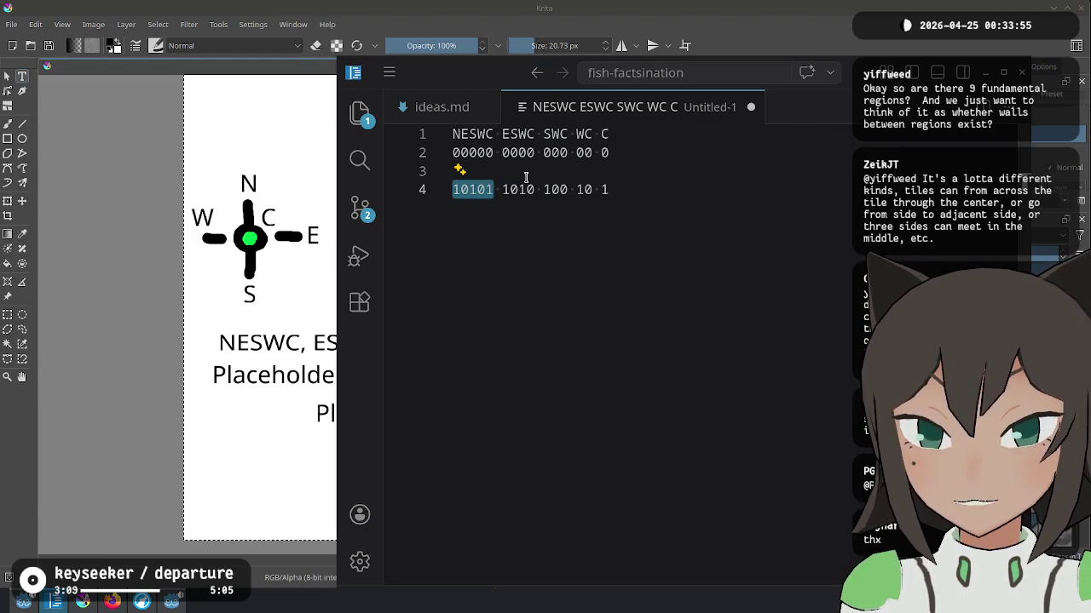
{"action": "double_click", "coordinate": [564, 189]}
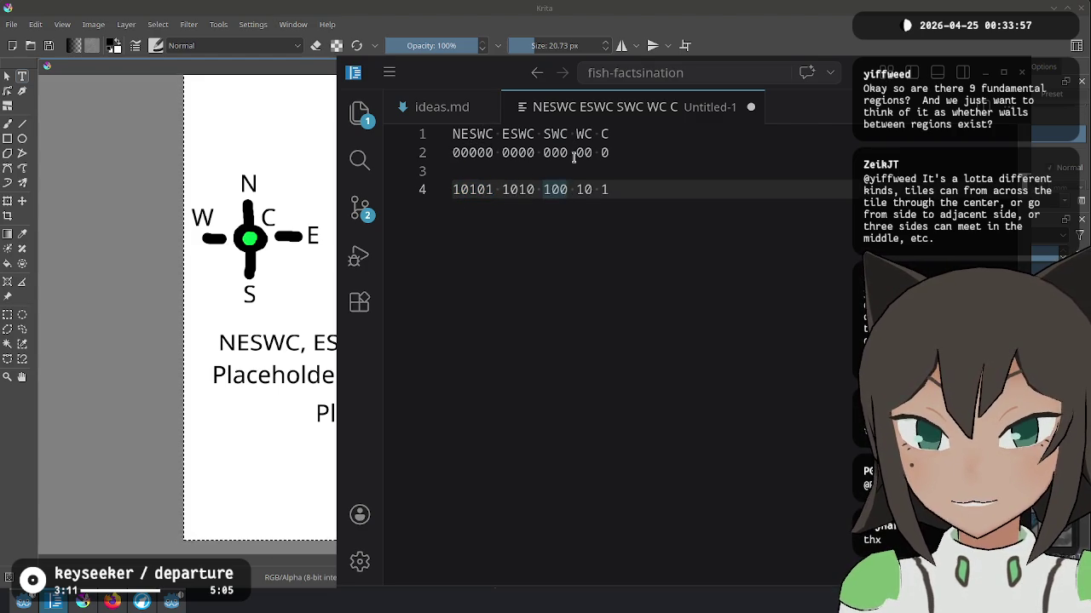
{"action": "type", "text": "101"}
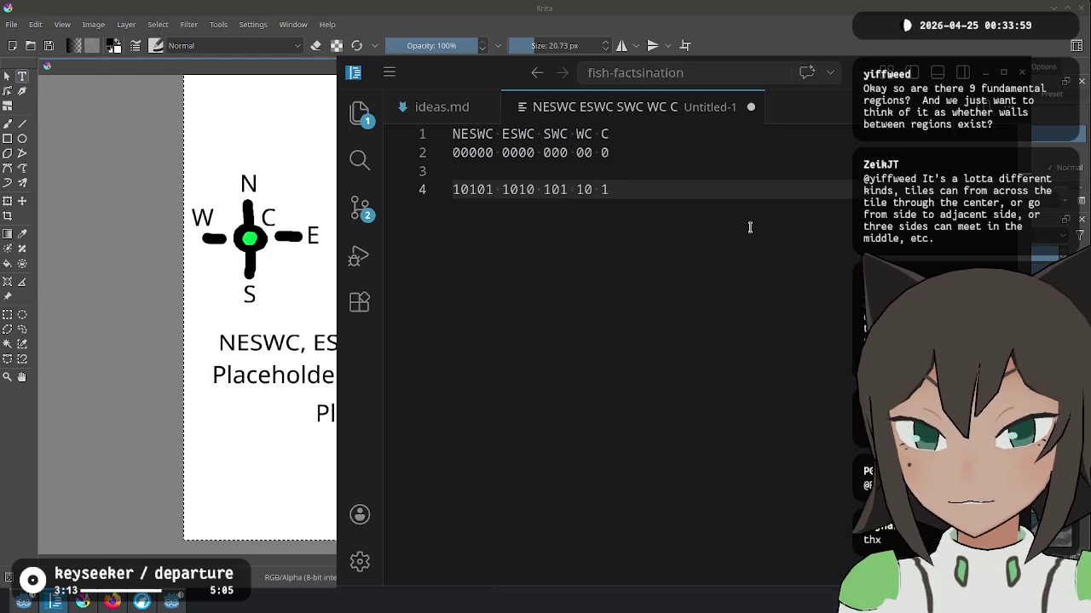
{"action": "key", "text": "BackSpace"}
{"action": "type", "text": "0"}
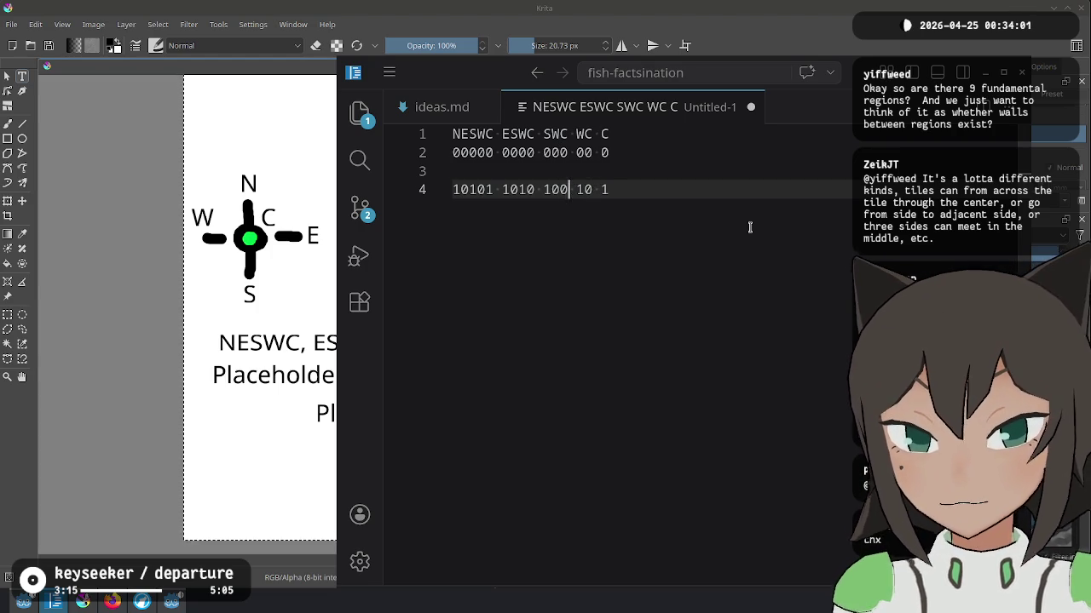
{"action": "key", "text": "shift+alt+Down"}
{"action": "key", "text": "BackSpace"}
{"action": "type", "text": "1"}
{"action": "key", "text": "End"}
{"action": "key", "text": "Return"}
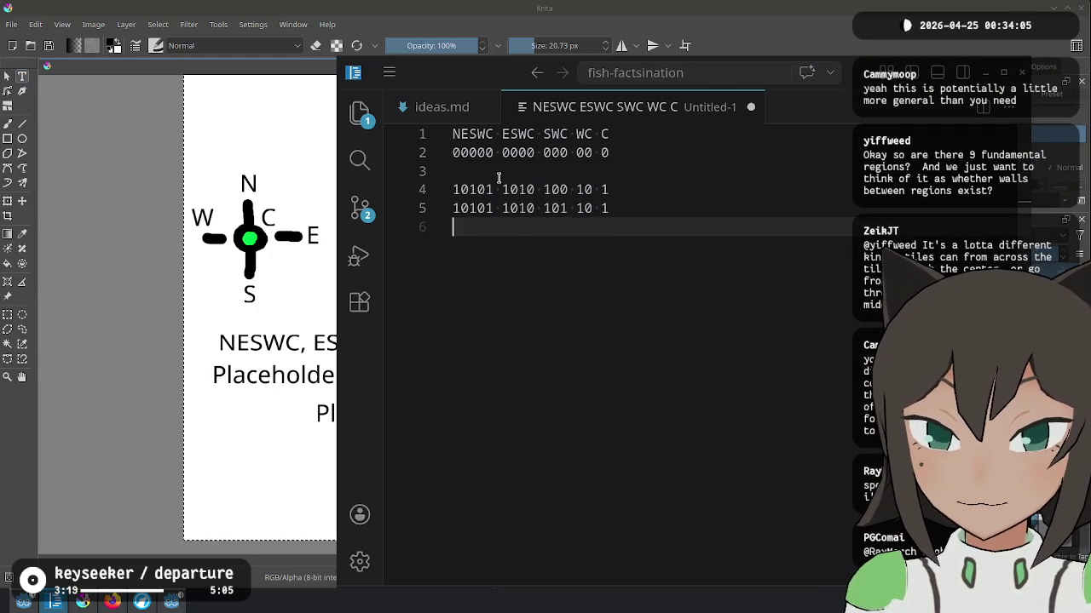
Step: Review the two bit rows, add a blank line 6, and return to Krita
{"action": "mouse_move", "coordinate": [652, 189]}
{"action": "left_mouse_down"}
{"action": "mouse_move", "coordinate": [650, 218]}
{"action": "mouse_move", "coordinate": [487, 167]}
{"action": "left_mouse_up"}
{"action": "left_click", "coordinate": [681, 247]}
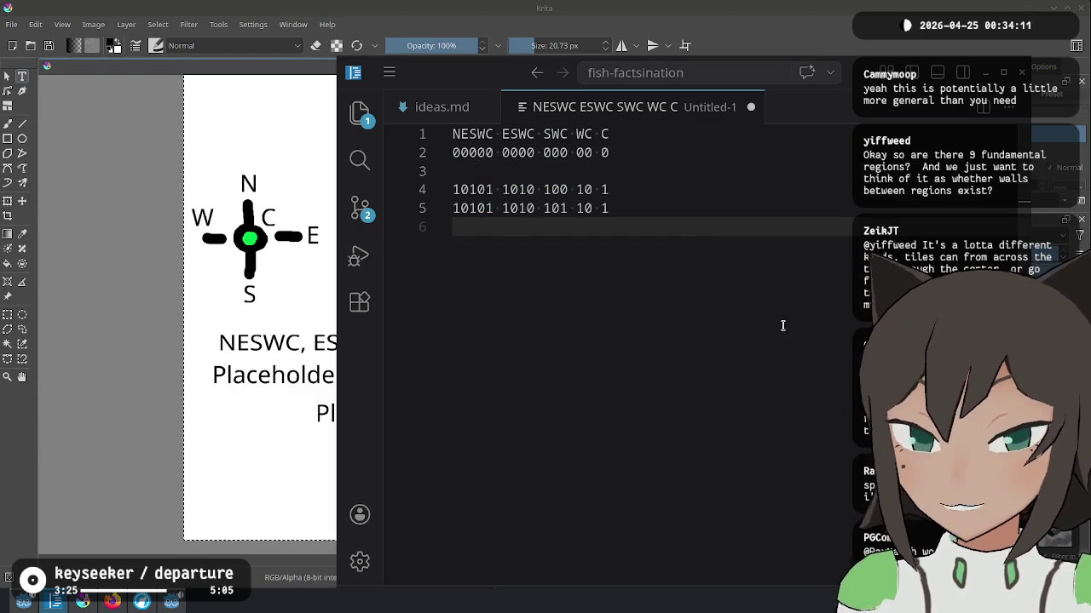
{"action": "key", "text": "Return"}
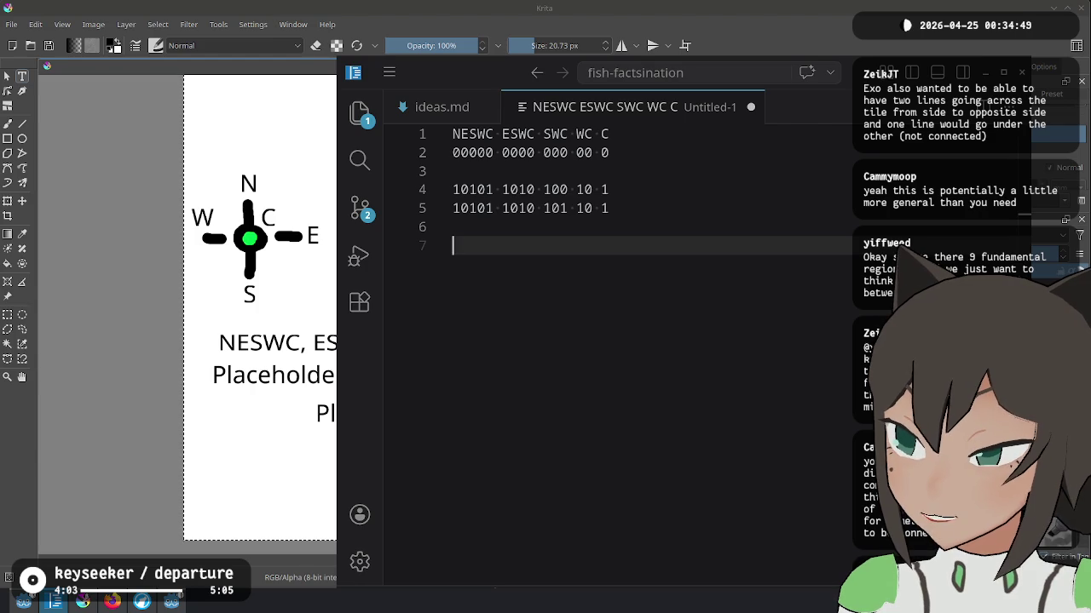
{"action": "key", "text": "alt+Tab"}
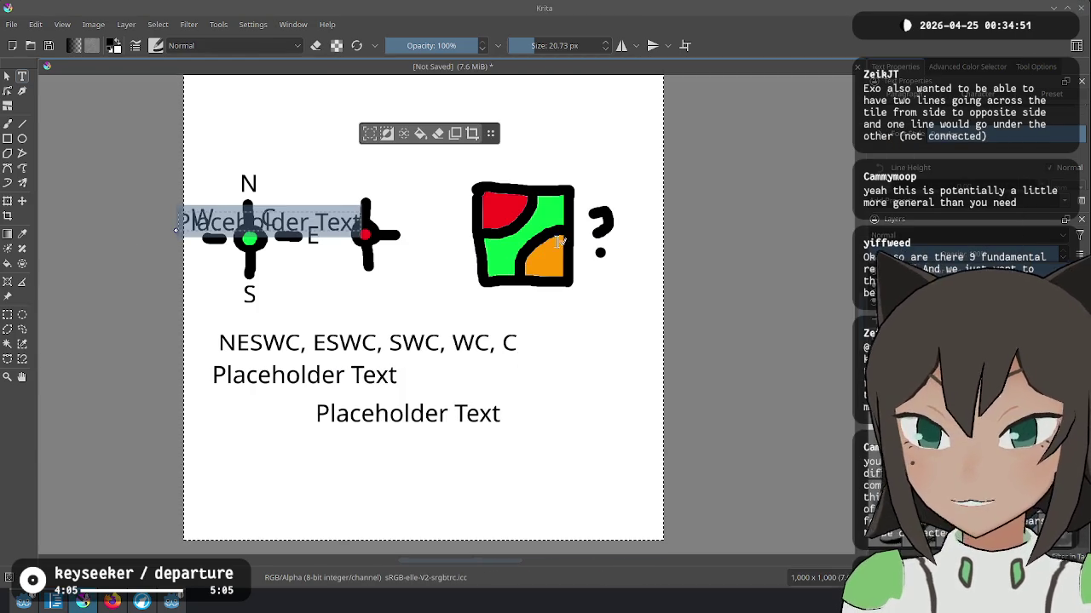
Step: Delete the placeholder text and all remaining labels and tile drawings, then clear the selection
{"action": "key", "text": "Delete"}
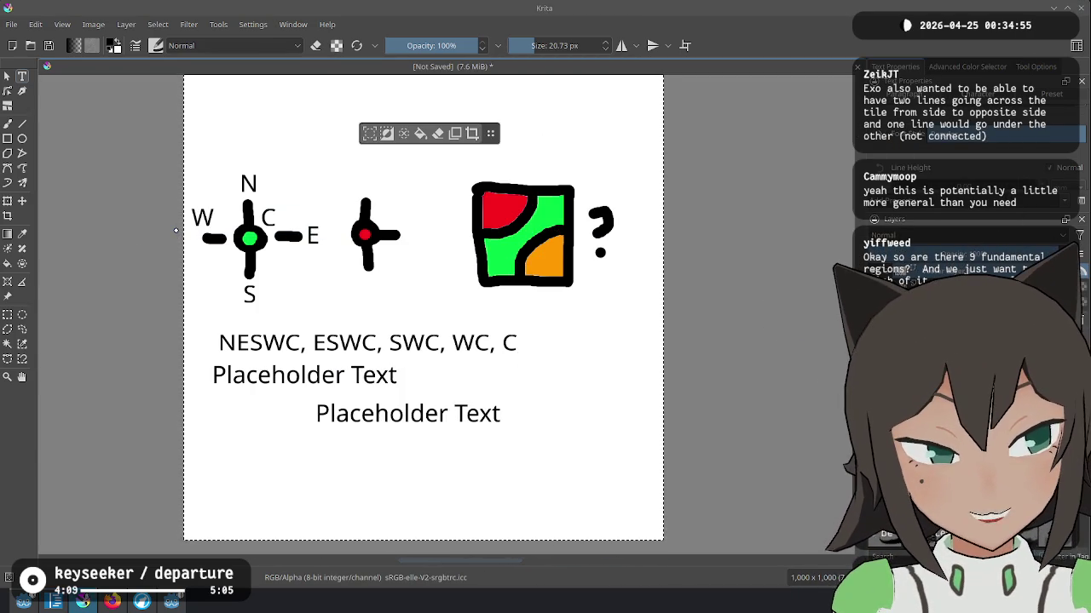
{"action": "key", "text": "ctrl+z"}
{"action": "key", "text": "ctrl+z"}
{"action": "key", "text": "ctrl+z"}
{"action": "key", "text": "ctrl+z"}
{"action": "key", "text": "ctrl+z"}
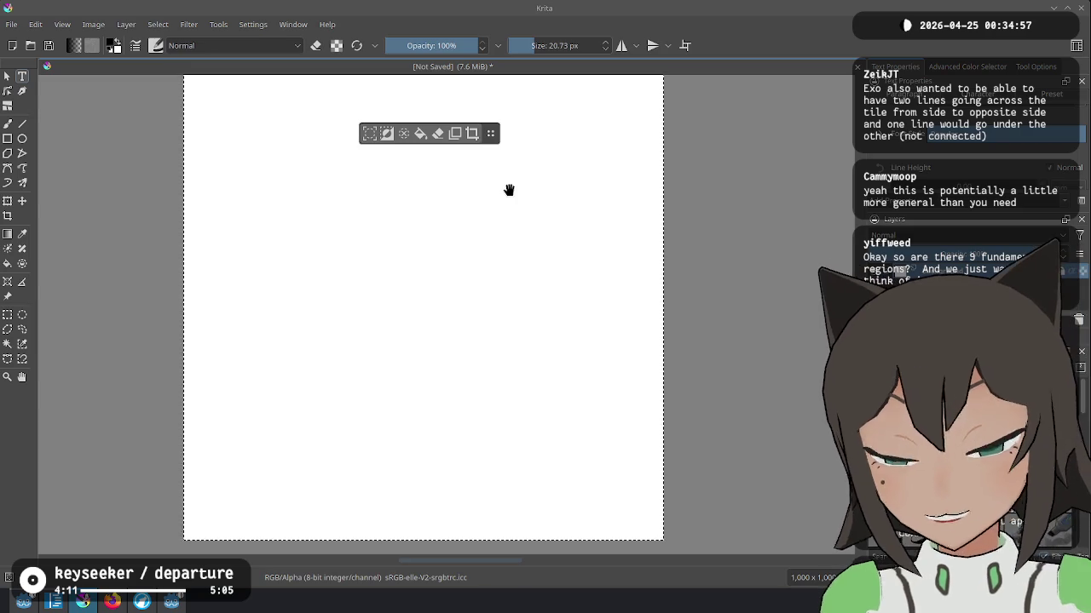
{"action": "left_click_drag", "start_coordinate": [514, 195], "coordinate": [517, 224]}
{"action": "mouse_move", "coordinate": [490, 133]}
{"action": "left_mouse_down"}
{"action": "mouse_move", "coordinate": [718, 33]}
{"action": "mouse_move", "coordinate": [764, 143]}
{"action": "left_mouse_up"}
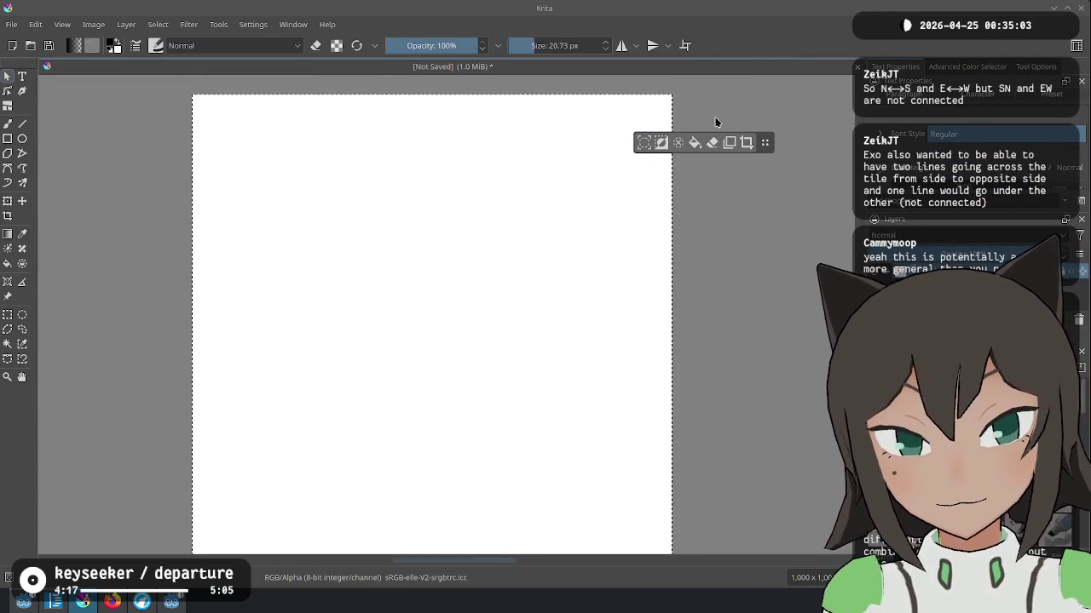
{"action": "key", "text": "ctrl+shift+a"}
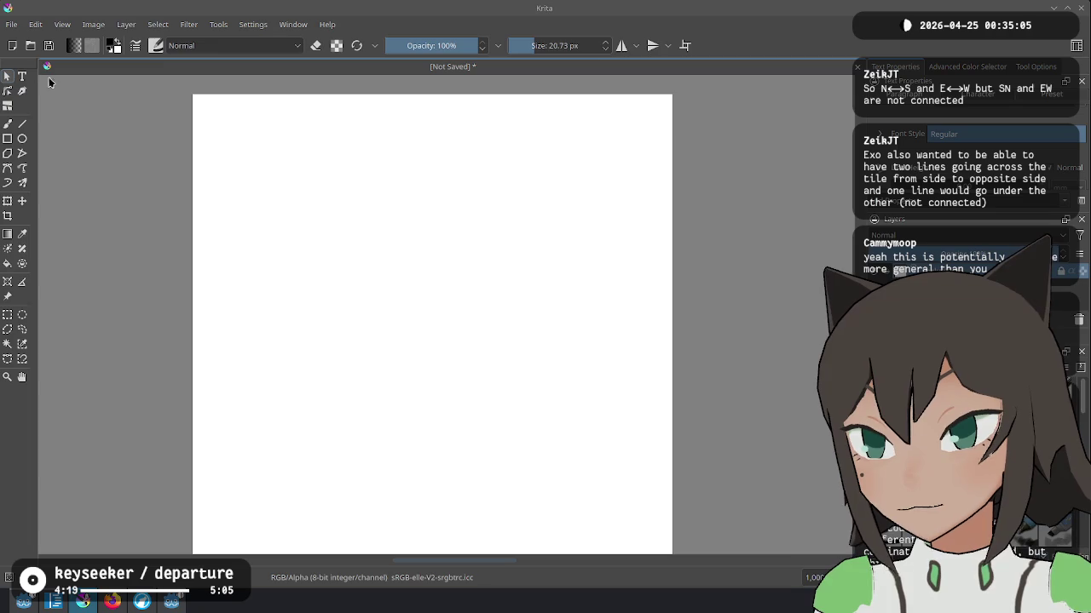
Step: Zoom in on the blank page and switch to a thinner 11.35 px brush
{"action": "left_click", "coordinate": [8, 138]}
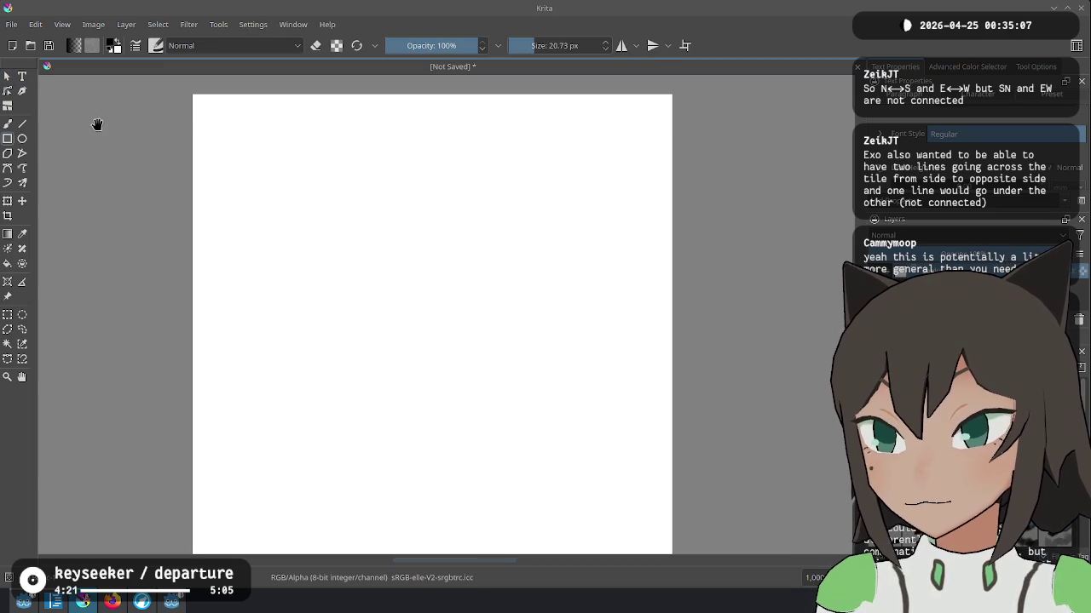
{"action": "left_click_drag", "start_coordinate": [97, 125], "coordinate": [355, 182]}
{"action": "scroll", "coordinate": [224, 212], "scroll_direction": "up", "scroll_amount": 1}
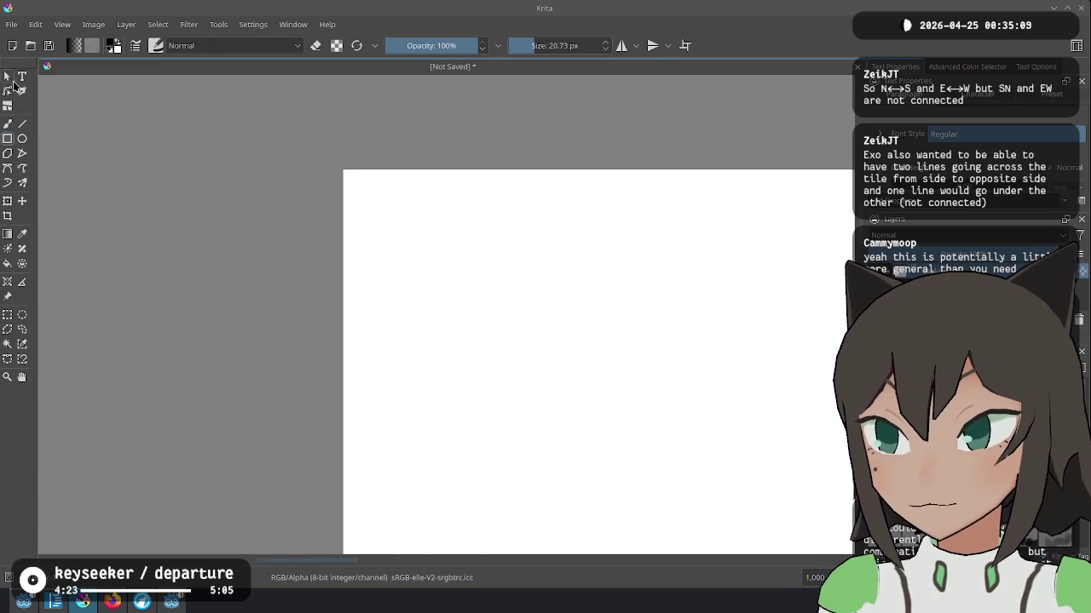
{"action": "key", "text": "b"}
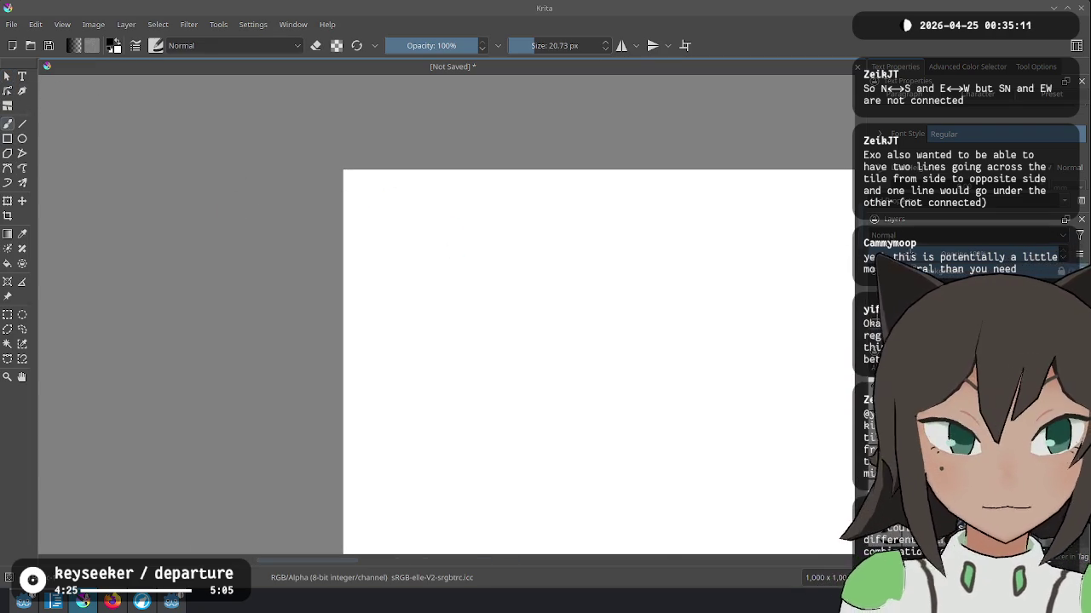
{"action": "key", "text": "["}
{"action": "key", "text": "["}
{"action": "key", "text": "["}
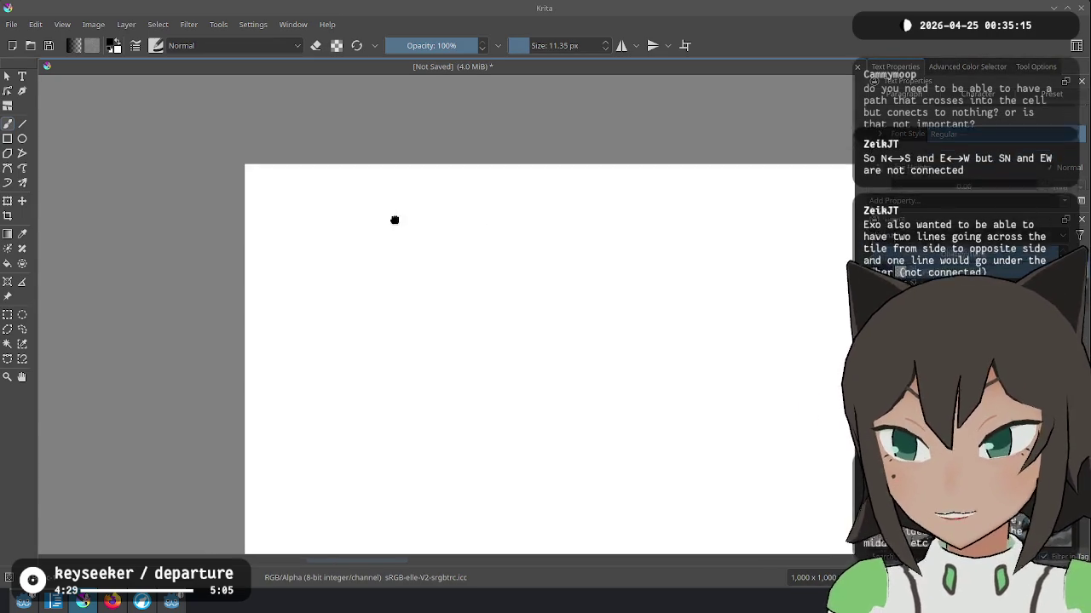
Step: Draw a square tile and caption it 'cells have paths which connect 1-4 of the sides' on two lines
{"action": "left_click", "coordinate": [7, 139]}
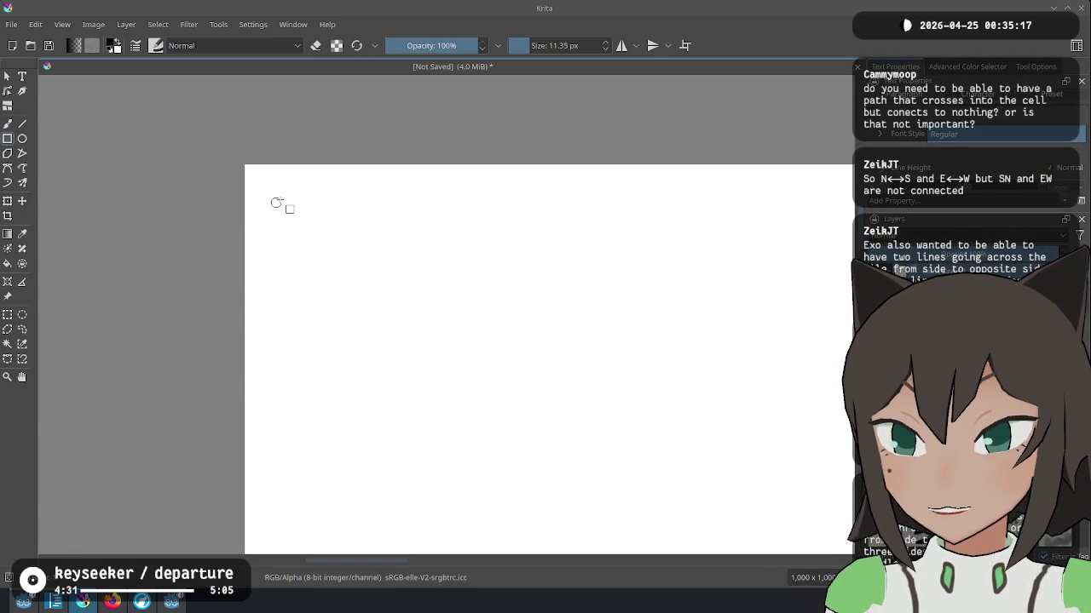
{"action": "left_click_drag", "start_coordinate": [273, 197], "coordinate": [358, 282]}
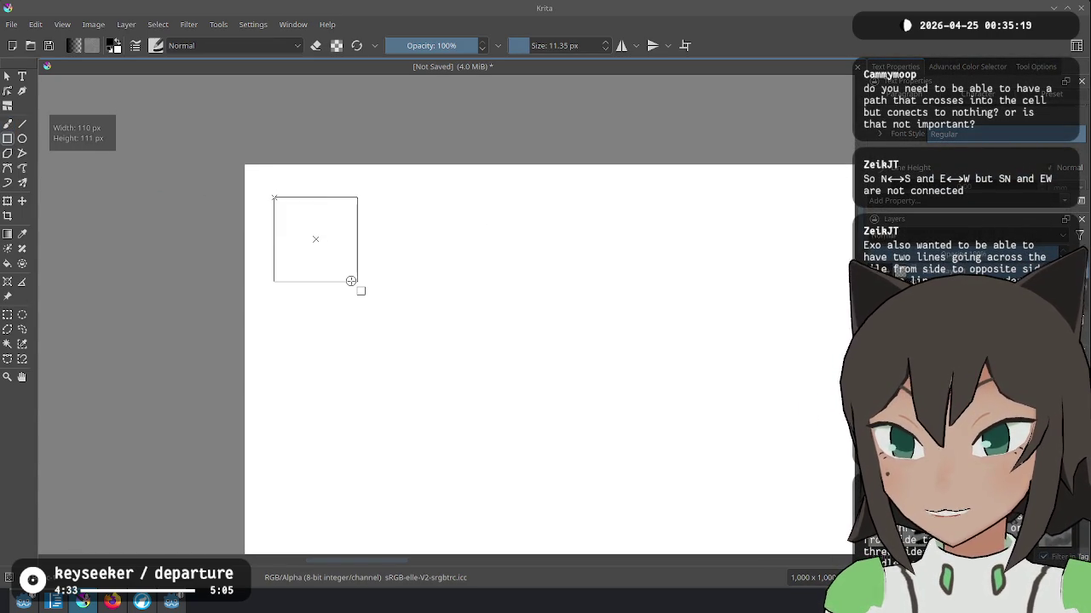
{"action": "left_click", "coordinate": [8, 123]}
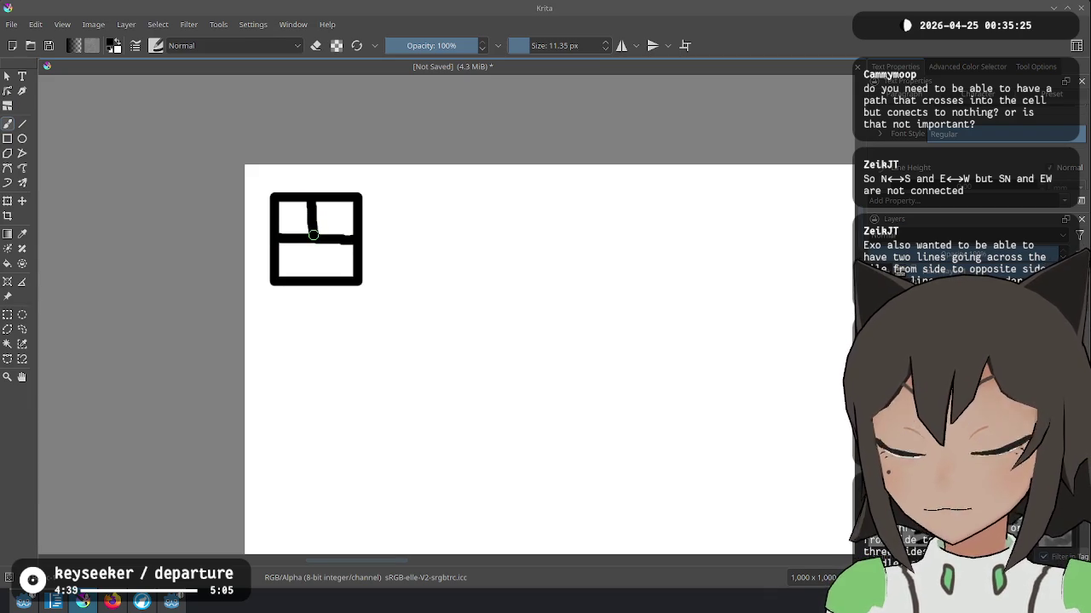
{"action": "left_click_drag", "start_coordinate": [376, 205], "coordinate": [559, 304]}
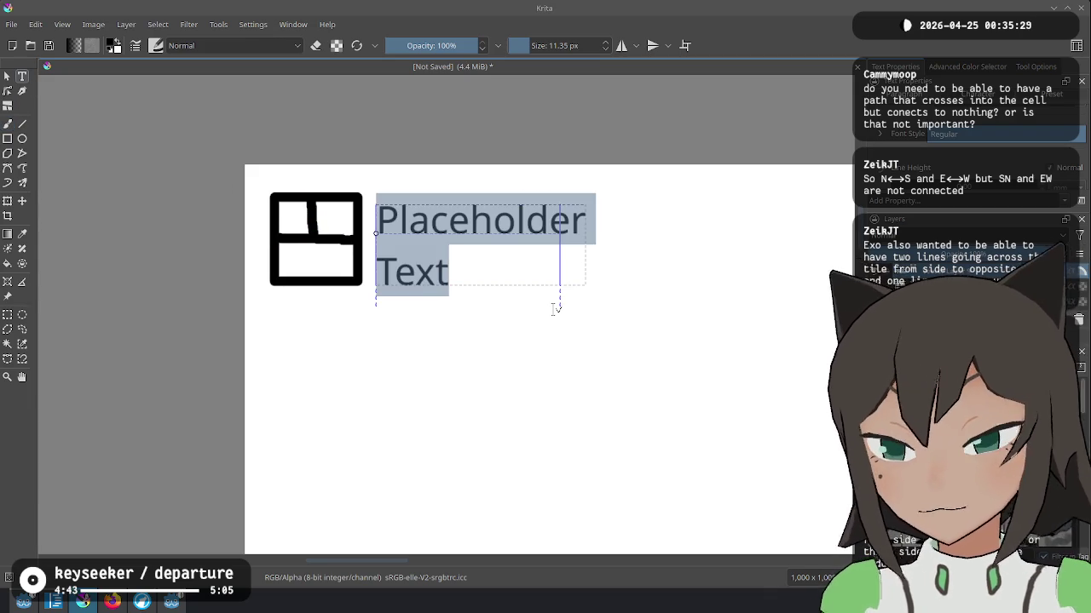
{"action": "type", "text": "cells have paths which connect "}
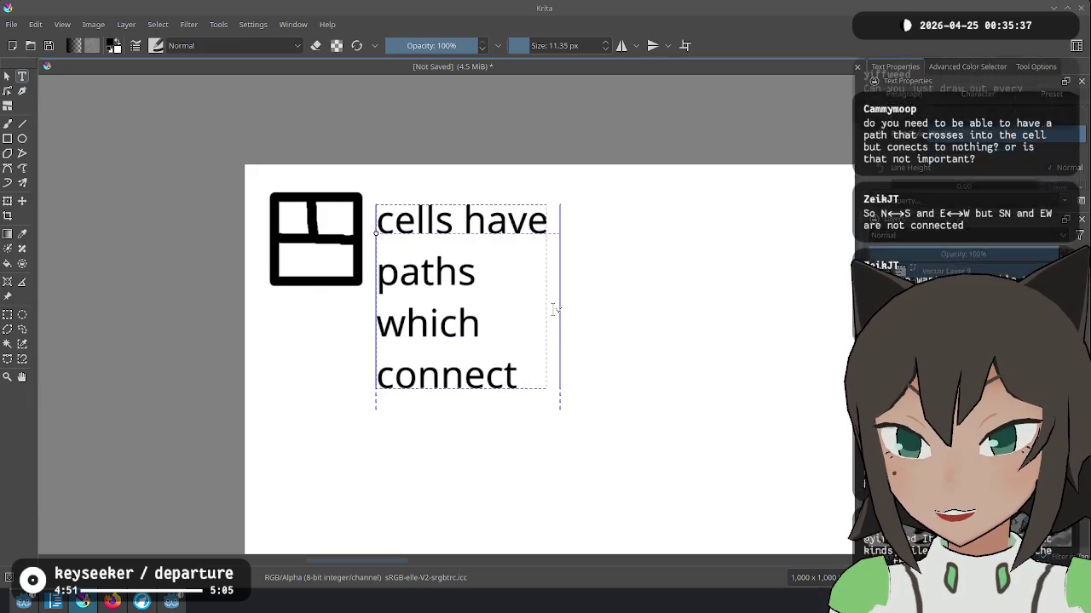
{"action": "type", "text": "1-4 of the sides"}
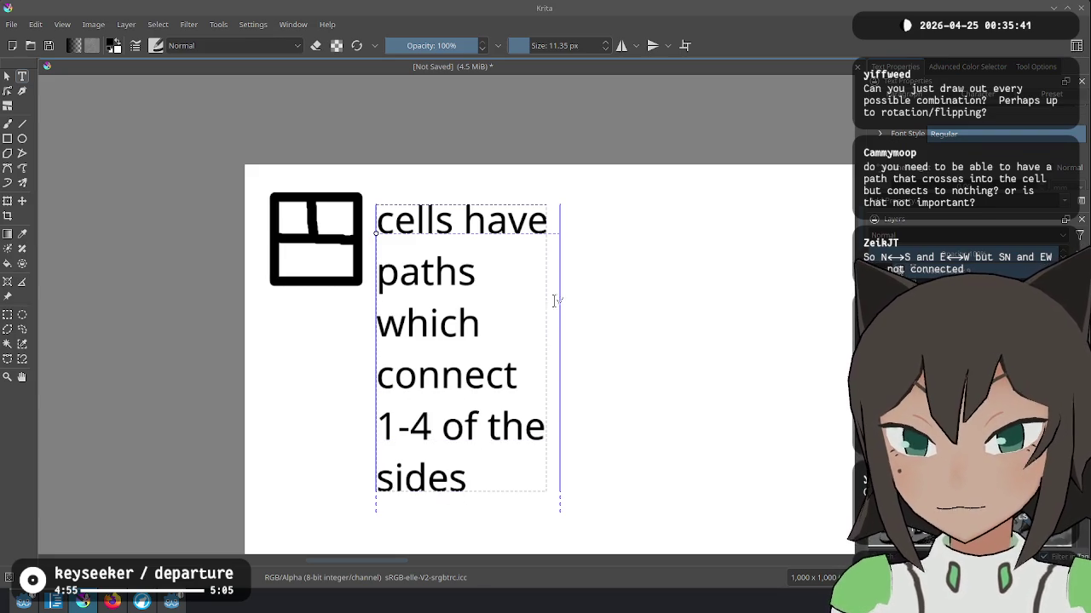
{"action": "left_click_drag", "start_coordinate": [558, 302], "coordinate": [804, 312]}
{"action": "key", "text": "Escape"}
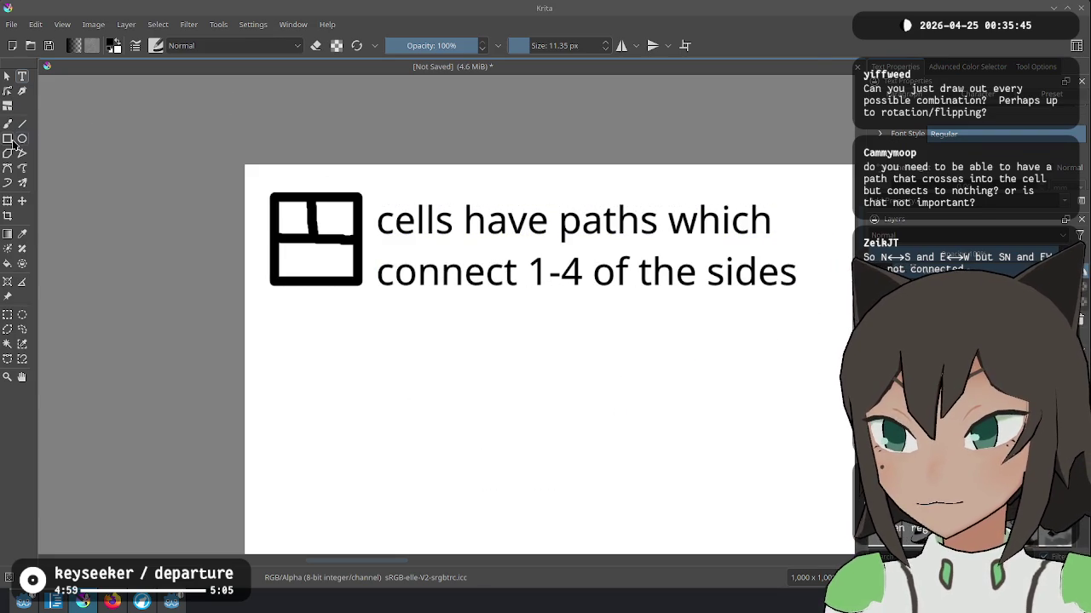
Step: Discard two stray placeholder text boxes and draw the second cell's square below the first
{"action": "left_click_drag", "start_coordinate": [313, 363], "coordinate": [313, 363]}
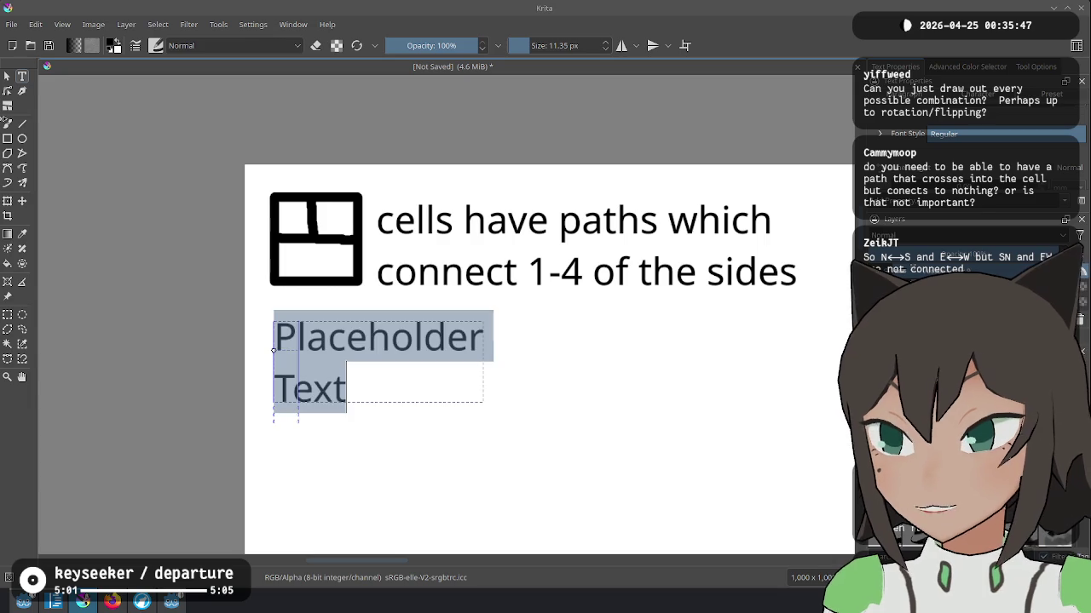
{"action": "key", "text": "Escape"}
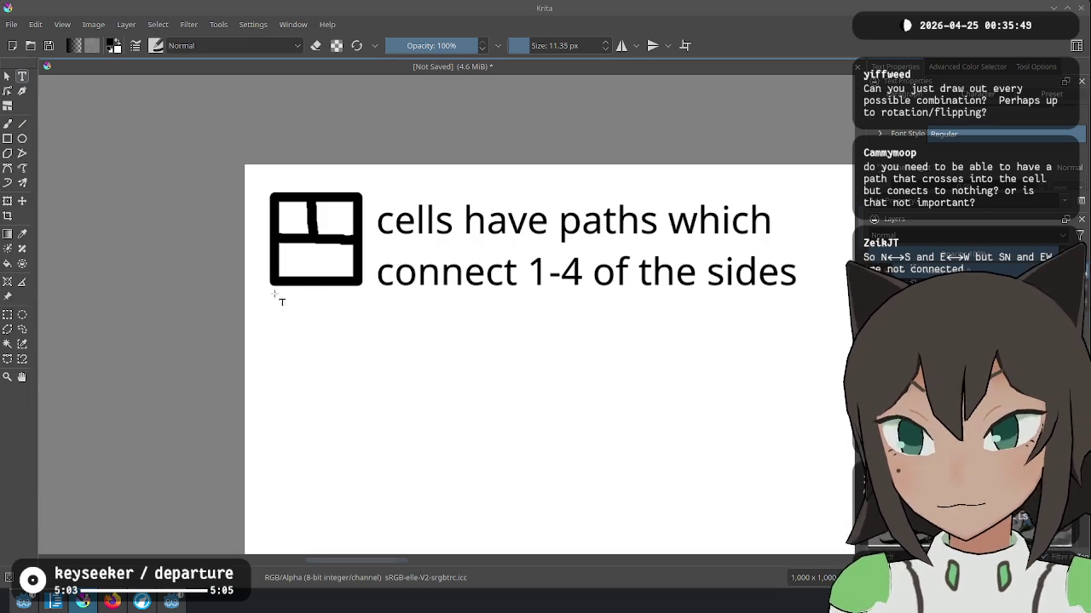
{"action": "left_click_drag", "start_coordinate": [339, 373], "coordinate": [360, 377]}
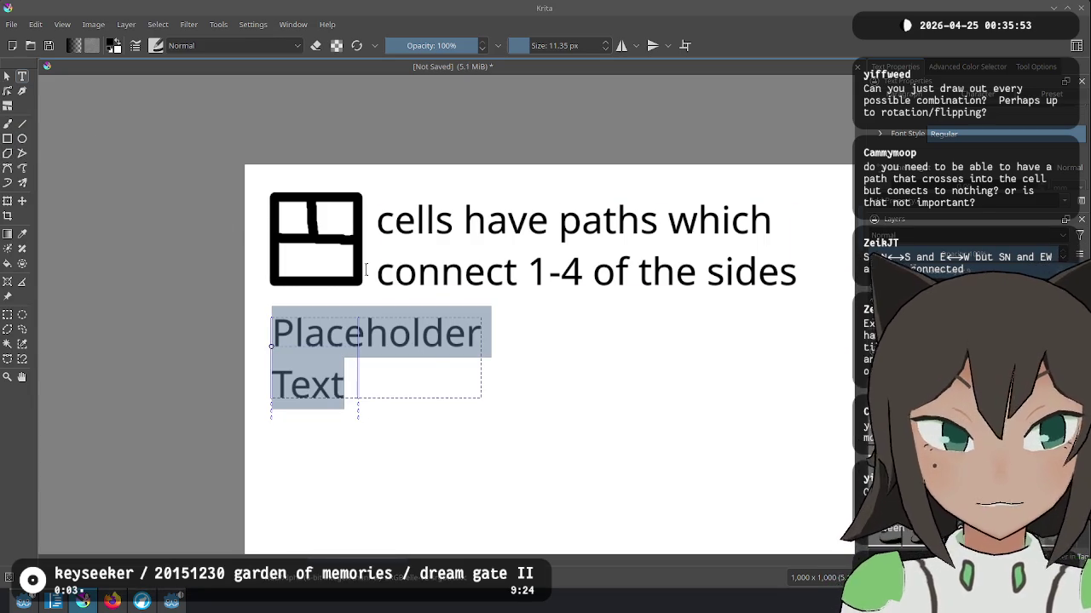
{"action": "key", "text": "Escape"}
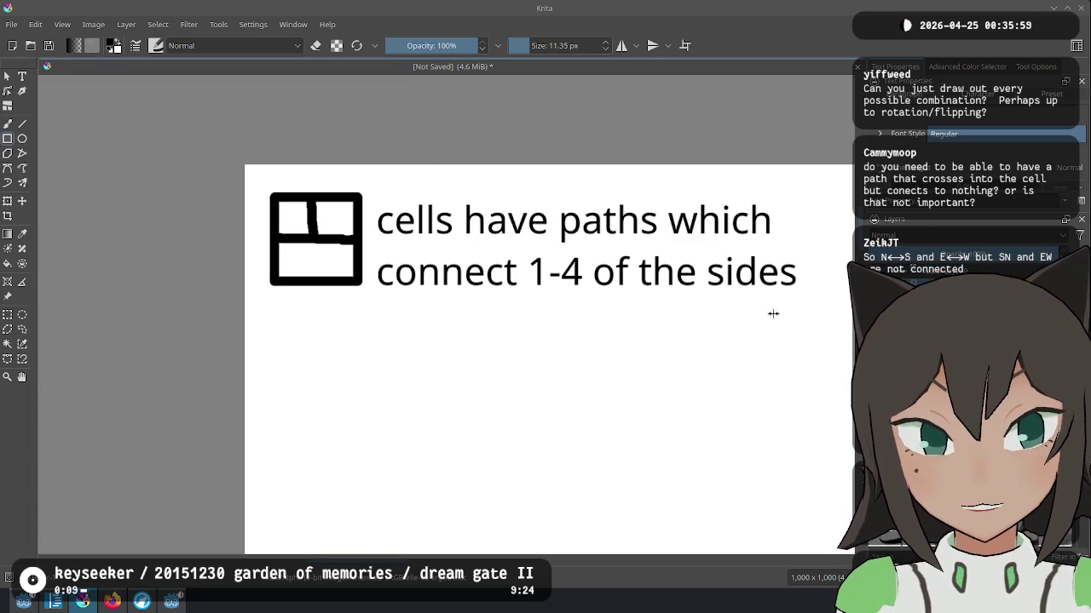
{"action": "left_click_drag", "start_coordinate": [274, 315], "coordinate": [369, 411]}
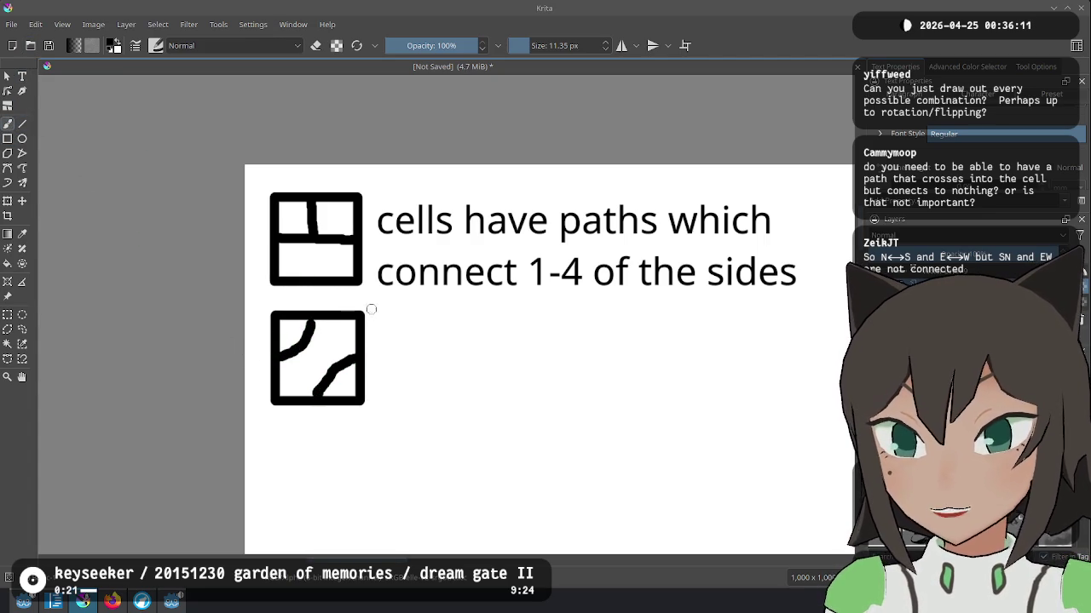
Step: Caption the second cell 'paths in a cell do not necessarily connect', widened to two lines
{"action": "left_click", "coordinate": [23, 76]}
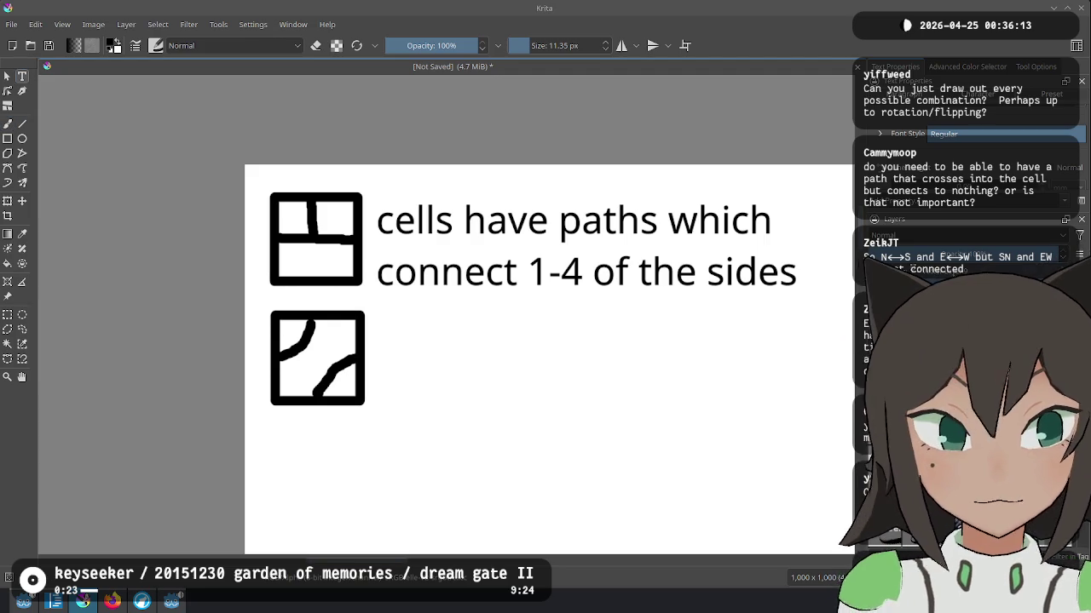
{"action": "left_click_drag", "start_coordinate": [382, 330], "coordinate": [622, 419]}
{"action": "type", "text": "paths in a cell "}
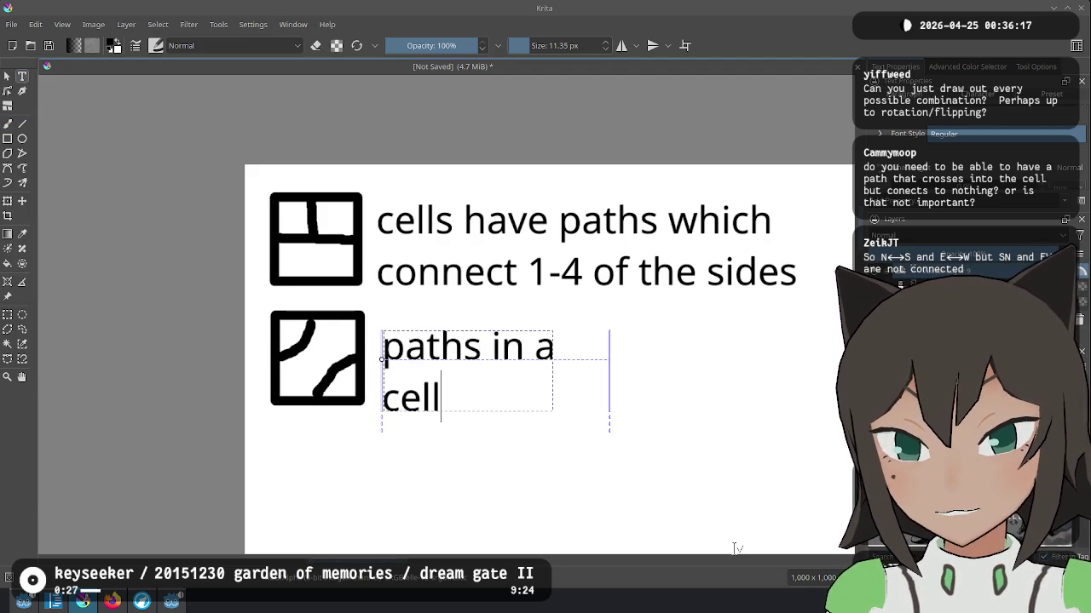
{"action": "type", "text": "do not necessarily connect"}
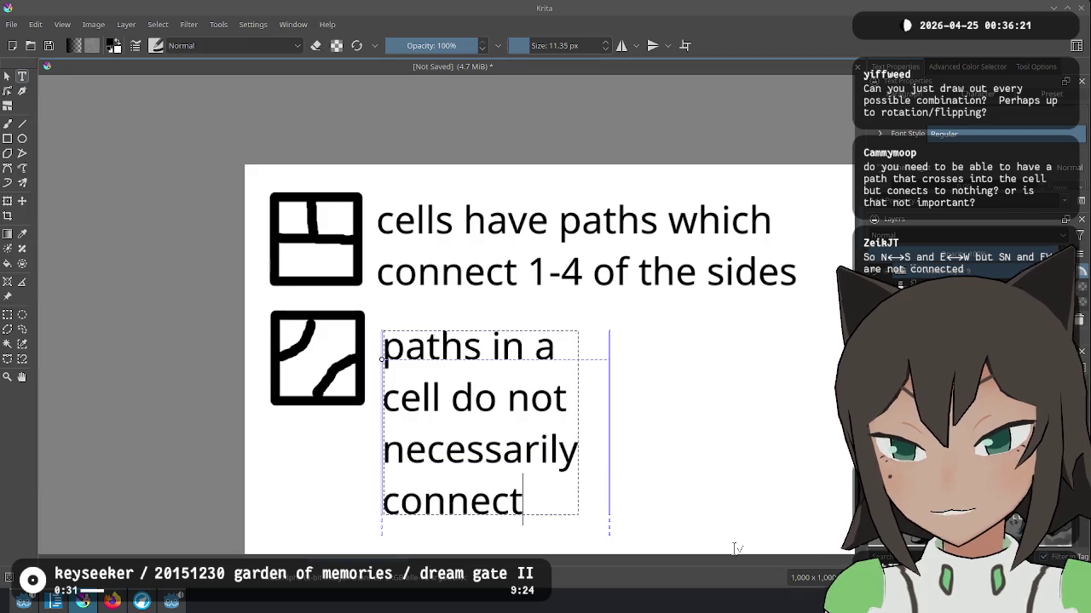
{"action": "left_click_drag", "start_coordinate": [610, 336], "coordinate": [785, 431]}
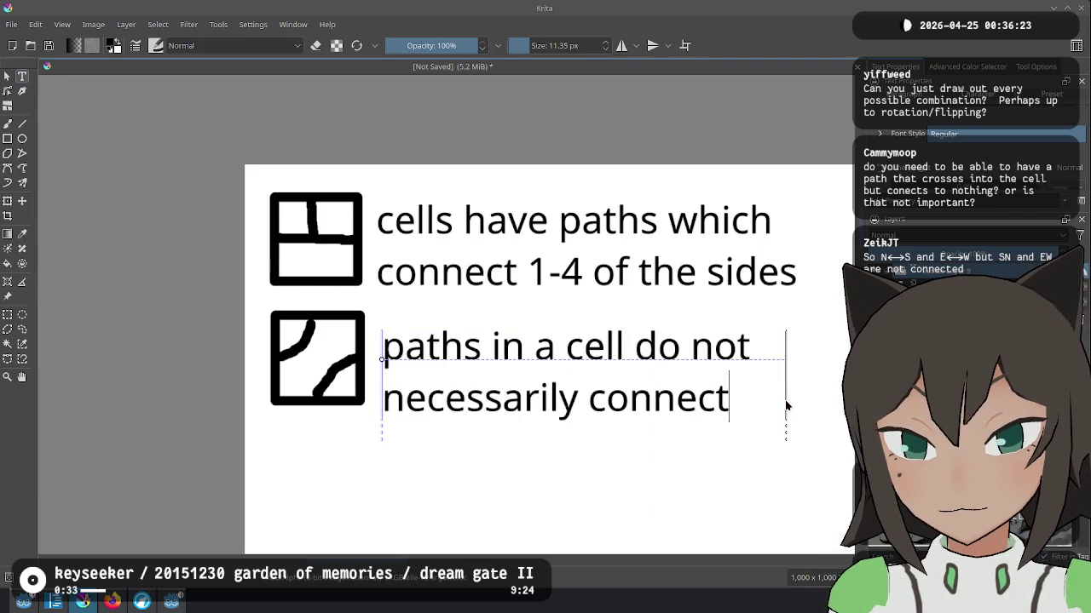
{"action": "key", "text": "Escape"}
{"action": "key", "text": "Escape"}
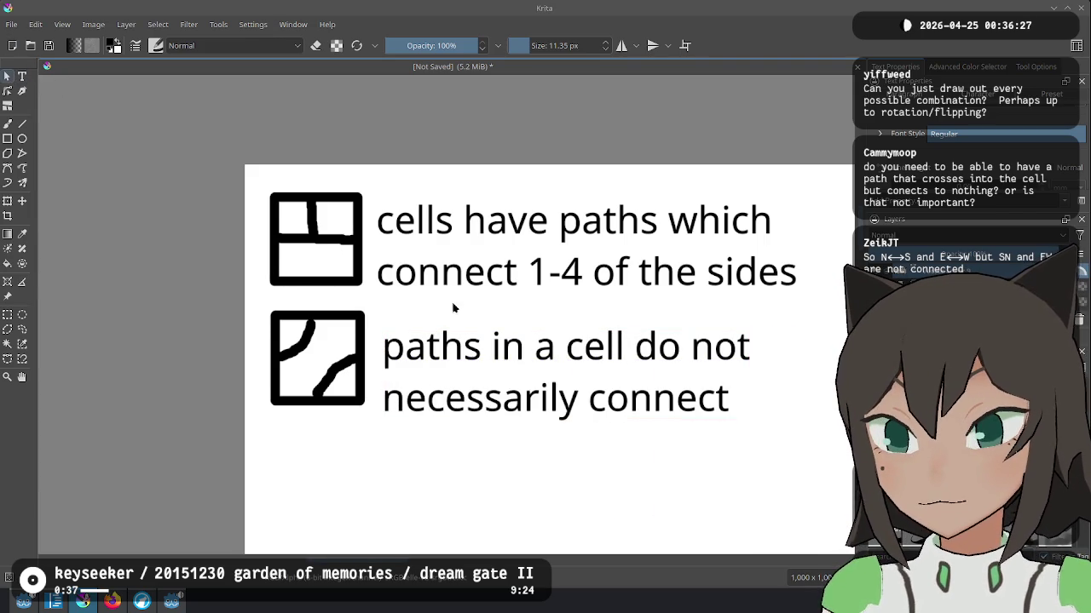
Step: Rewrite the second caption as 'there can be more than one path'
{"action": "left_click", "coordinate": [563, 366]}
{"action": "double_click", "coordinate": [628, 391]}
{"action": "key", "text": "End"}
{"action": "key", "text": "shift+Home"}
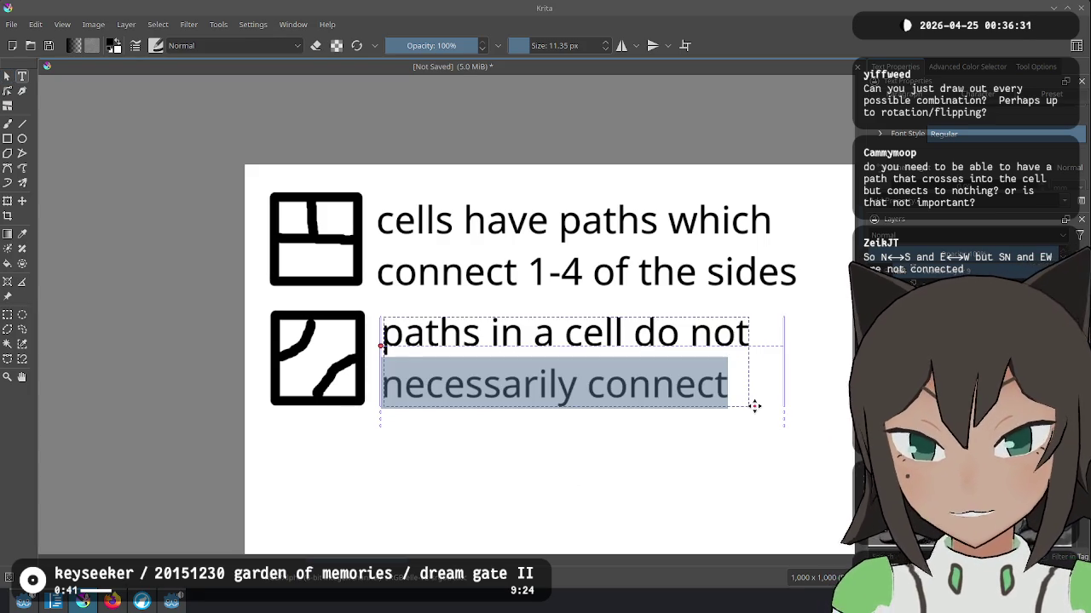
{"action": "key", "text": "ctrl+a"}
{"action": "type", "text": "there can be m"}
{"action": "key", "text": "BackSpace"}
{"action": "type", "text": "be m"}
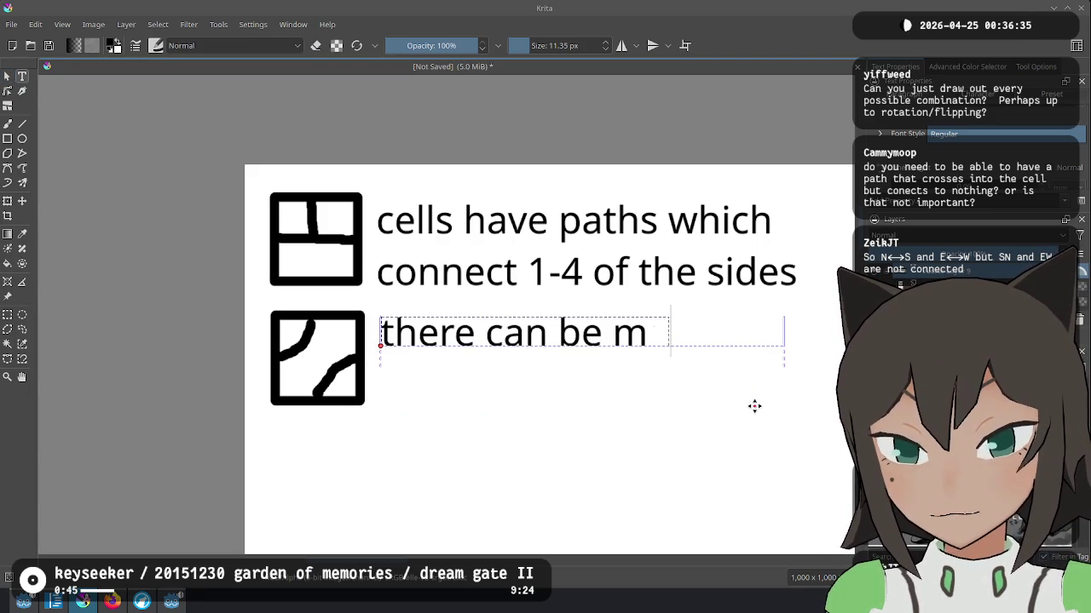
{"action": "type", "text": "ore than one path"}
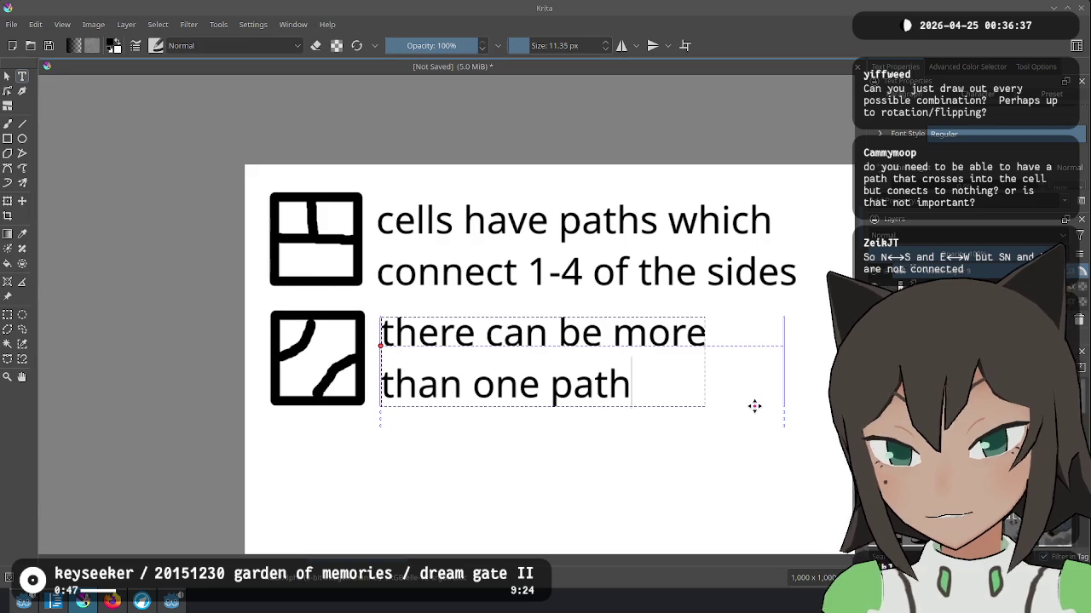
{"action": "left_click", "coordinate": [162, 339]}
{"action": "mouse_move", "coordinate": [539, 439]}
{"action": "left_mouse_down"}
{"action": "mouse_move", "coordinate": [524, 384]}
{"action": "mouse_move", "coordinate": [468, 344]}
{"action": "mouse_move", "coordinate": [380, 366]}
{"action": "left_mouse_up"}
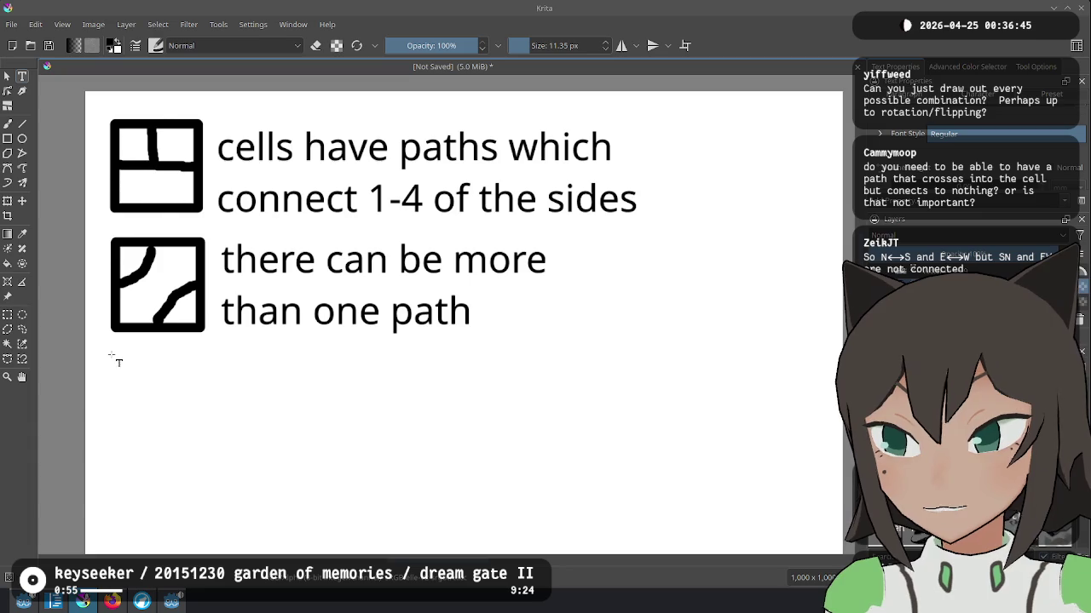
Step: Draw the third cell's square below the second cell
{"action": "left_click_drag", "start_coordinate": [177, 428], "coordinate": [178, 428]}
{"action": "left_click", "coordinate": [7, 139]}
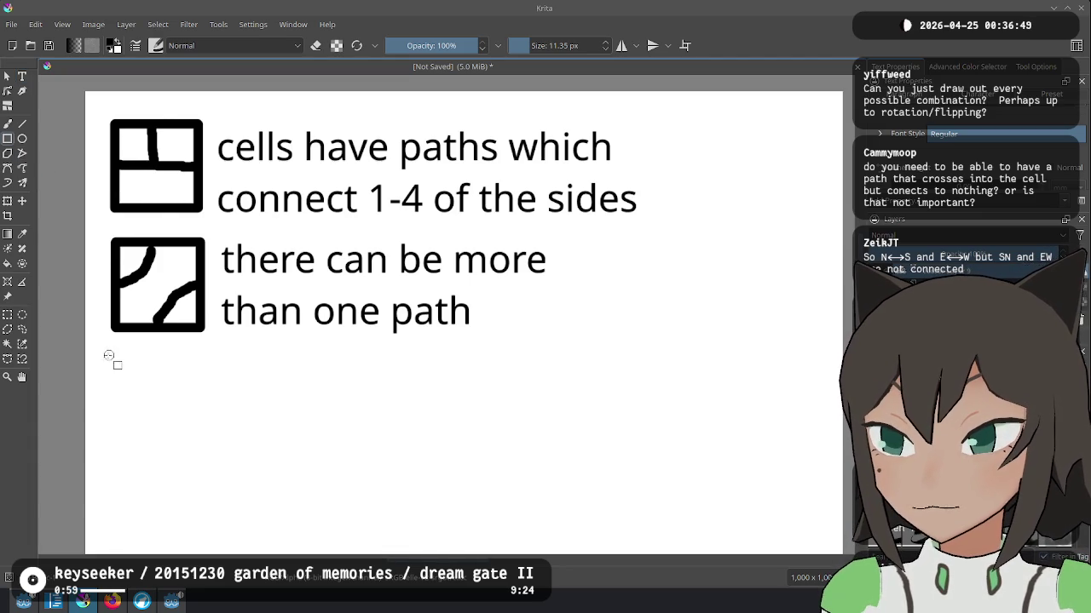
{"action": "left_click_drag", "start_coordinate": [109, 355], "coordinate": [194, 442]}
{"action": "left_click", "coordinate": [6, 125]}
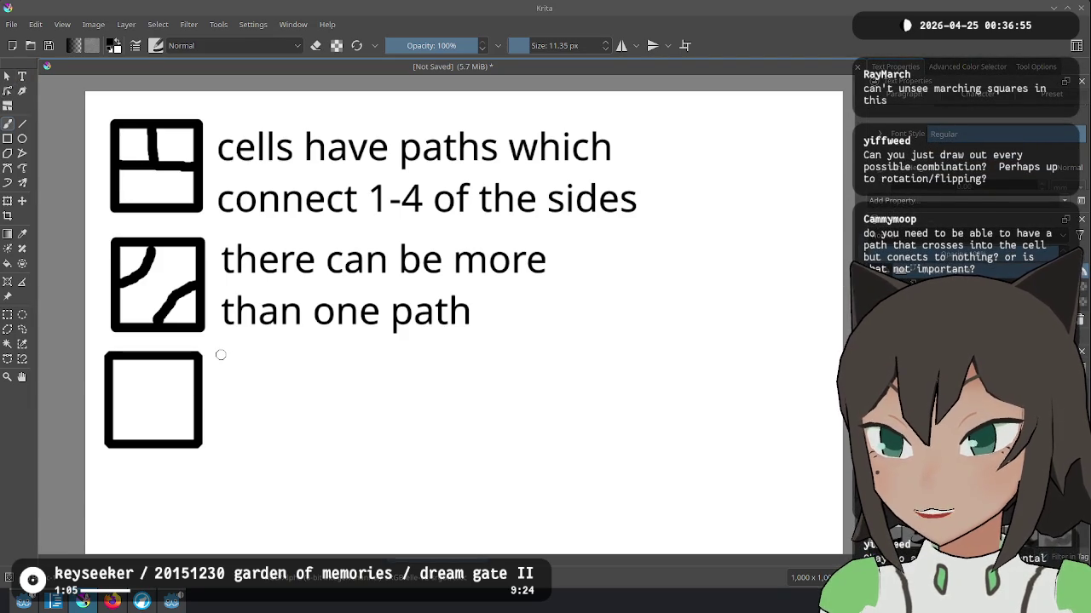
Step: Add the caption 'only one path can be connected to a side at a time' beside the third cell
{"action": "left_click", "coordinate": [23, 77]}
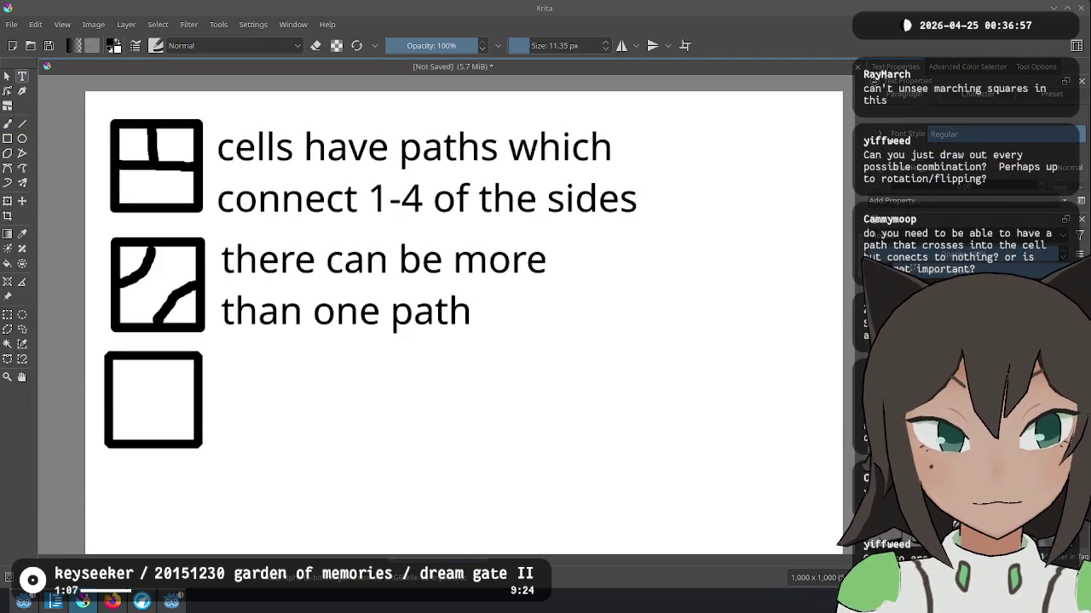
{"action": "left_click_drag", "start_coordinate": [427, 459], "coordinate": [427, 458]}
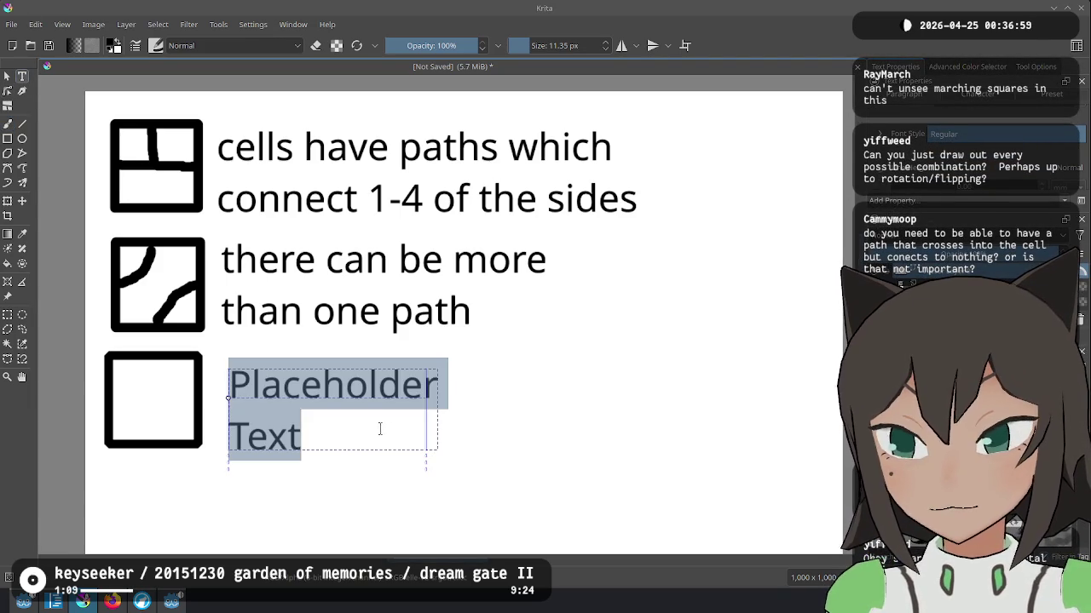
{"action": "type", "text": "only one pa"}
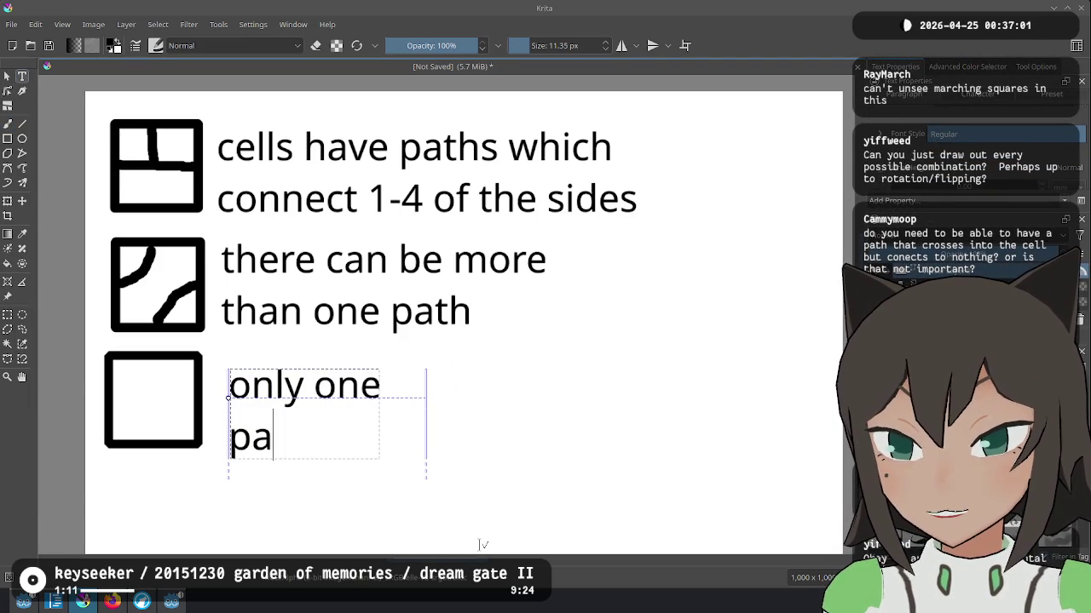
{"action": "type", "text": "th can be connected to a side at a time"}
{"action": "left_click_drag", "start_coordinate": [422, 202], "coordinate": [775, 252]}
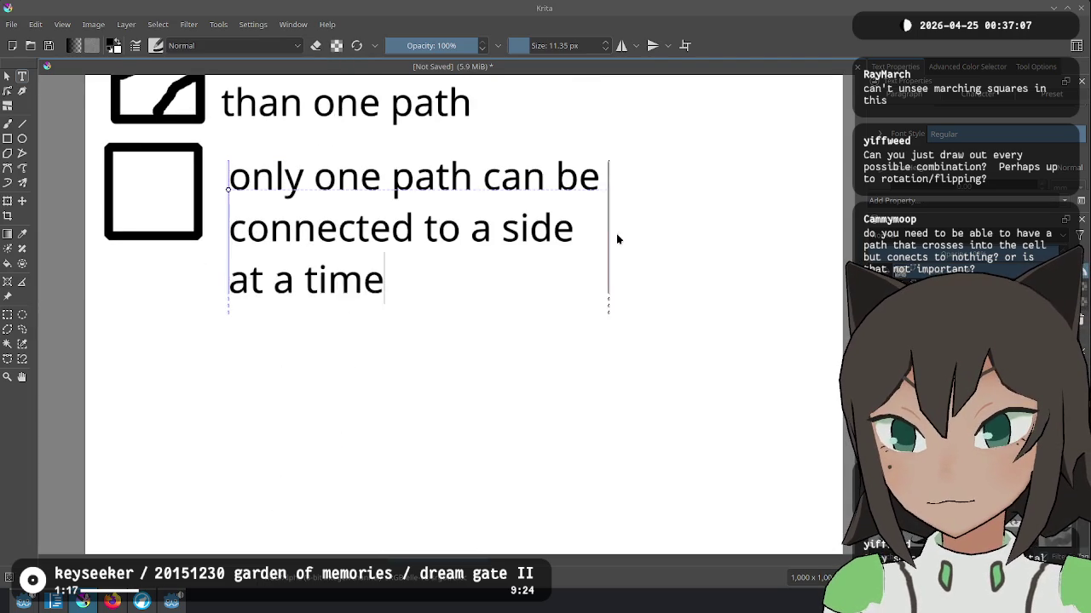
{"action": "mouse_move", "coordinate": [482, 260]}
{"action": "left_mouse_down"}
{"action": "mouse_move", "coordinate": [451, 275]}
{"action": "mouse_move", "coordinate": [311, 220]}
{"action": "left_mouse_up"}
{"action": "left_click_drag", "start_coordinate": [390, 366], "coordinate": [743, 549]}
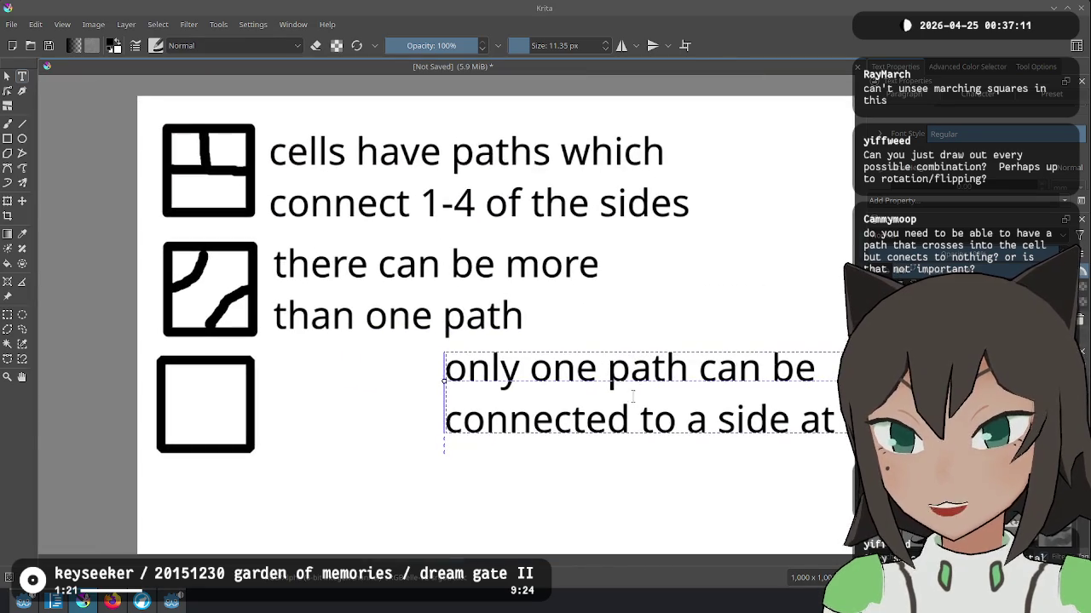
{"action": "left_click", "coordinate": [7, 76]}
{"action": "left_click_drag", "start_coordinate": [629, 378], "coordinate": [454, 390]}
{"action": "left_click", "coordinate": [11, 124]}
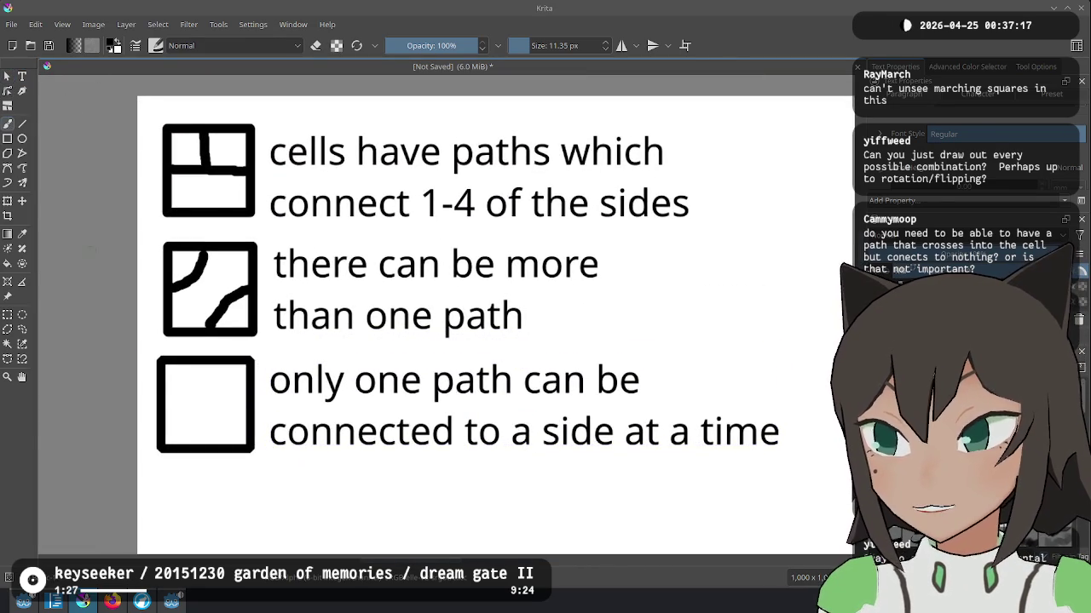
Step: Draw a path in the third cell, pick red, and try a red X over it, then undo
{"action": "left_click", "coordinate": [166, 404]}
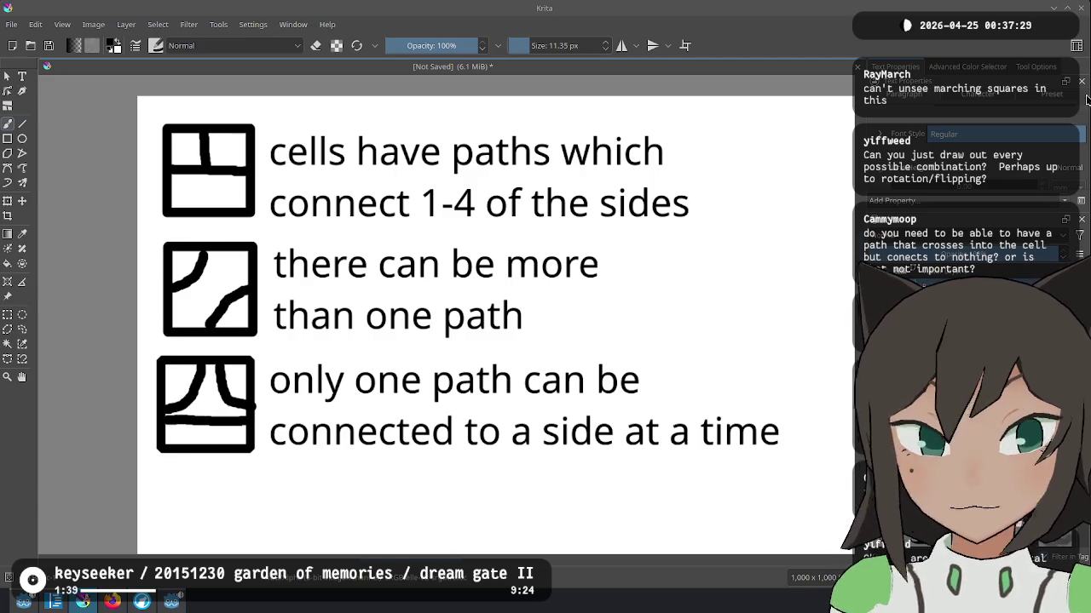
{"action": "left_click", "coordinate": [1029, 68]}
{"action": "left_click", "coordinate": [967, 66]}
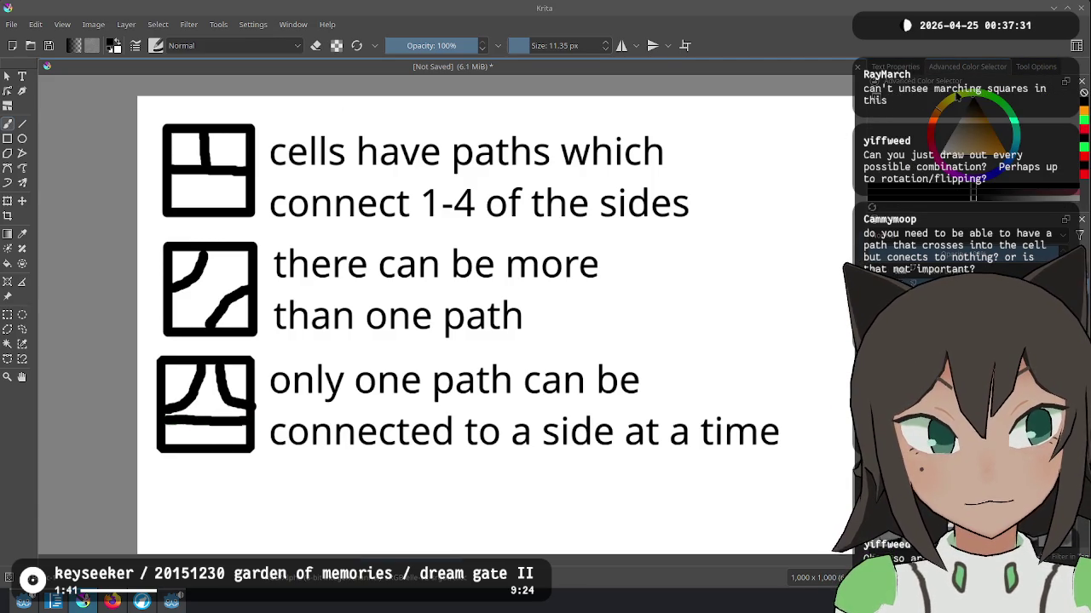
{"action": "left_click", "coordinate": [999, 146]}
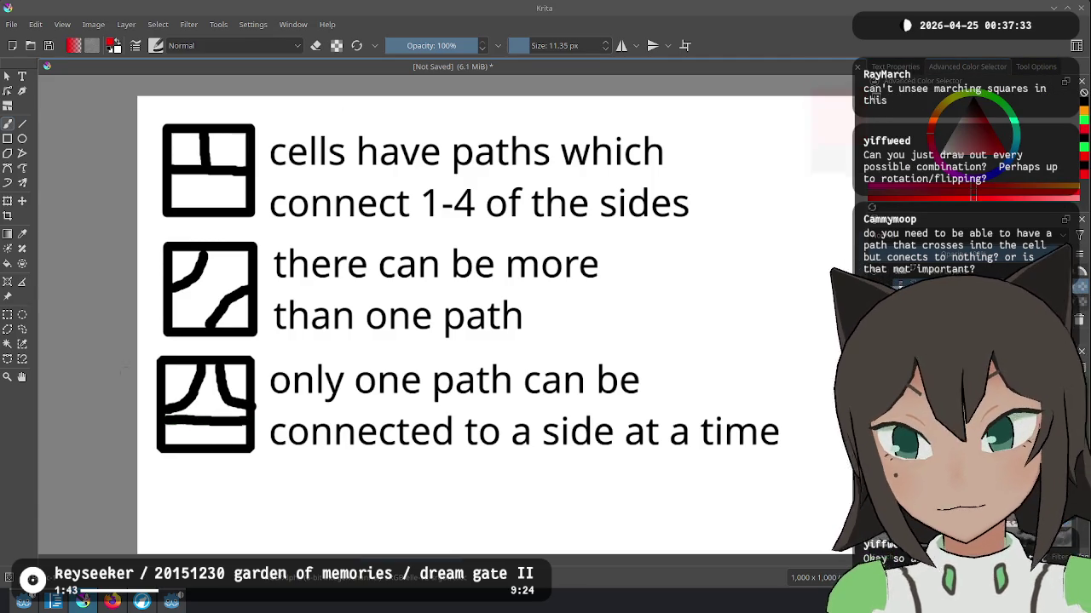
{"action": "left_click_drag", "start_coordinate": [159, 358], "coordinate": [252, 459]}
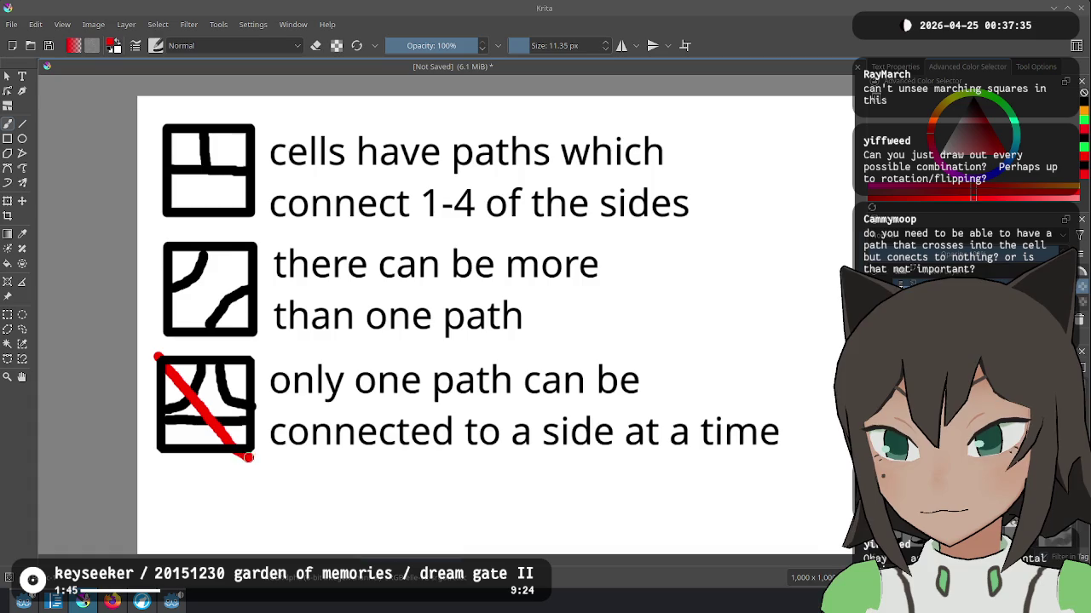
{"action": "left_click_drag", "start_coordinate": [266, 352], "coordinate": [150, 457]}
{"action": "key", "text": "ctrl+z"}
{"action": "key", "text": "ctrl+z"}
Step: Delete the cell's square outline, mark the symbol red, and frame it with a black square
{"action": "left_click", "coordinate": [7, 75]}
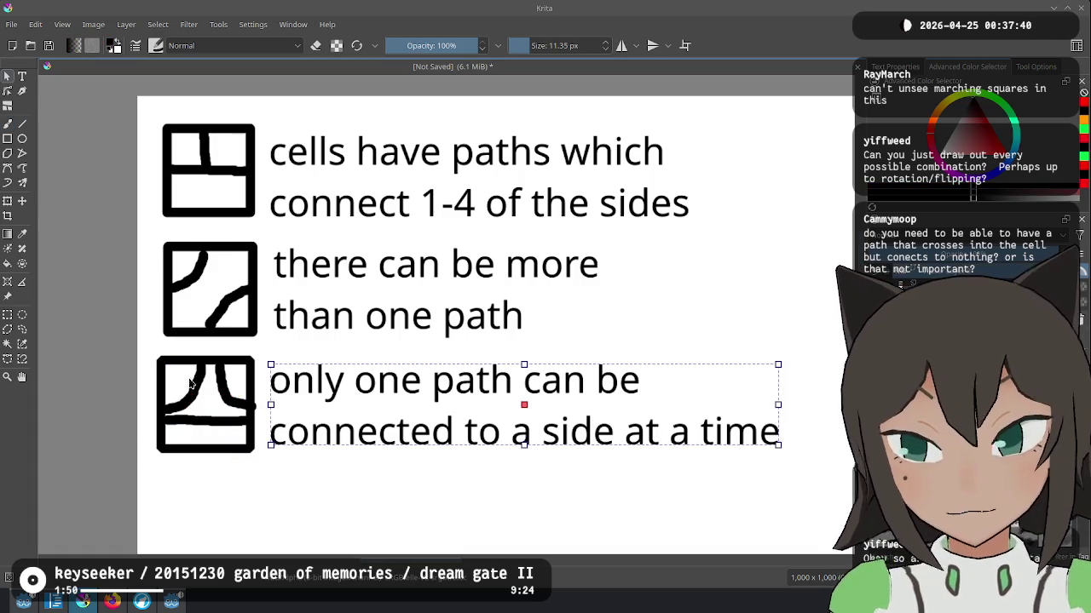
{"action": "left_click", "coordinate": [252, 364]}
{"action": "key", "text": "Delete"}
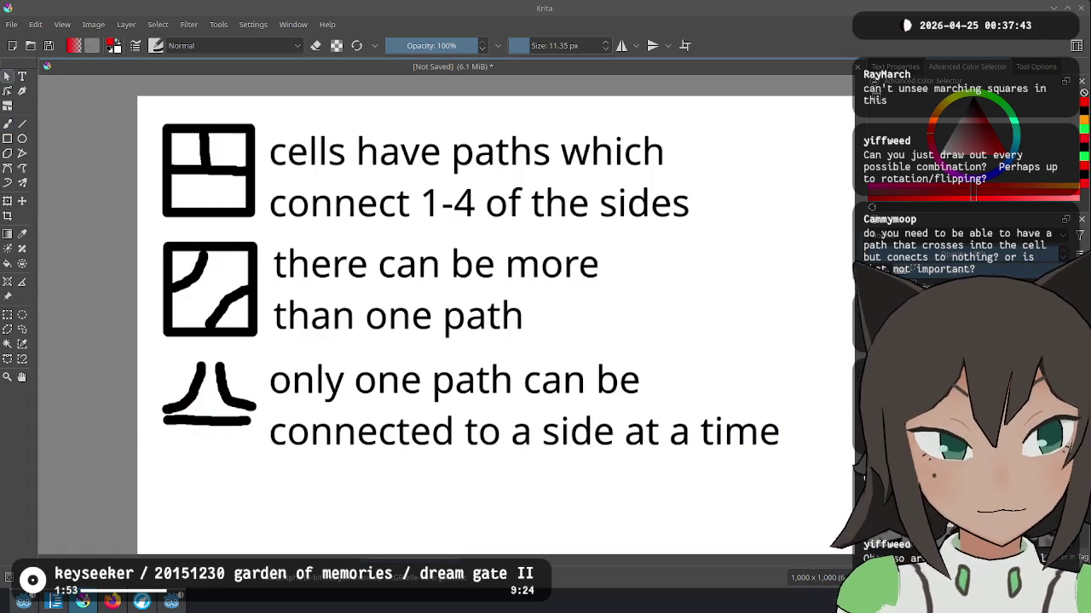
{"action": "key", "text": "b"}
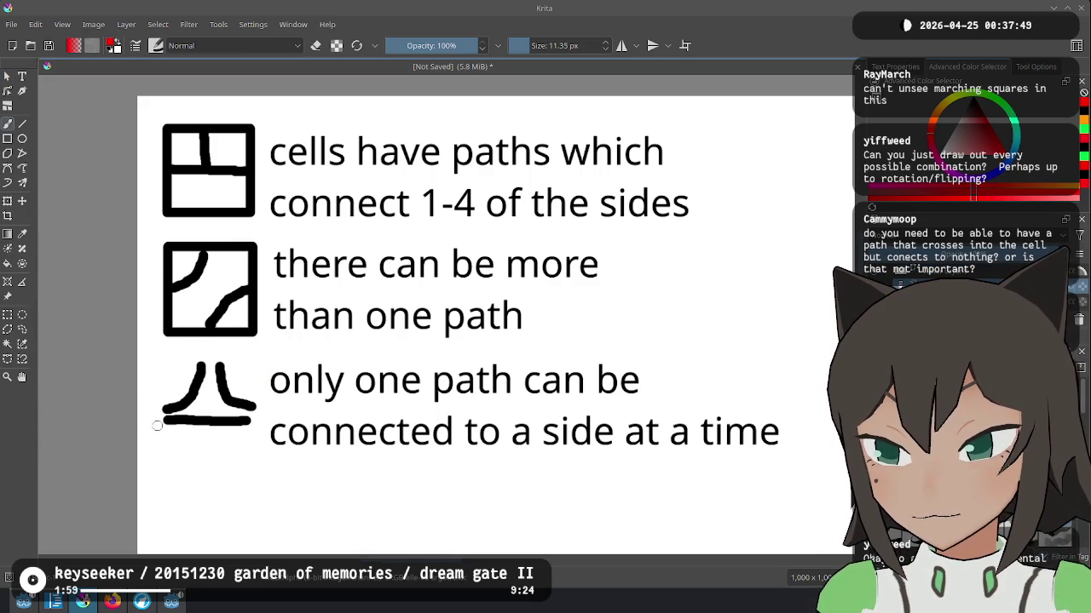
{"action": "mouse_move", "coordinate": [152, 382]}
{"action": "left_mouse_down"}
{"action": "mouse_move", "coordinate": [173, 412]}
{"action": "mouse_move", "coordinate": [155, 414]}
{"action": "left_mouse_up"}
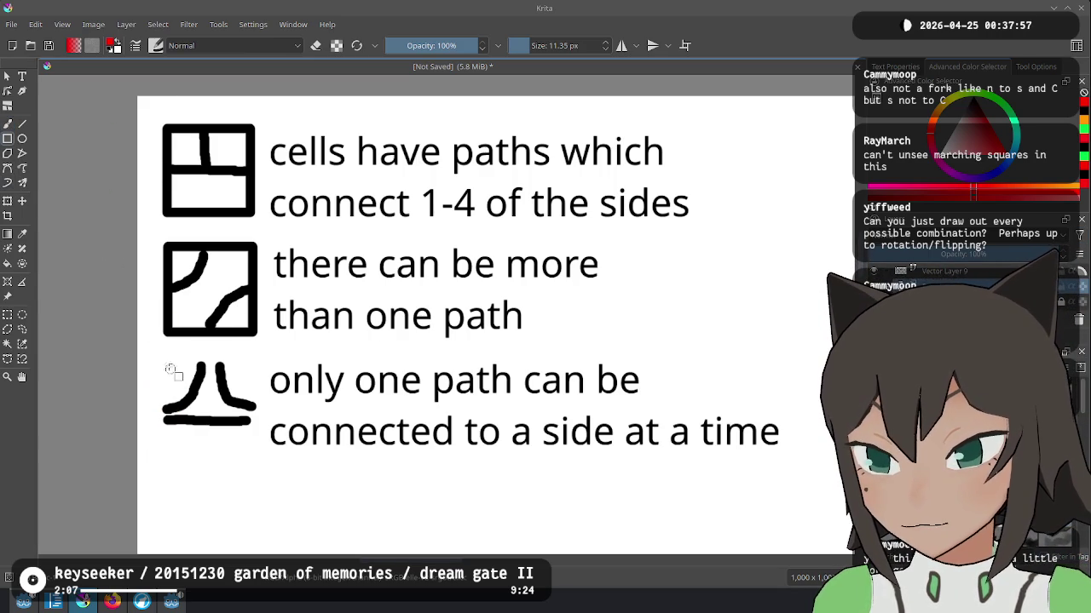
{"action": "left_click_drag", "start_coordinate": [161, 366], "coordinate": [257, 457]}
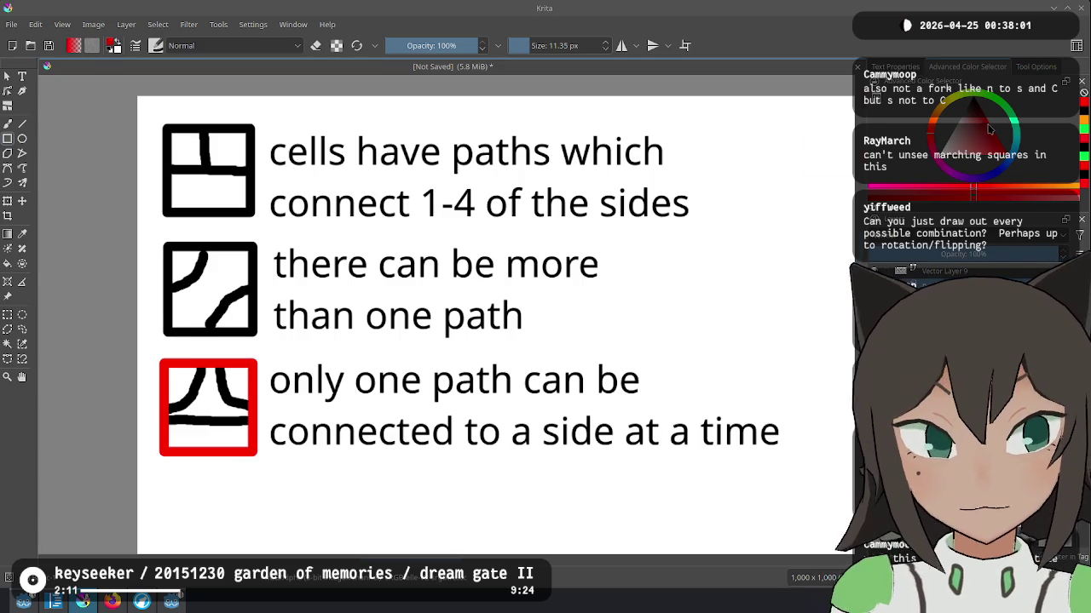
{"action": "key", "text": "ctrl+z"}
{"action": "left_click_drag", "start_coordinate": [160, 362], "coordinate": [261, 463]}
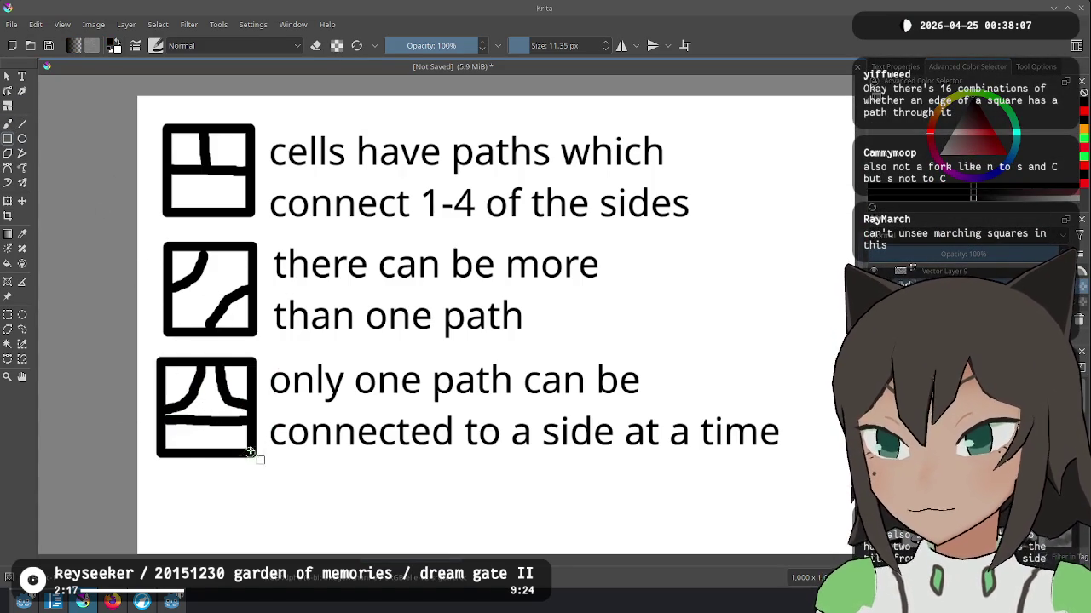
{"action": "key", "text": "x"}
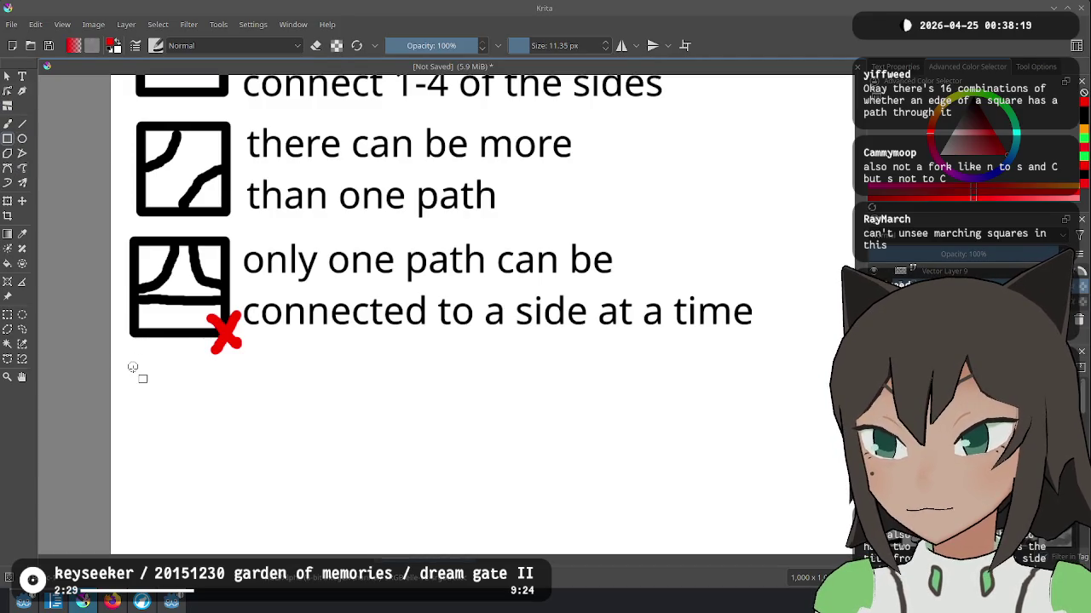
Step: Draw a black square frame for the fourth cell with two brushed paths entering it
{"action": "left_click_drag", "start_coordinate": [130, 365], "coordinate": [230, 464]}
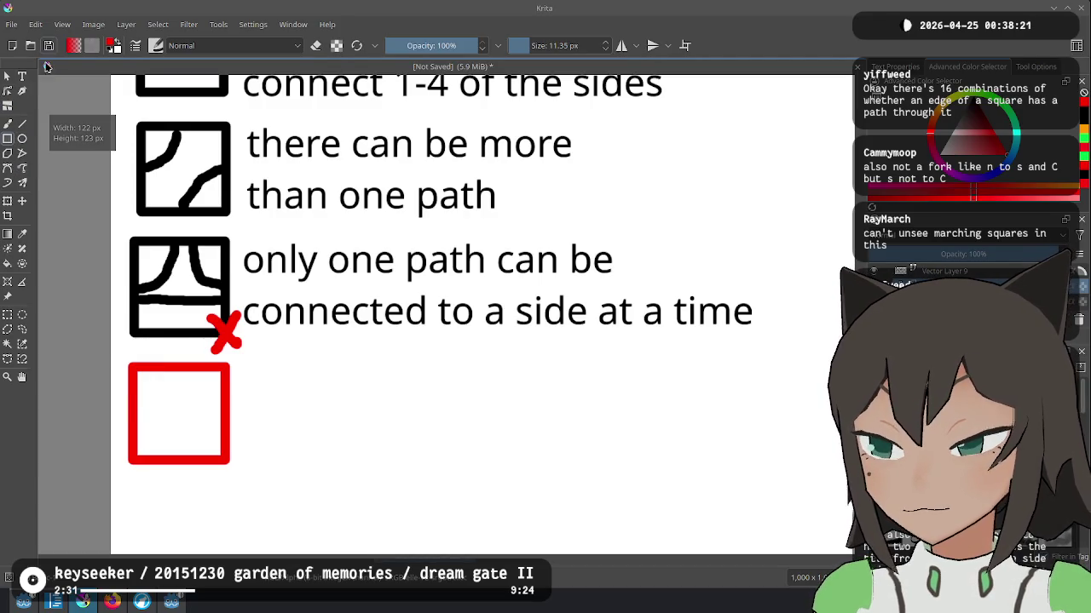
{"action": "key", "text": "ctrl+z"}
{"action": "key", "text": "d"}
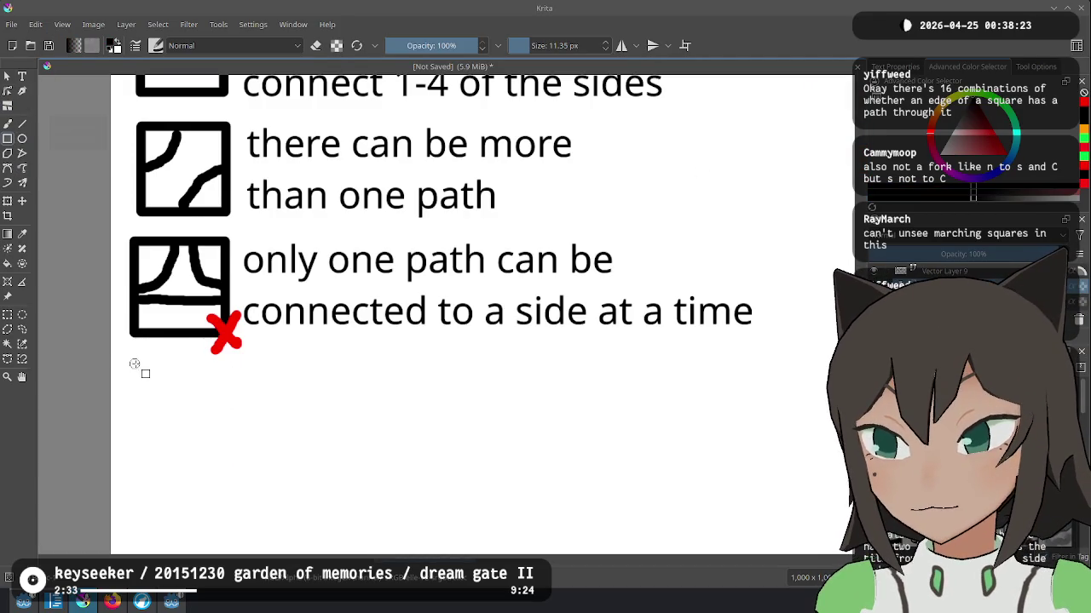
{"action": "left_click_drag", "start_coordinate": [133, 364], "coordinate": [228, 457]}
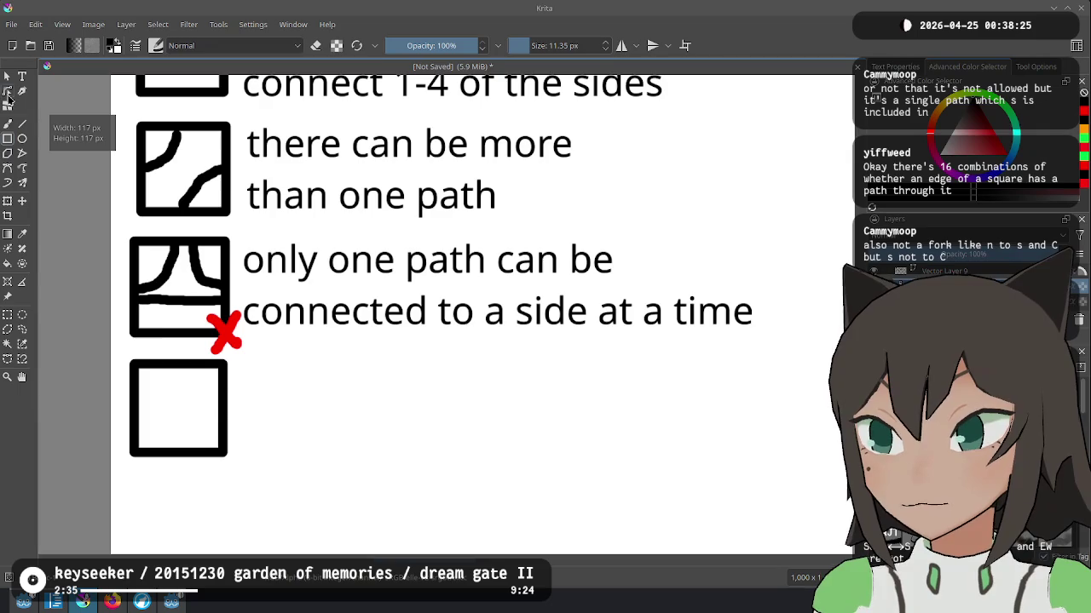
{"action": "left_click", "coordinate": [8, 123]}
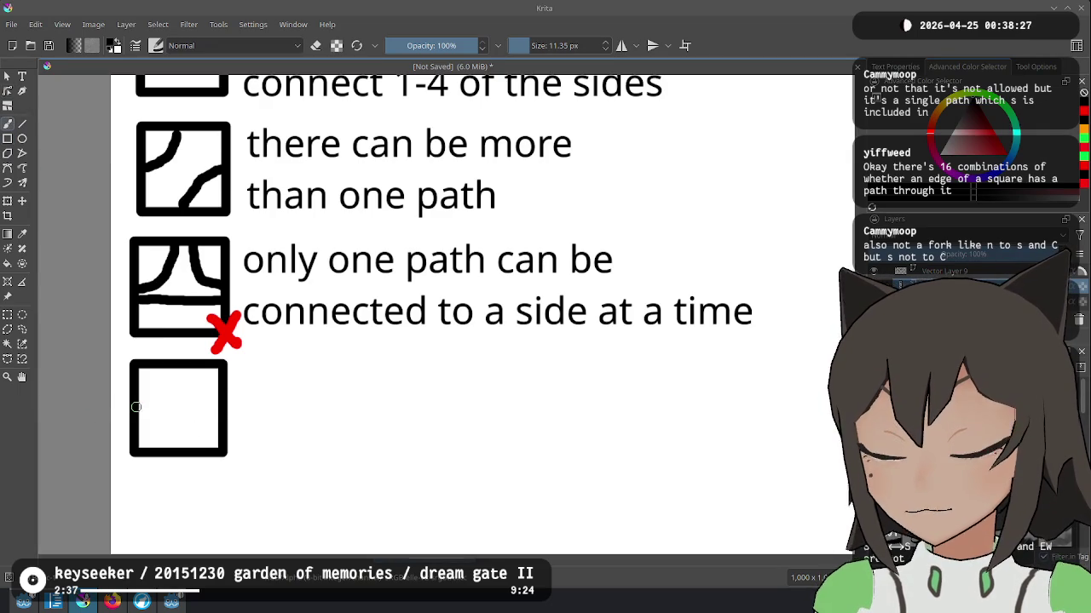
{"action": "left_click_drag", "start_coordinate": [136, 407], "coordinate": [151, 409]}
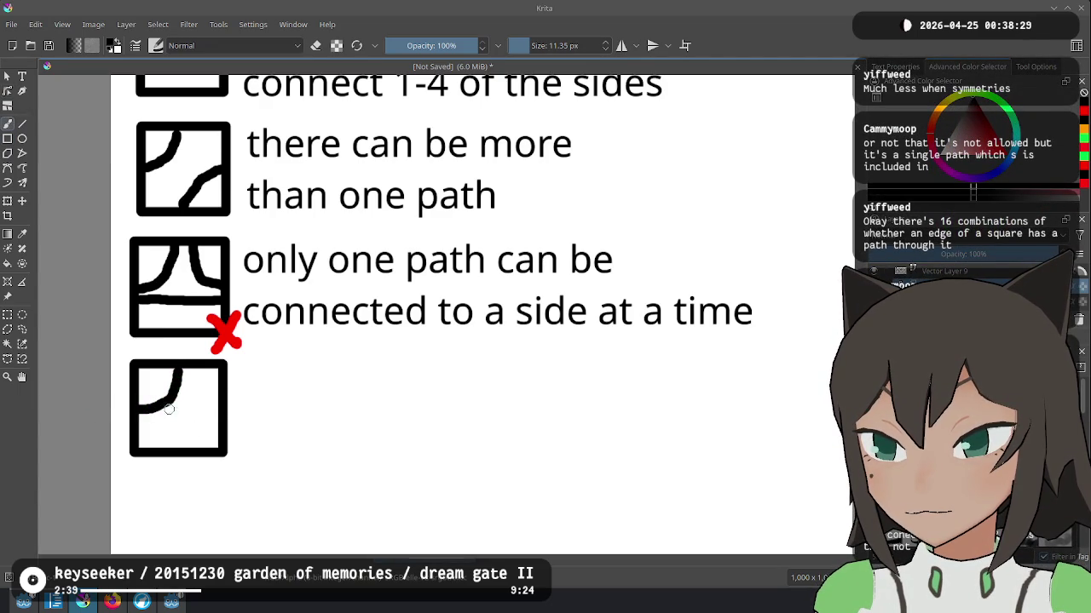
{"action": "left_click_drag", "start_coordinate": [224, 407], "coordinate": [167, 441]}
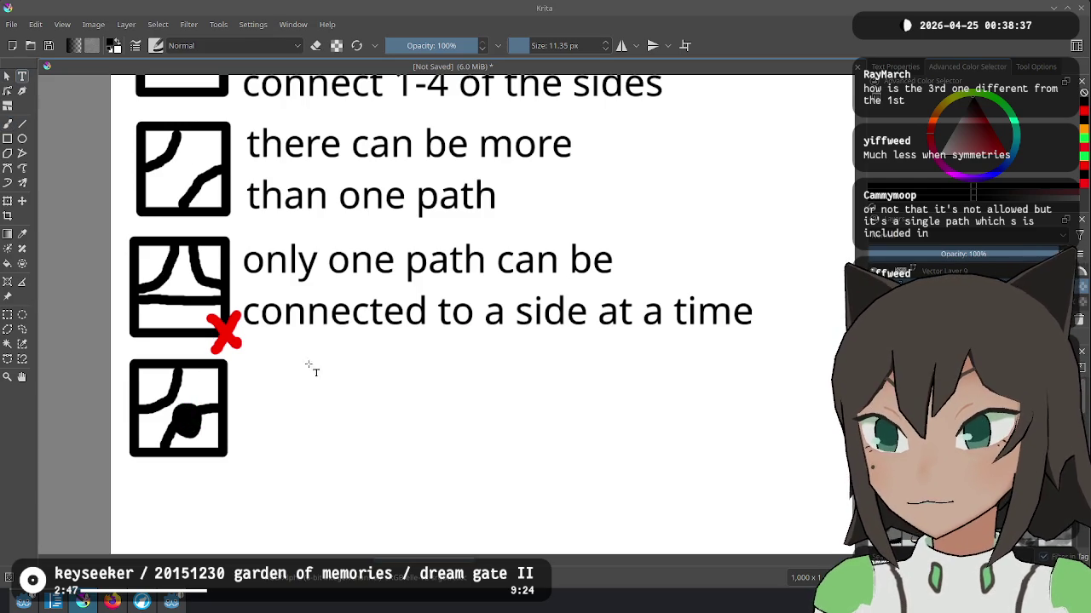
Step: Caption the cell 'each cell may have a "node" which is connected to one path' on two lines
{"action": "left_click_drag", "start_coordinate": [665, 460], "coordinate": [666, 459]}
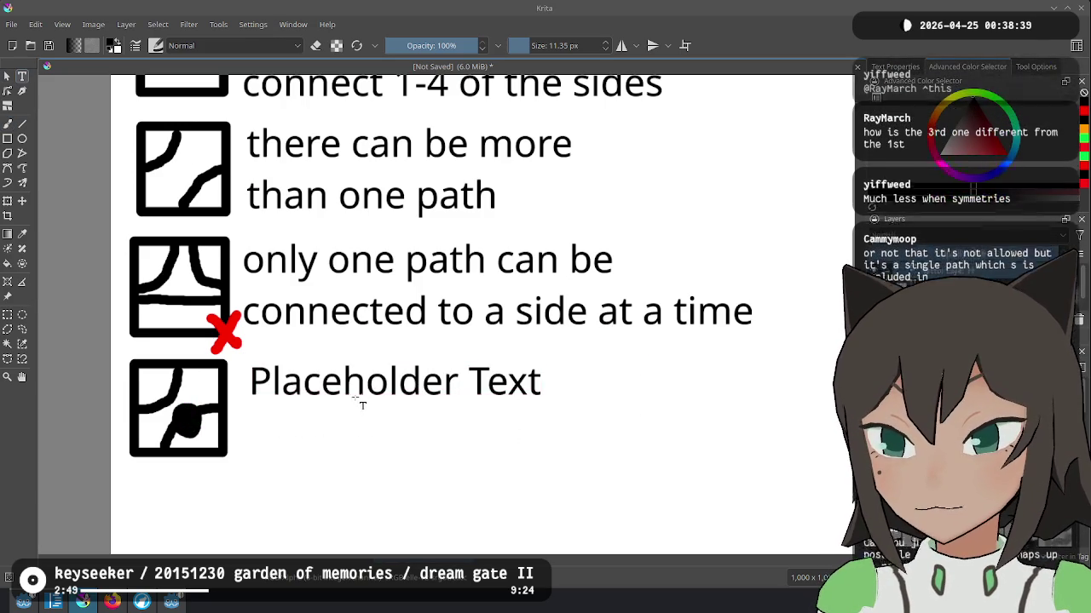
{"action": "type", "text": "there"}
{"action": "key", "text": "BackSpace"}
{"action": "key", "text": "BackSpace"}
{"action": "key", "text": "BackSpace"}
{"action": "type", "text": "each ci"}
{"action": "type", "text": "l may have a \"node\" whic"}
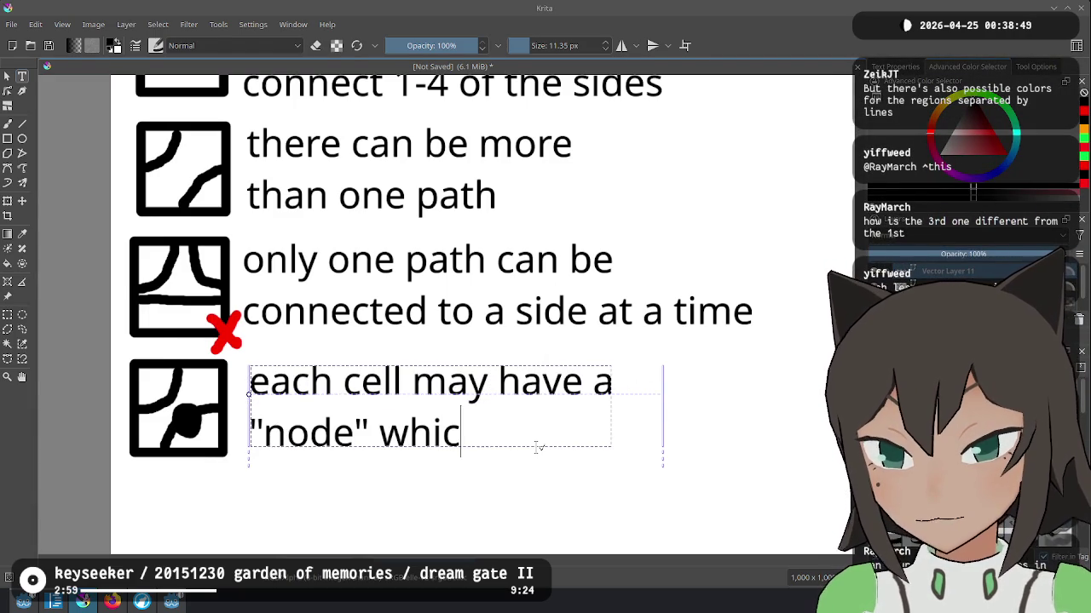
{"action": "type", "text": "h is connected "}
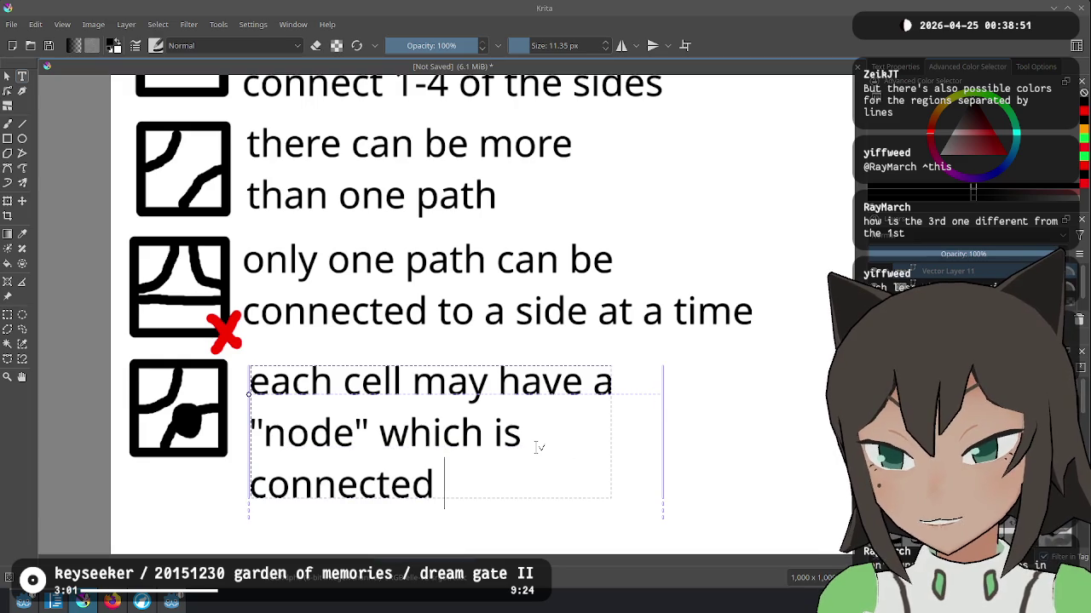
{"action": "type", "text": " path"}
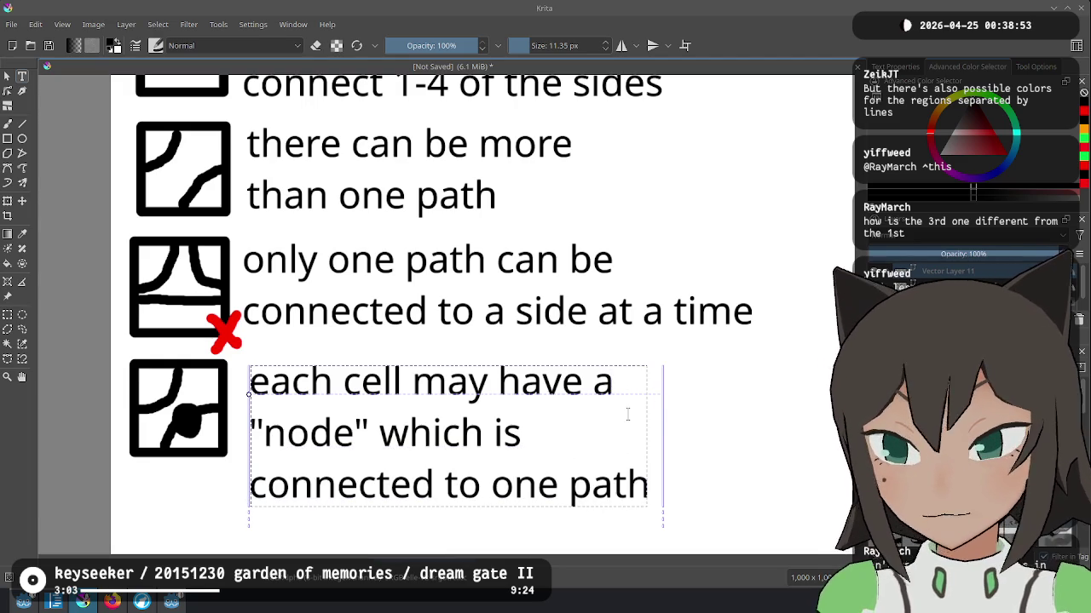
{"action": "left_click_drag", "start_coordinate": [671, 405], "coordinate": [831, 409]}
{"action": "key", "text": "Escape"}
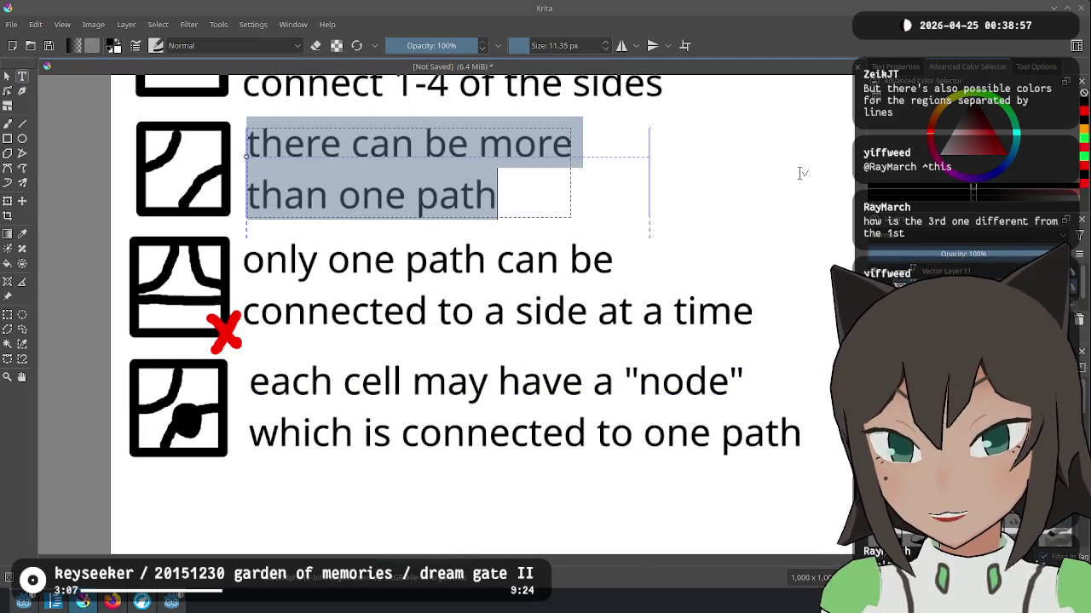
{"action": "mouse_move", "coordinate": [334, 496]}
{"action": "left_mouse_down"}
{"action": "mouse_move", "coordinate": [460, 309]}
{"action": "mouse_move", "coordinate": [375, 251]}
{"action": "left_mouse_up"}
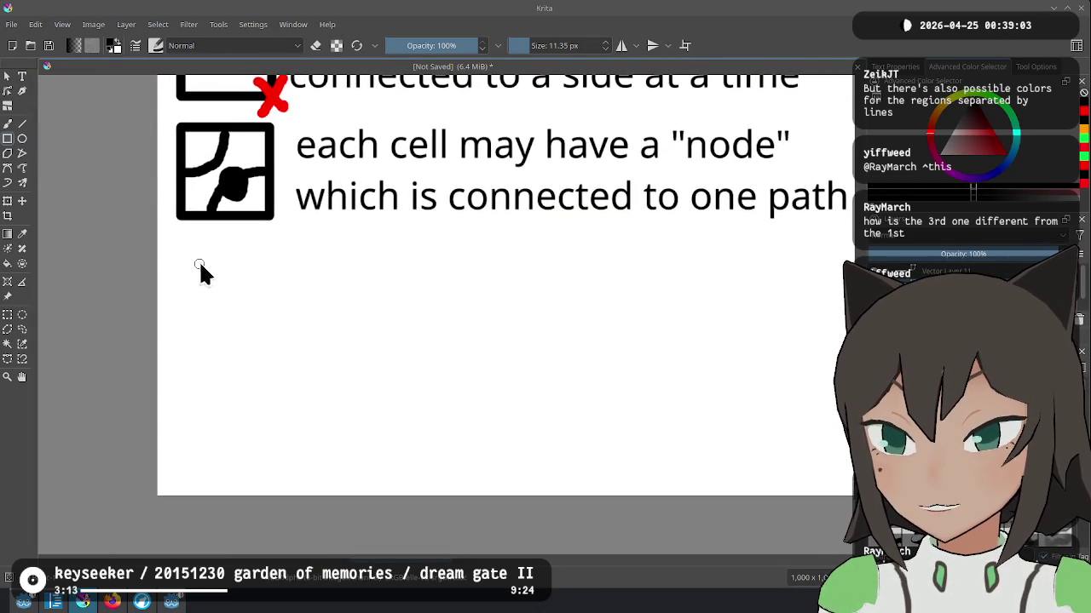
Step: Draw a square frame for the fifth cell with two curved paths
{"action": "left_click_drag", "start_coordinate": [179, 249], "coordinate": [251, 315]}
{"action": "key", "text": "ctrl+z"}
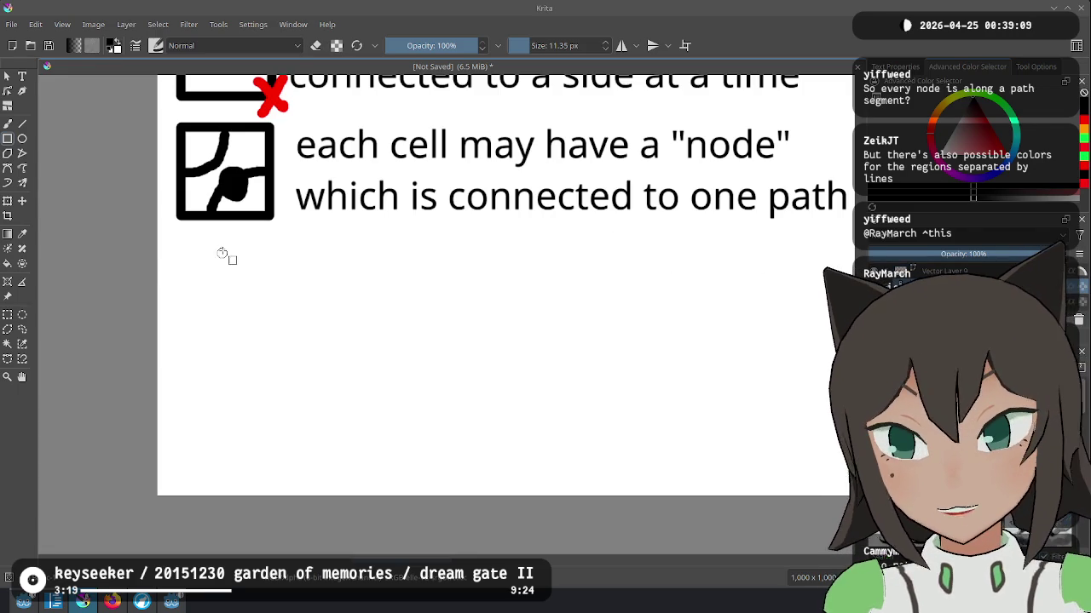
{"action": "left_click_drag", "start_coordinate": [185, 249], "coordinate": [282, 337]}
{"action": "left_click", "coordinate": [9, 124]}
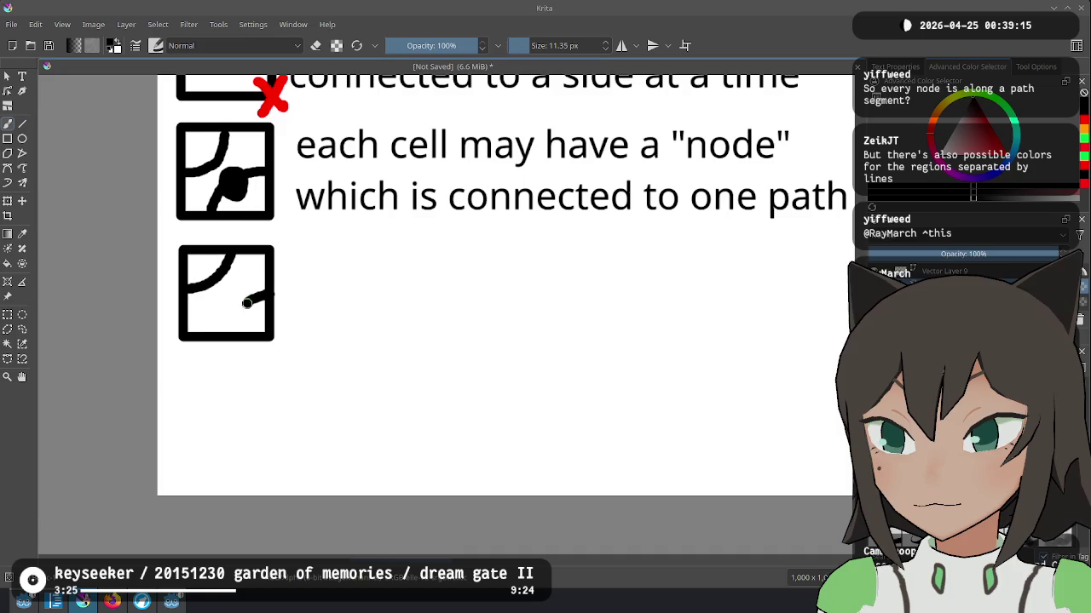
Step: Fill the cell's three regions red, green and blue, and add a text box beside it
{"action": "left_click", "coordinate": [971, 192]}
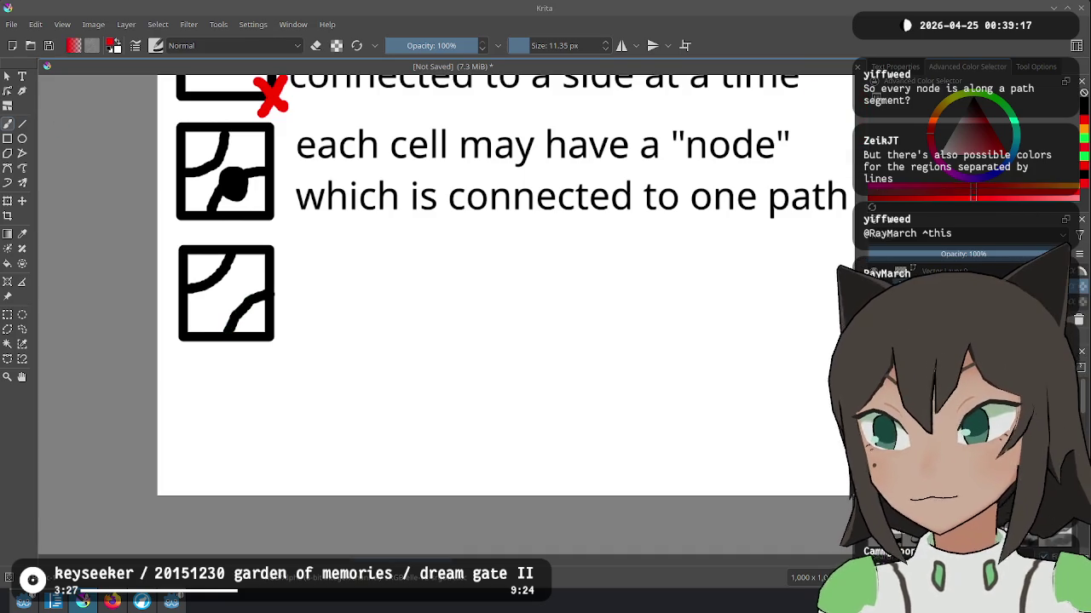
{"action": "key", "text": "f"}
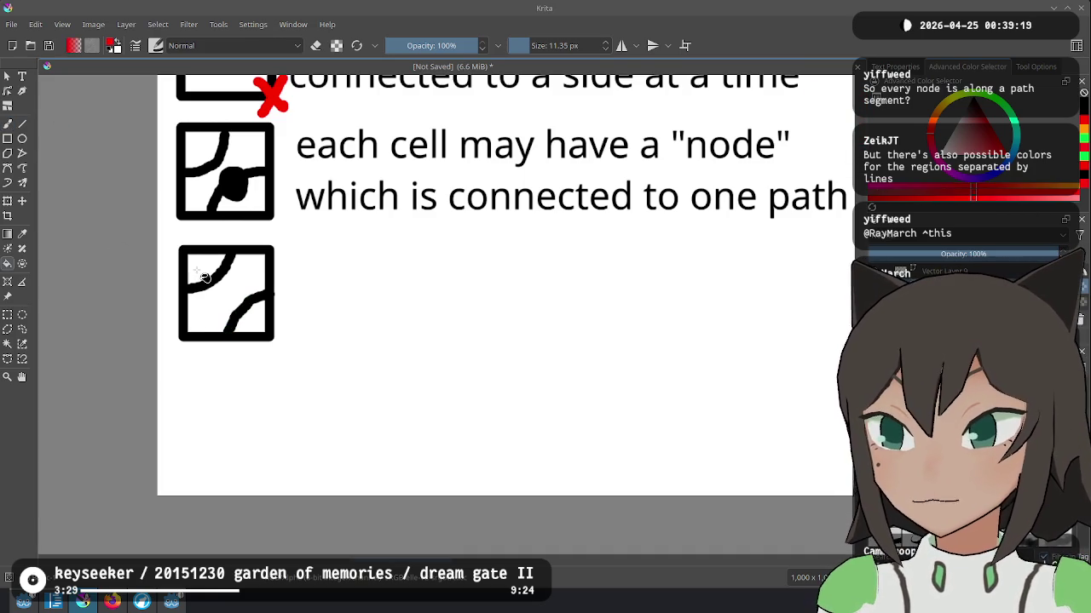
{"action": "left_click", "coordinate": [205, 277]}
{"action": "left_click", "coordinate": [1010, 120]}
{"action": "left_click", "coordinate": [246, 292]}
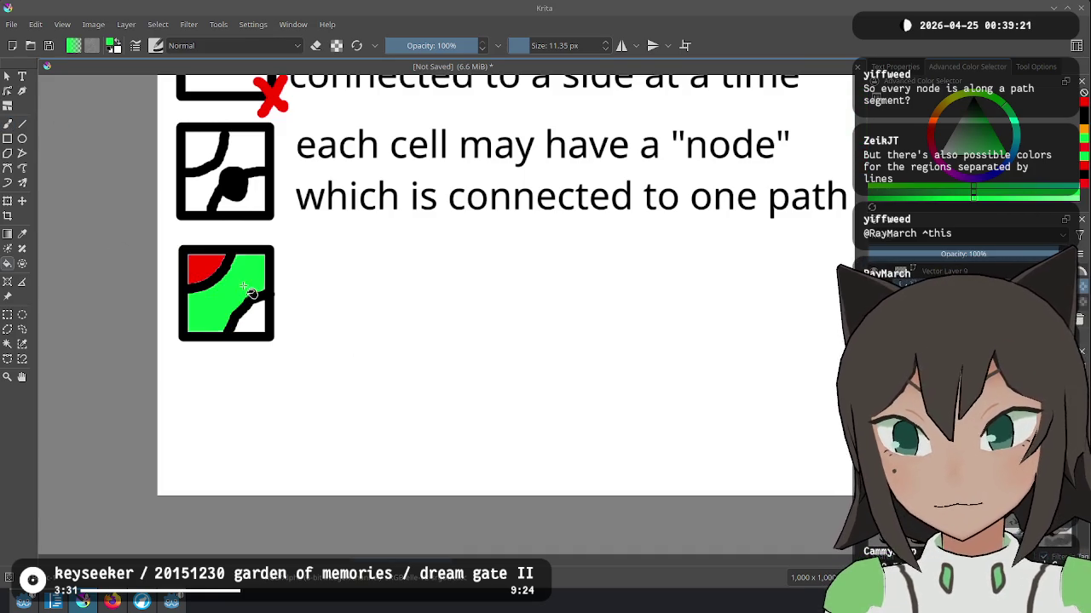
{"action": "left_click", "coordinate": [1014, 136]}
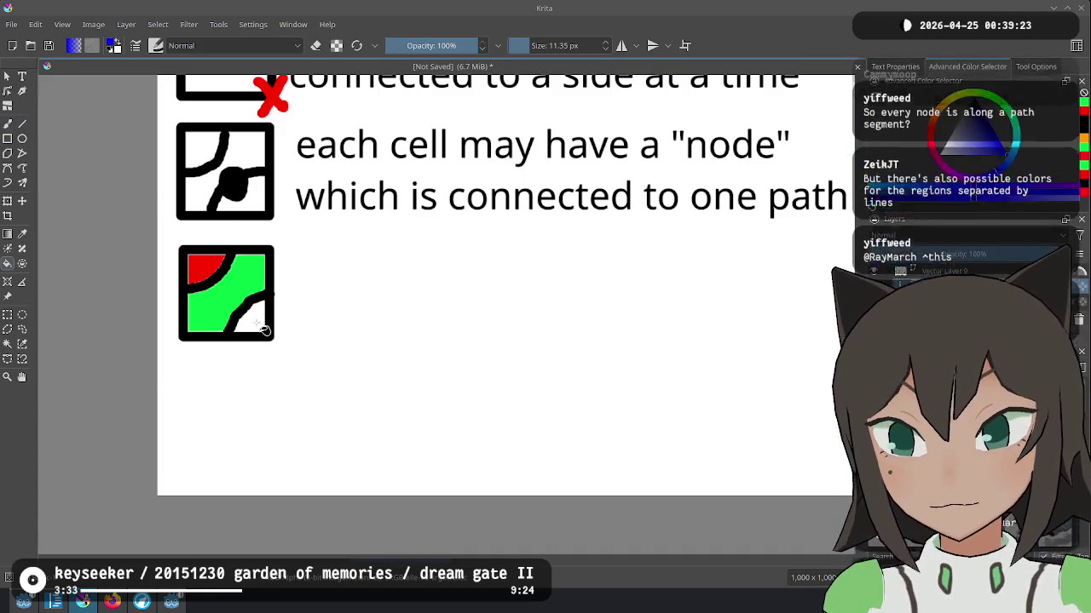
{"action": "left_click", "coordinate": [260, 327]}
{"action": "left_click", "coordinate": [22, 76]}
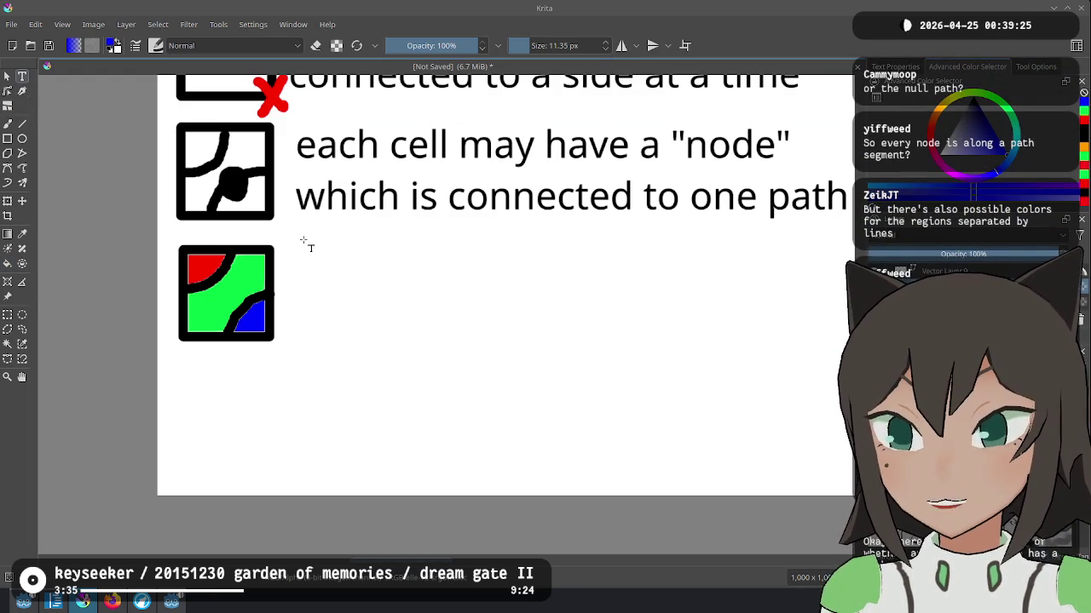
{"action": "left_click_drag", "start_coordinate": [712, 359], "coordinate": [712, 359]}
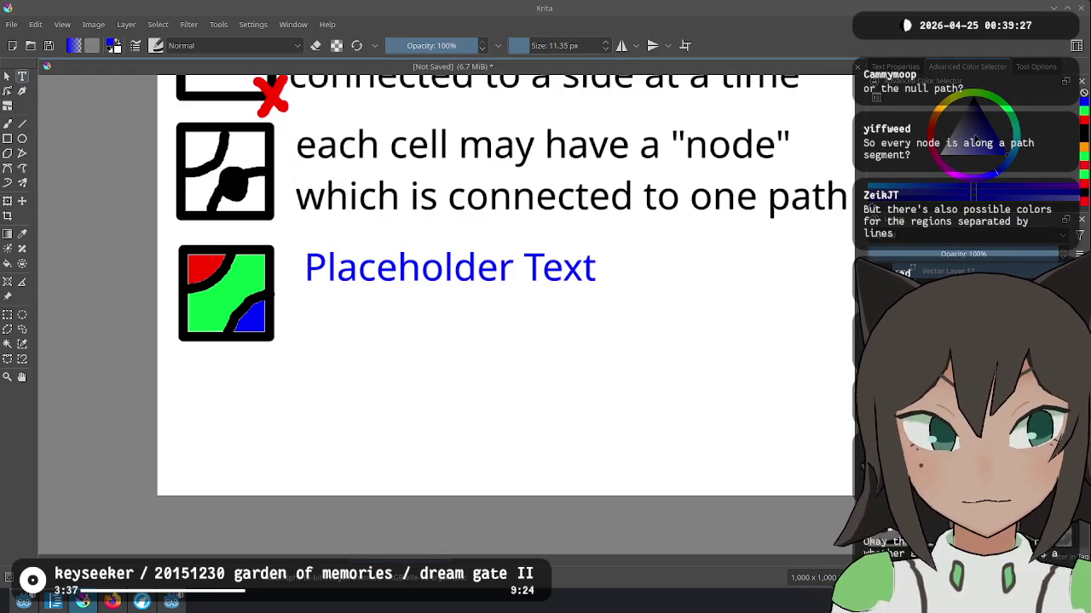
Step: Replace the placeholder with the caption 'each region made by the paths can be a different color' on two lines
{"action": "key", "text": "ctrl+z"}
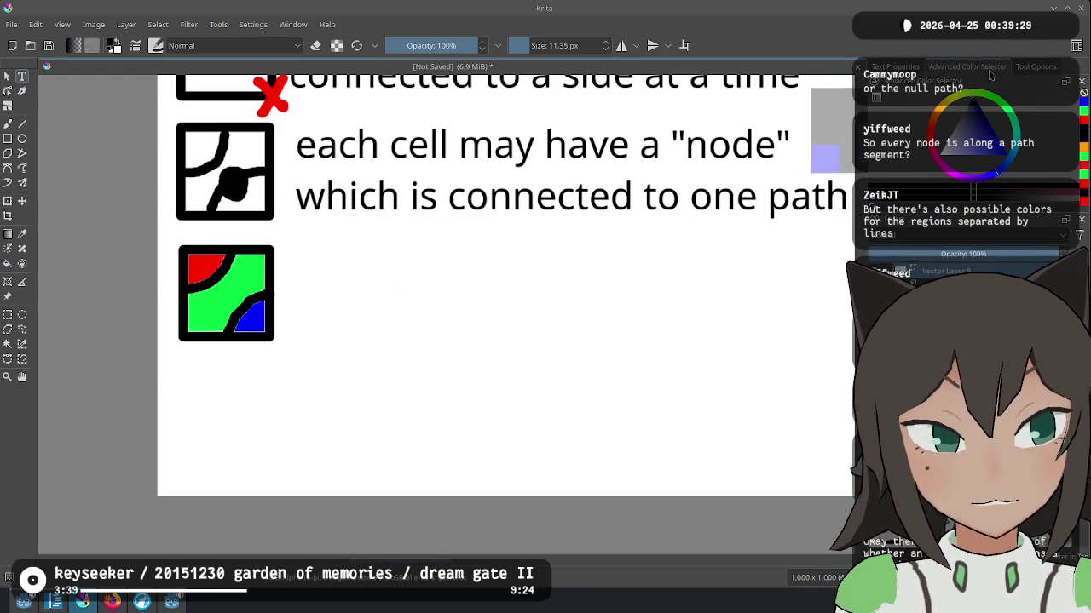
{"action": "left_click_drag", "start_coordinate": [306, 255], "coordinate": [611, 316]}
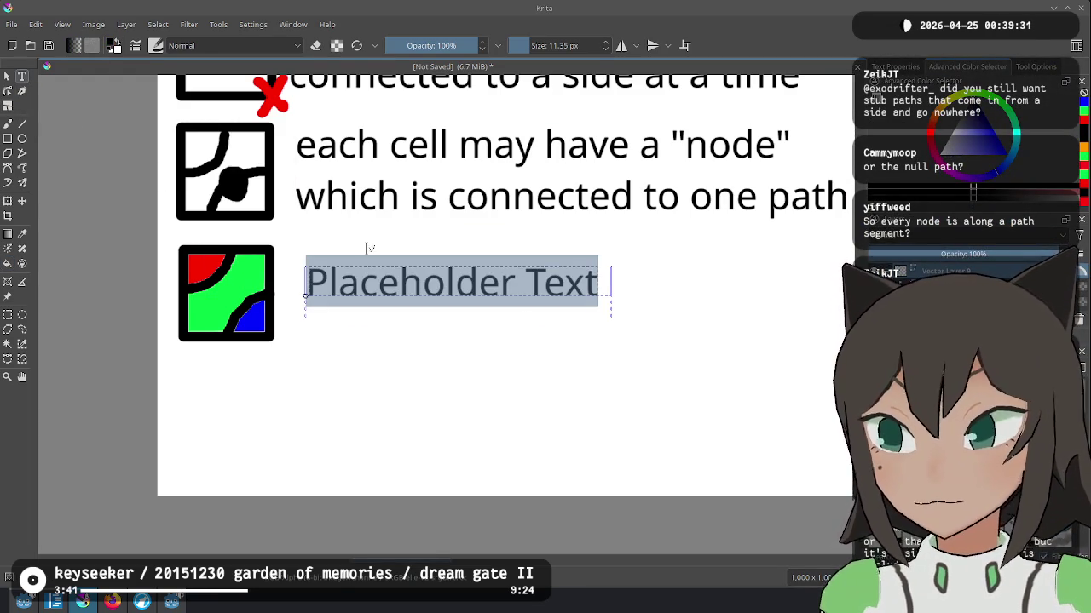
{"action": "type", "text": "each region made by "}
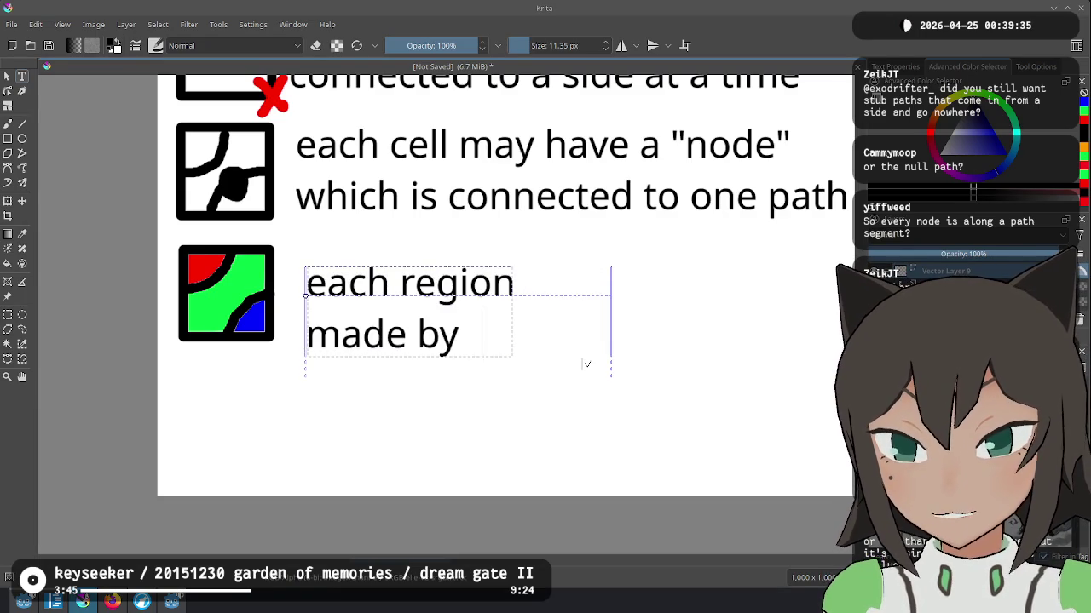
{"action": "type", "text": "the paths can be"}
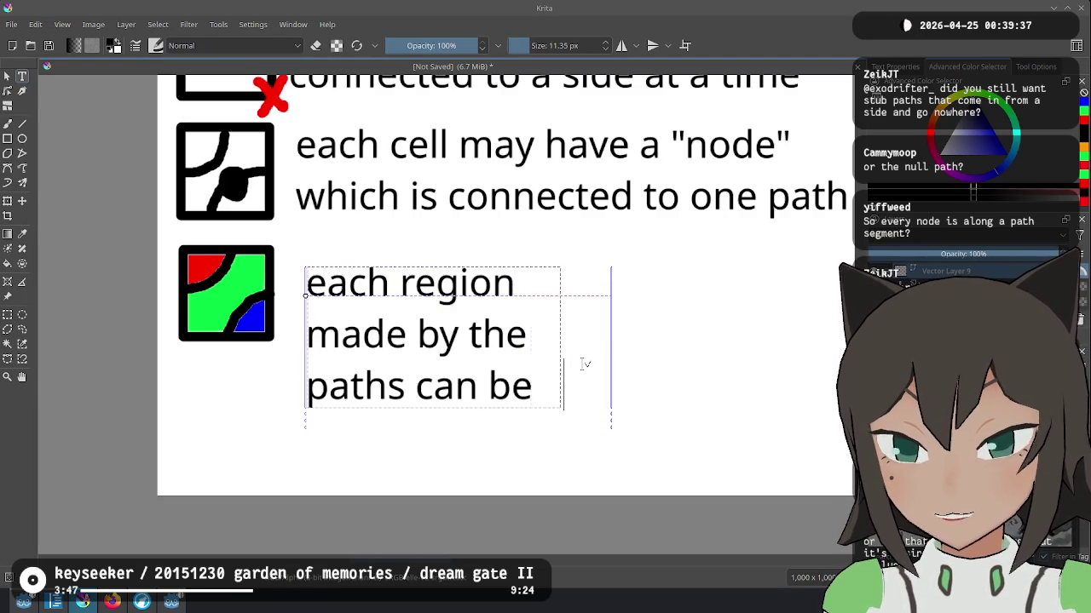
{"action": "type", "text": " a different color"}
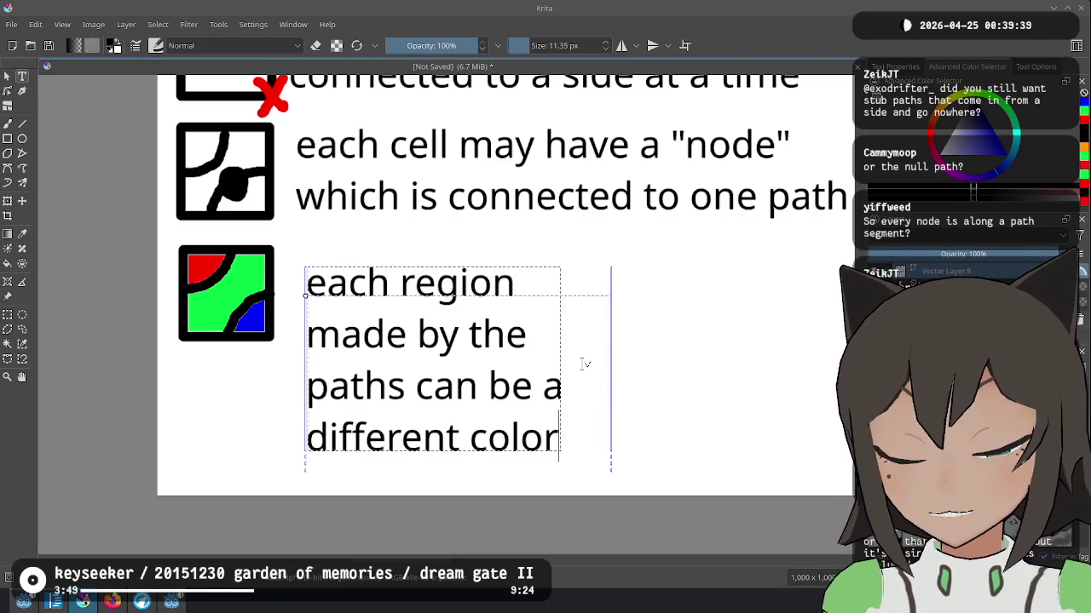
{"action": "mouse_move", "coordinate": [628, 308]}
{"action": "left_mouse_down"}
{"action": "mouse_move", "coordinate": [784, 288]}
{"action": "mouse_move", "coordinate": [577, 317]}
{"action": "mouse_move", "coordinate": [810, 317]}
{"action": "left_mouse_up"}
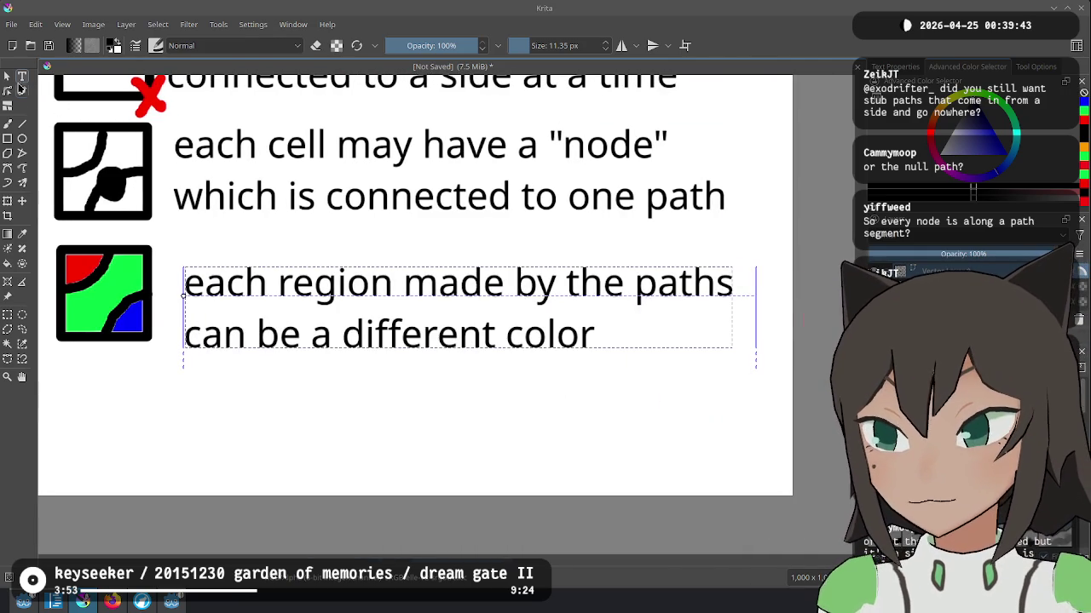
{"action": "left_click", "coordinate": [364, 226]}
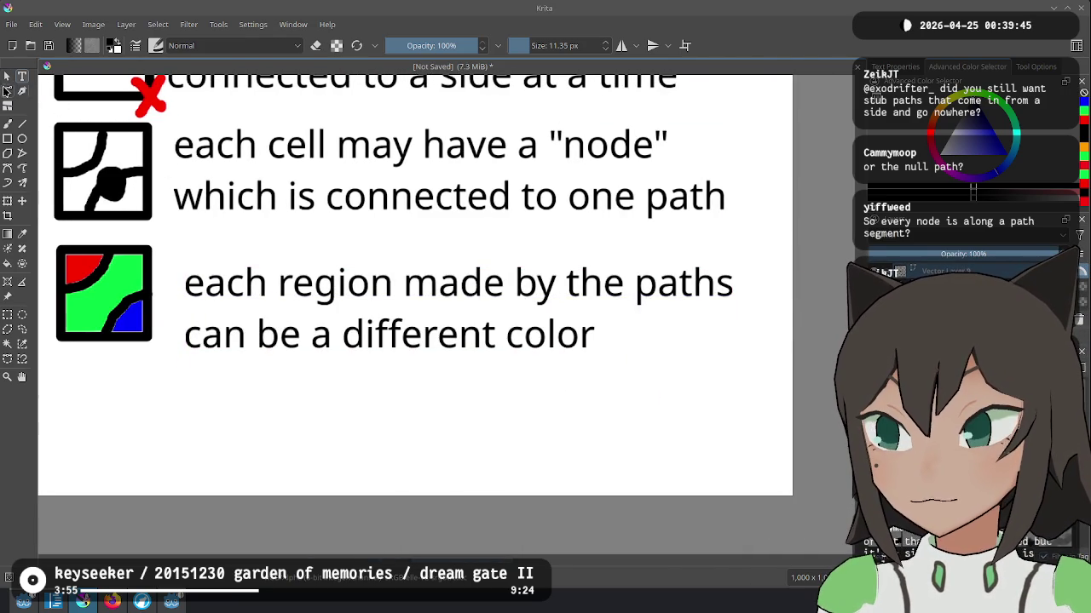
Step: Select the "node" caption and place the caret inside it for editing
{"action": "left_click", "coordinate": [7, 77]}
{"action": "left_click_drag", "start_coordinate": [447, 385], "coordinate": [499, 466]}
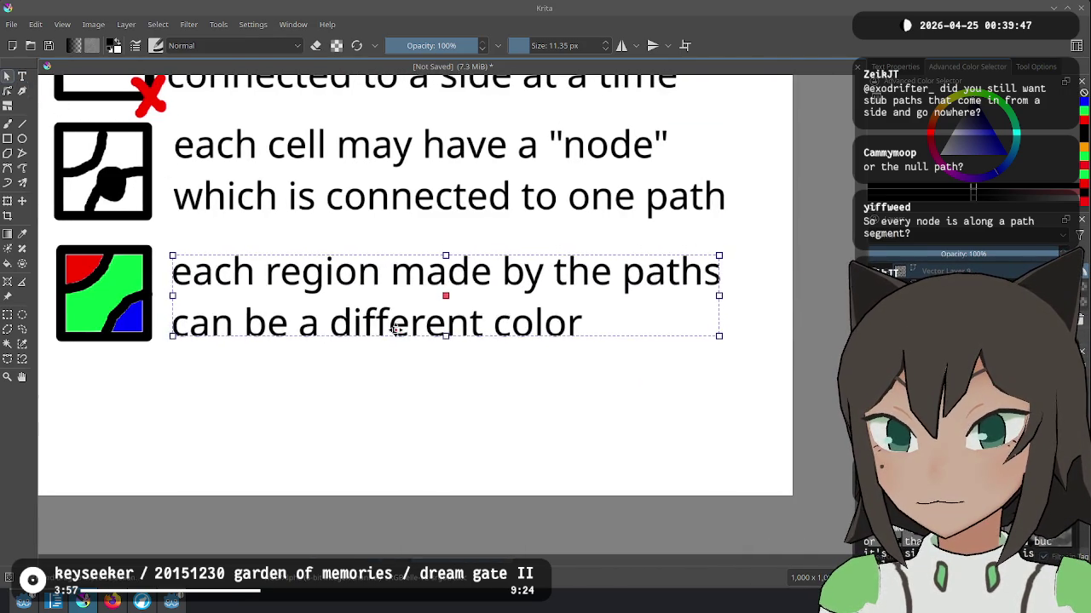
{"action": "left_click", "coordinate": [775, 262]}
{"action": "double_click", "coordinate": [776, 262]}
{"action": "left_click", "coordinate": [775, 262]}
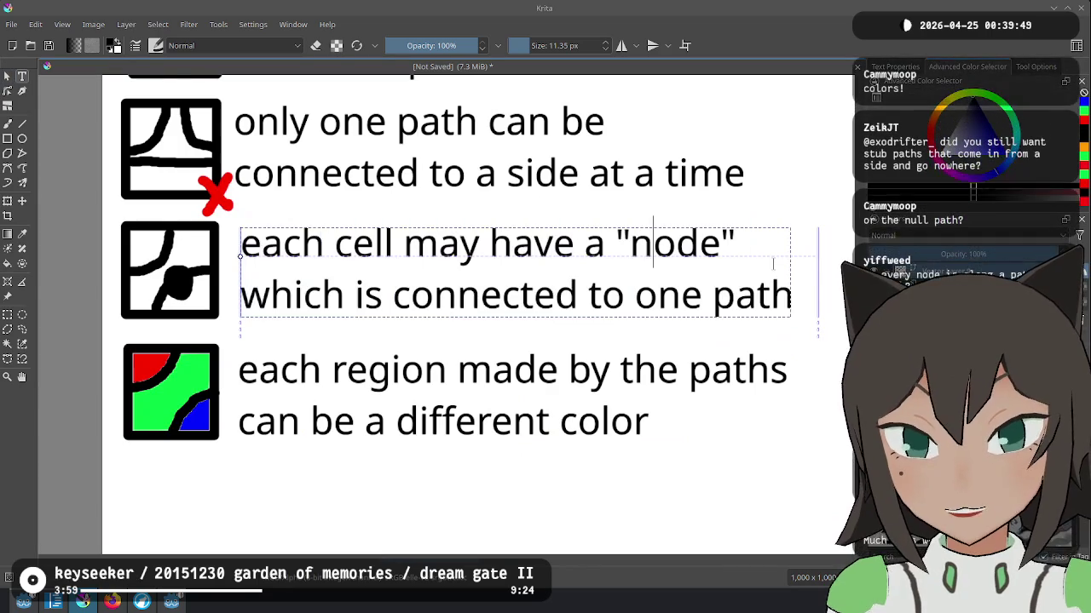
Step: Replace the word "node" with "feature" in the fourth caption
{"action": "key", "text": "Left"}
{"action": "key", "text": "ctrl+shift+Left"}
{"action": "type", "text": "feature"}
{"action": "key", "text": "Escape"}
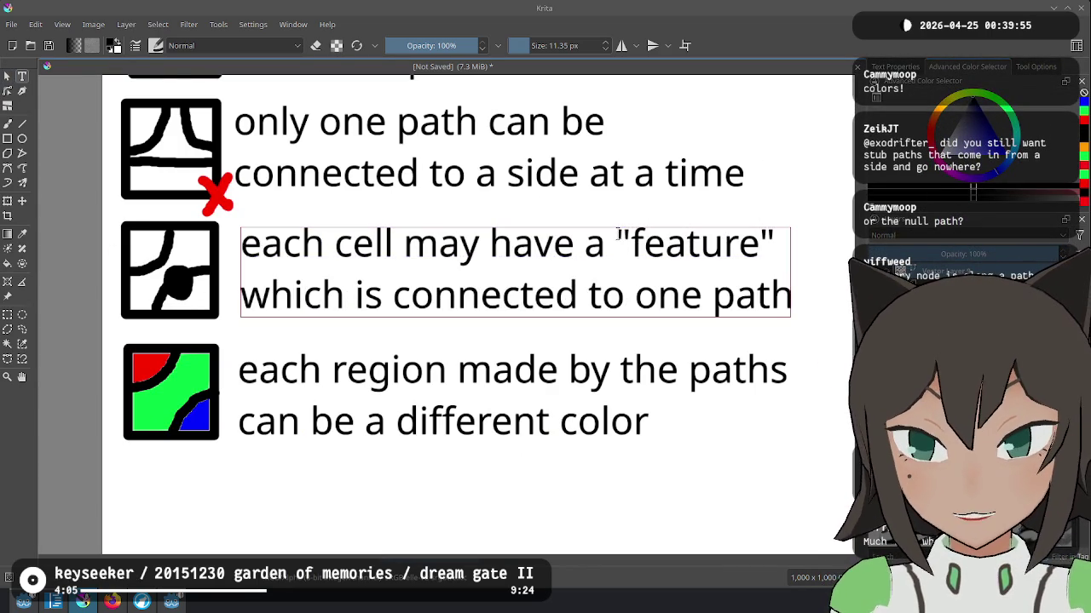
Step: Draw an empty square tile outline at the top right beside the first caption
{"action": "left_click_drag", "start_coordinate": [602, 208], "coordinate": [570, 355]}
{"action": "scroll", "coordinate": [570, 355], "scroll_direction": "down", "scroll_amount": 1}
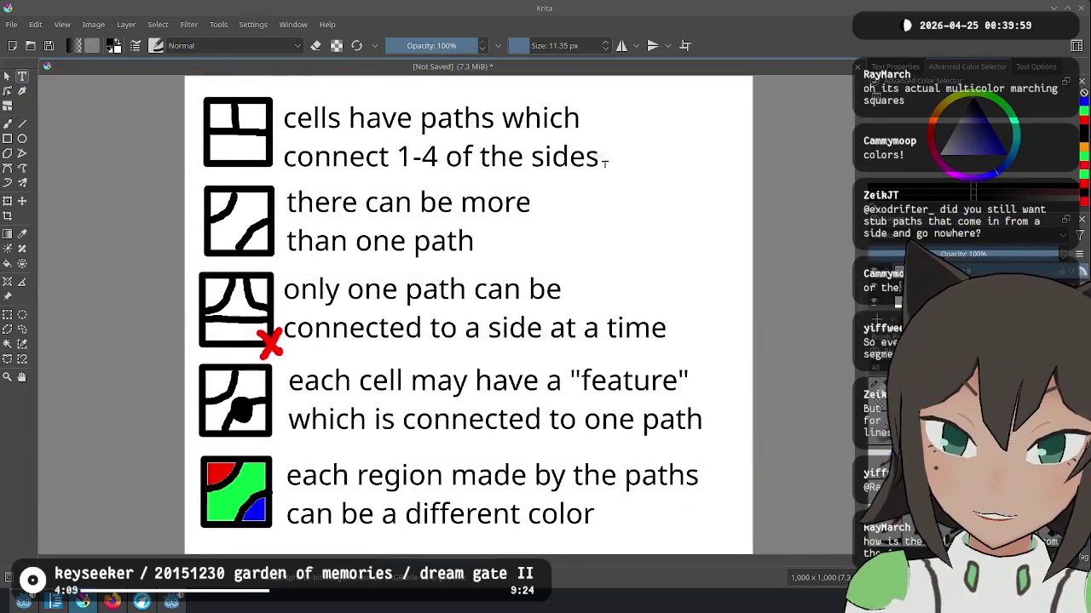
{"action": "scroll", "coordinate": [412, 153], "scroll_direction": "down", "scroll_amount": 1}
{"action": "scroll", "coordinate": [412, 154], "scroll_direction": "up", "scroll_amount": 1}
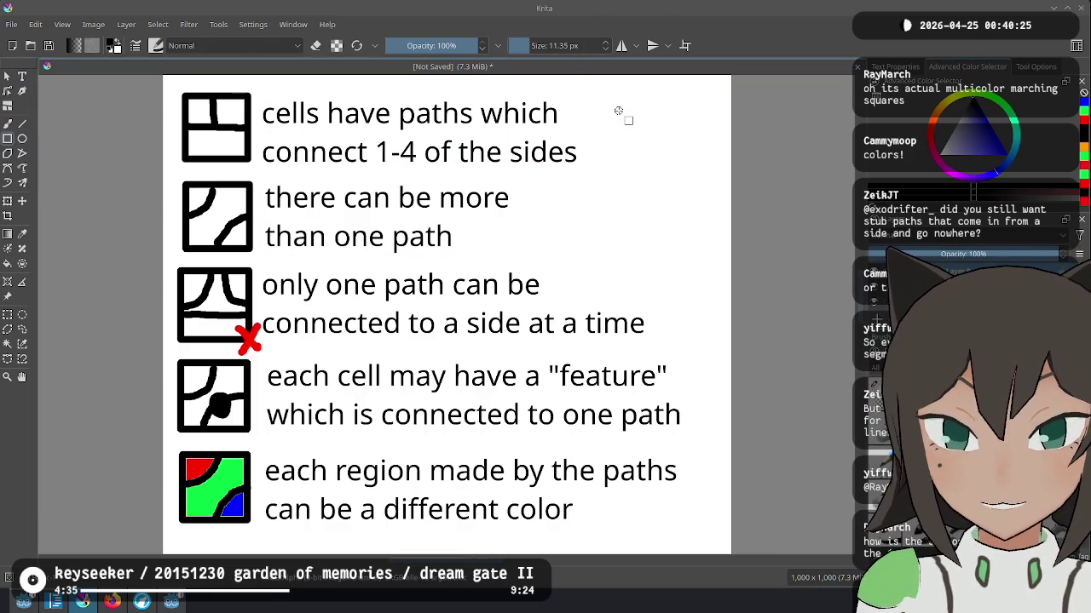
{"action": "left_click_drag", "start_coordinate": [619, 112], "coordinate": [708, 171]}
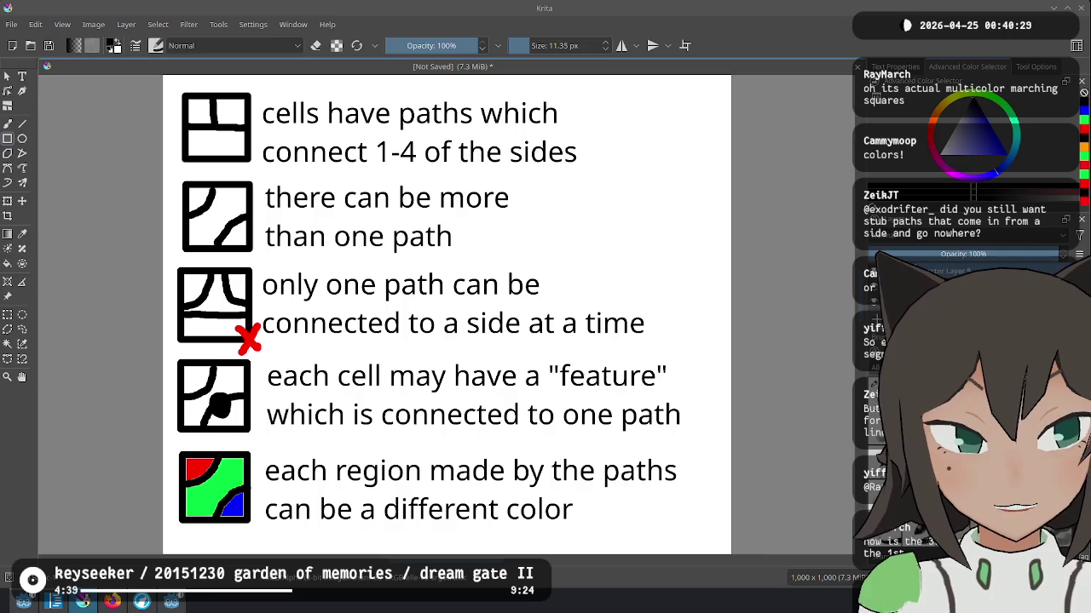
{"action": "left_click_drag", "start_coordinate": [629, 105], "coordinate": [697, 171]}
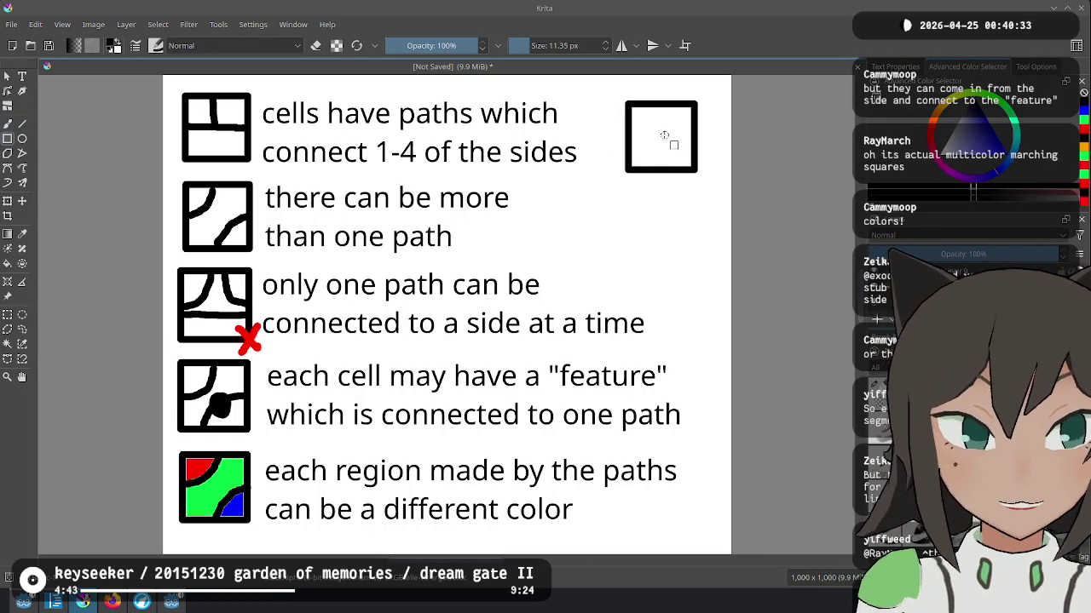
Step: Draw a short stub path in the square and caption it 'ok, but unnecessary' on two lines
{"action": "left_click_drag", "start_coordinate": [659, 137], "coordinate": [680, 136]}
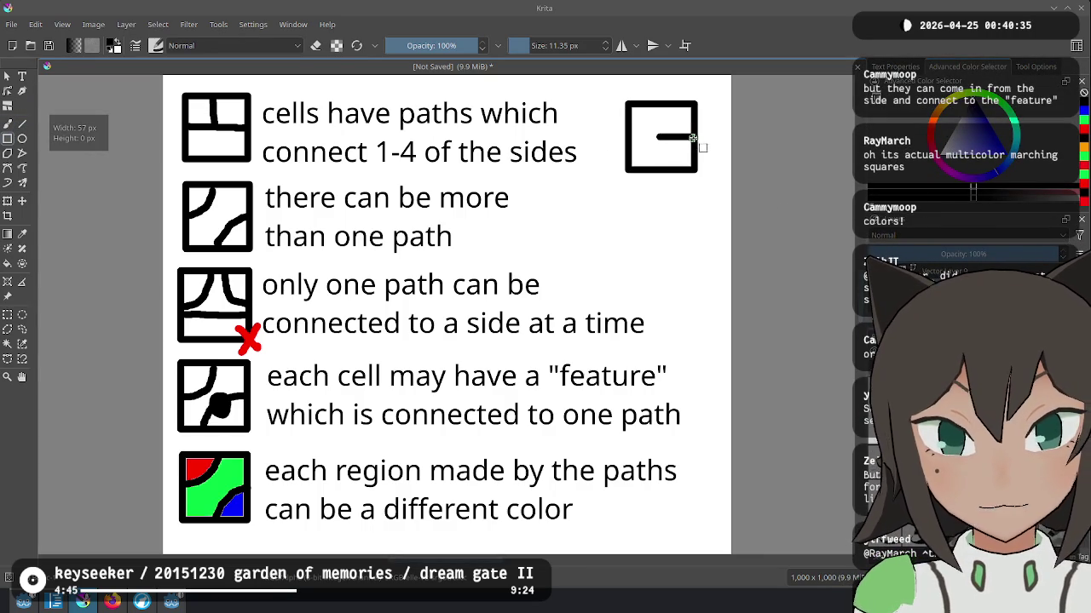
{"action": "left_click", "coordinate": [22, 76]}
{"action": "left_click", "coordinate": [610, 201]}
{"action": "key", "text": "ctrl+a"}
{"action": "key", "text": "BackSpace"}
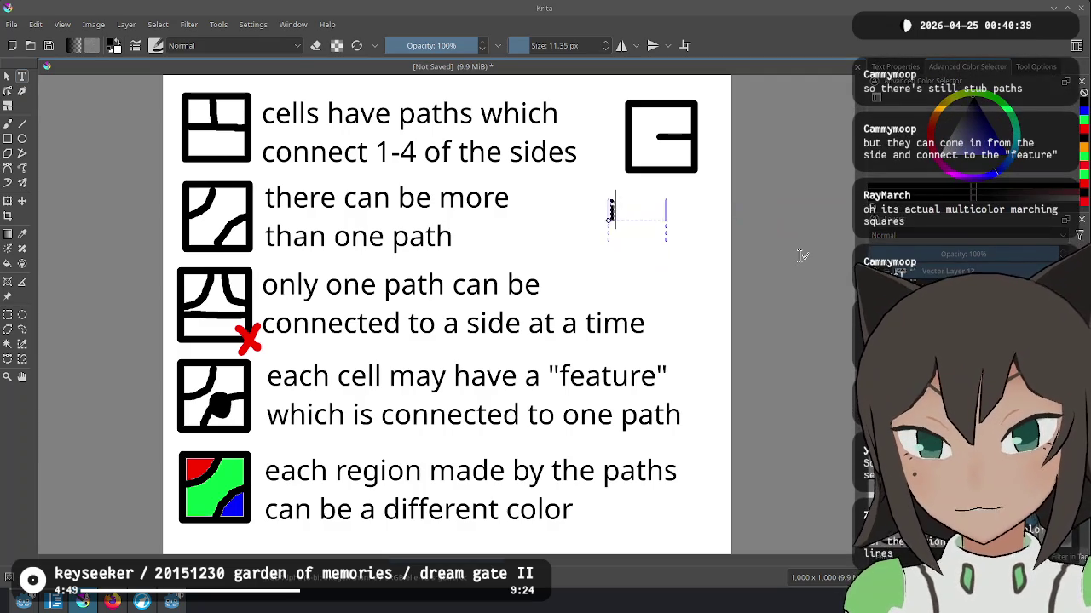
{"action": "key", "text": "BackSpace"}
{"action": "key", "text": "Return"}
{"action": "type", "text": "unnecess"}
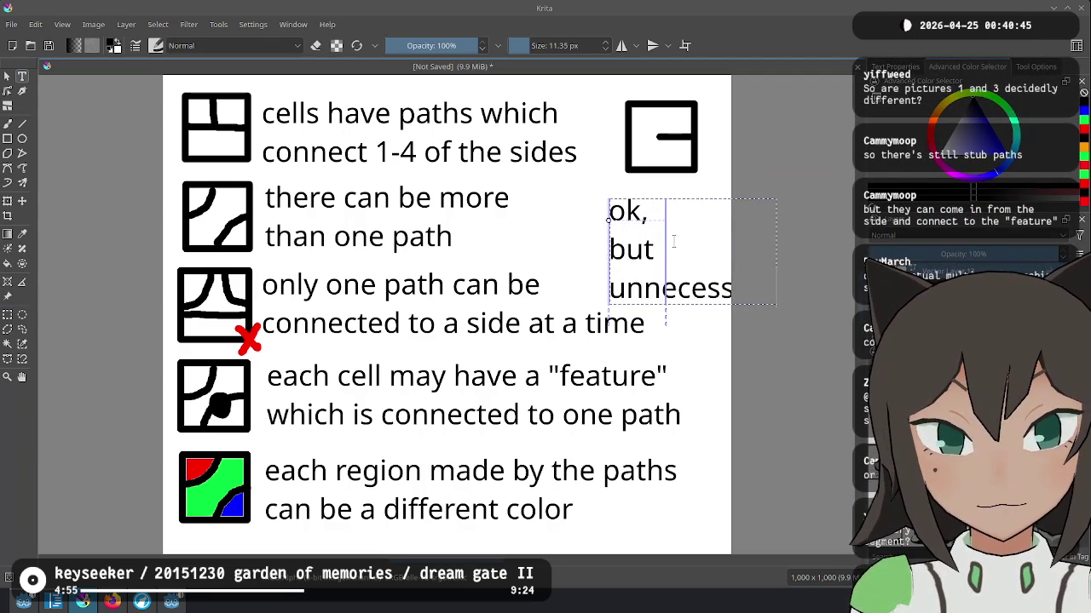
{"action": "left_click_drag", "start_coordinate": [665, 247], "coordinate": [737, 248]}
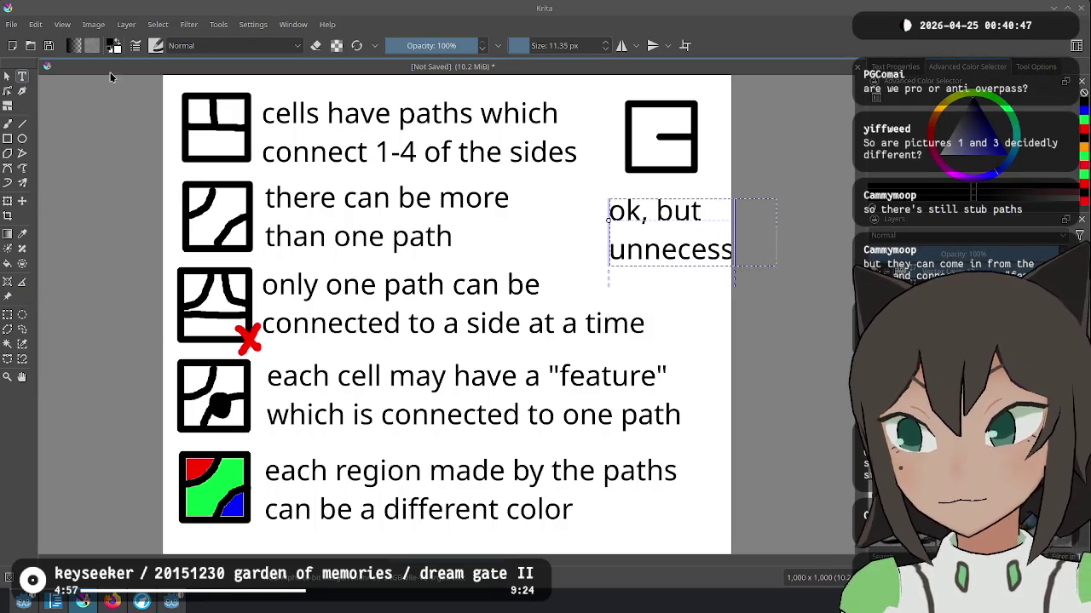
{"action": "double_click", "coordinate": [687, 210]}
{"action": "key", "text": "Escape"}
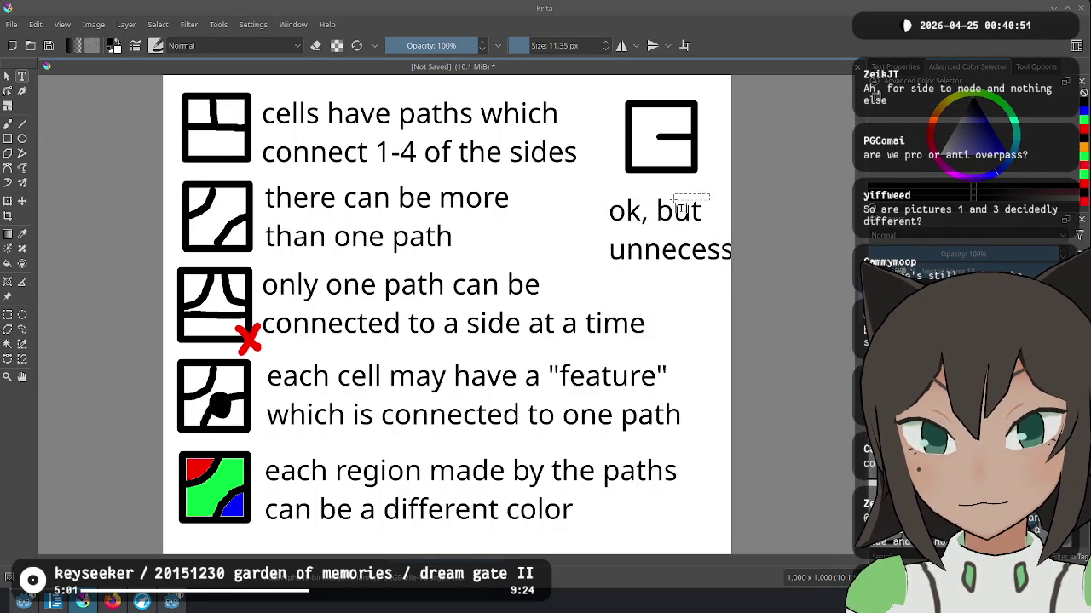
Step: Move the caption left onto the page and draw an arrow pointing up at the stub tile
{"action": "left_click", "coordinate": [8, 75]}
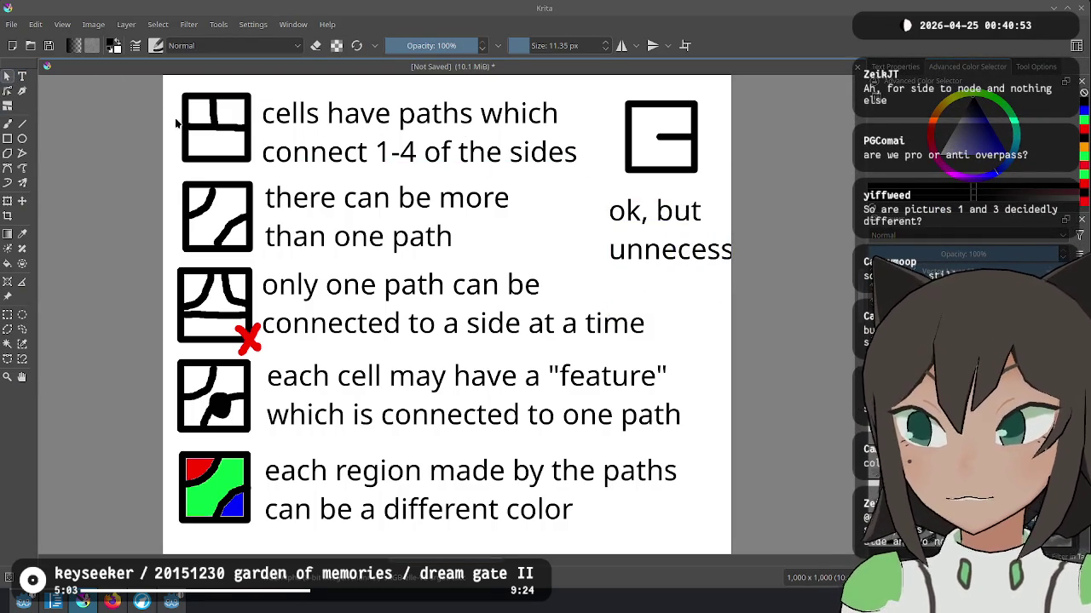
{"action": "left_click_drag", "start_coordinate": [637, 212], "coordinate": [584, 212]}
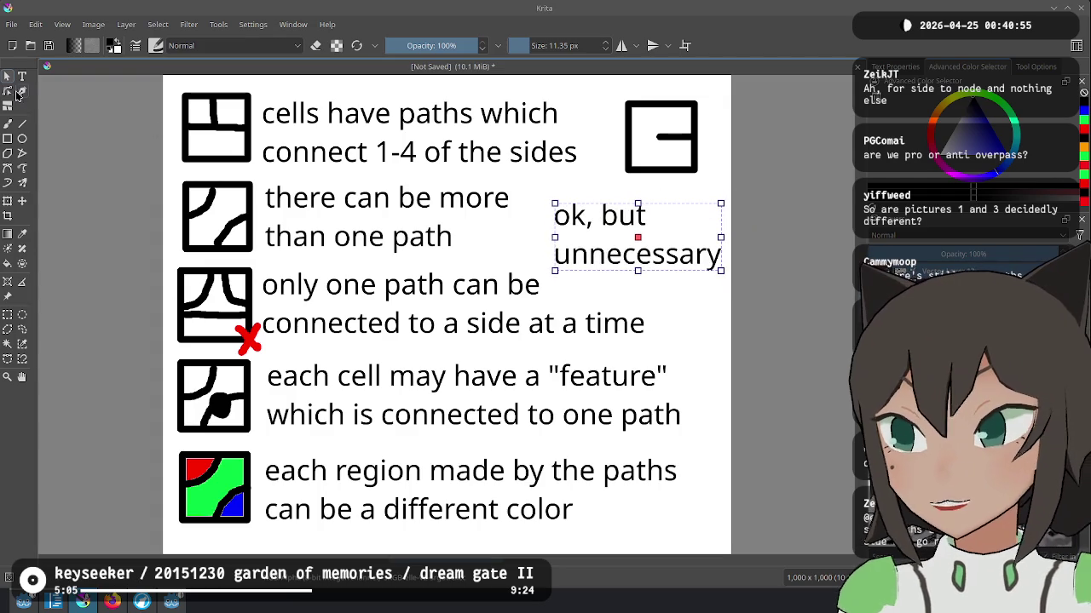
{"action": "left_click", "coordinate": [16, 95]}
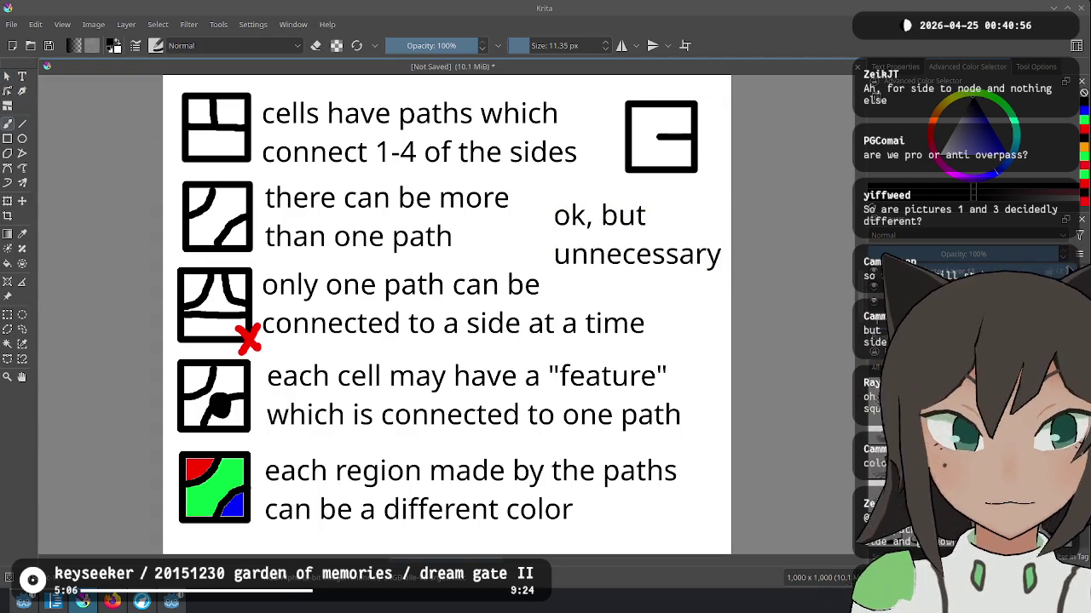
{"action": "key", "text": "b"}
{"action": "left_click", "coordinate": [673, 223]}
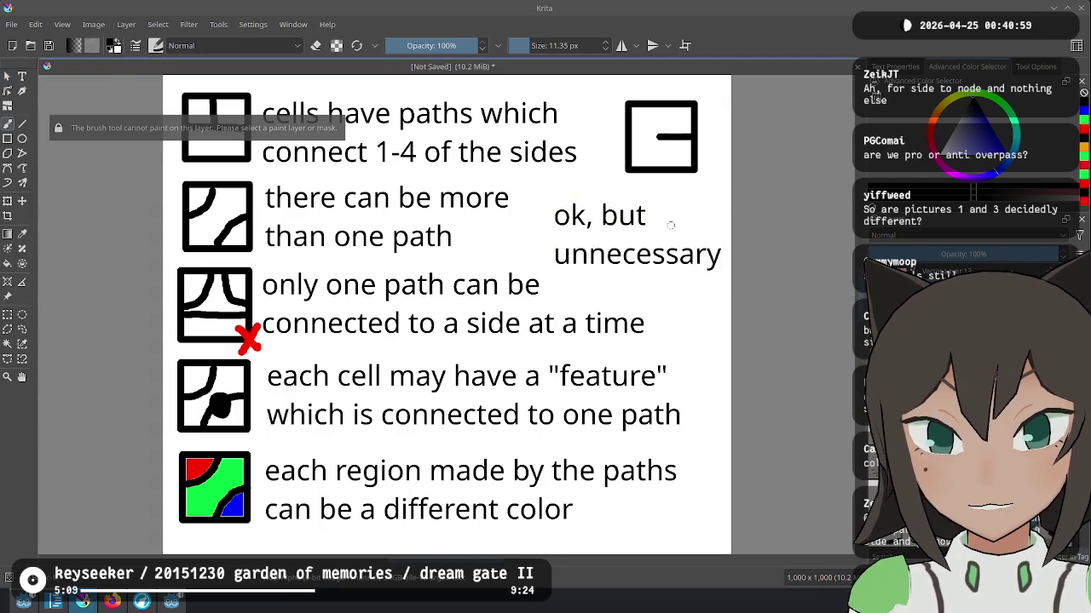
{"action": "mouse_move", "coordinate": [674, 222]}
{"action": "left_mouse_down"}
{"action": "mouse_move", "coordinate": [674, 182]}
{"action": "mouse_move", "coordinate": [688, 201]}
{"action": "left_mouse_up"}
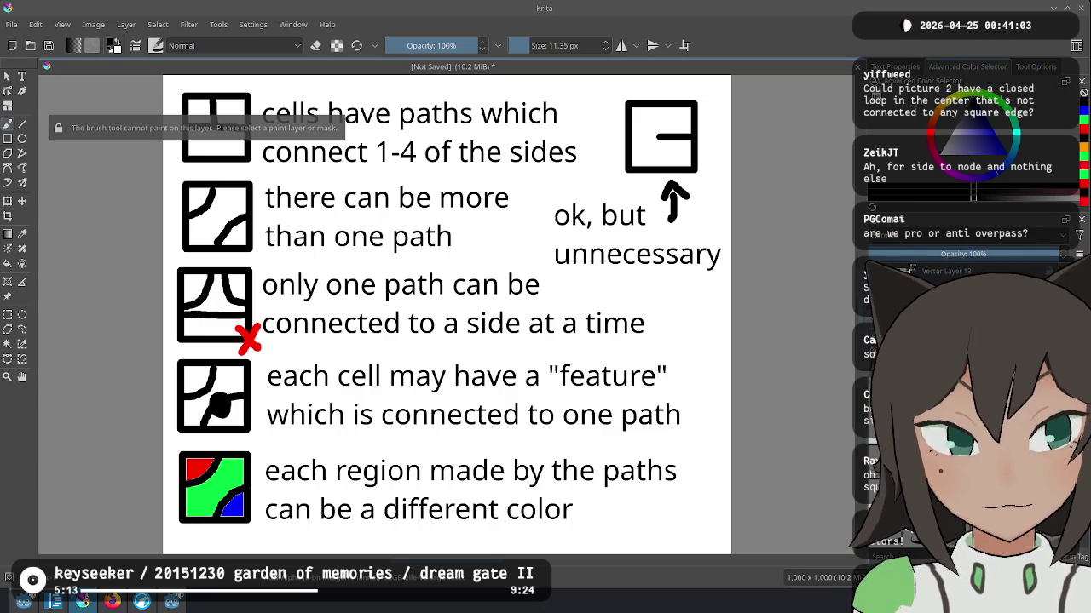
{"action": "key", "text": "v"}
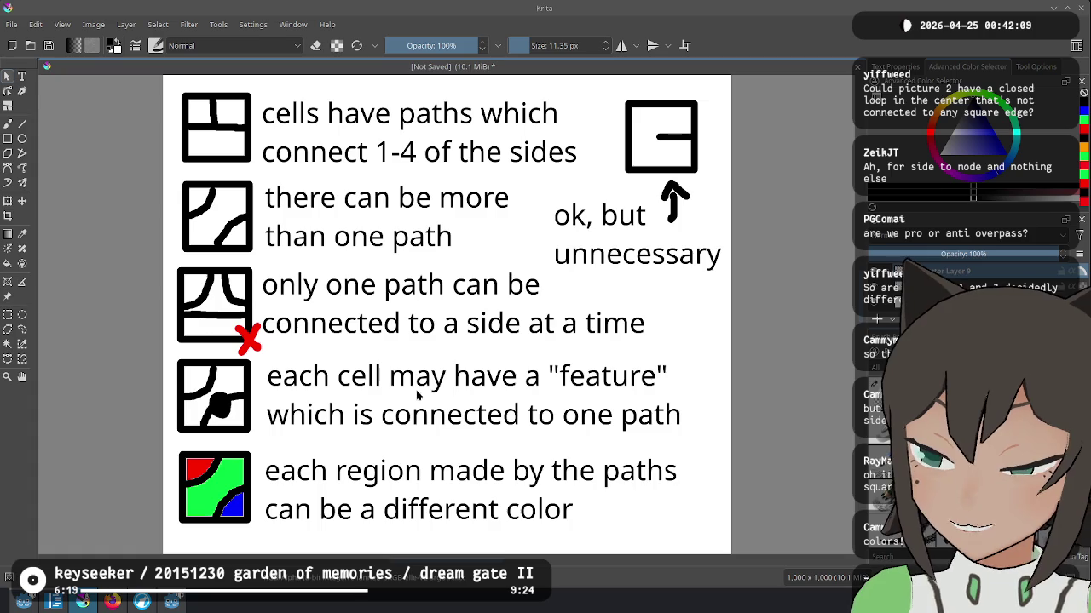
{"action": "mouse_move", "coordinate": [429, 376]}
{"action": "left_mouse_down"}
{"action": "mouse_move", "coordinate": [423, 246]}
{"action": "mouse_move", "coordinate": [406, 260]}
{"action": "left_mouse_up"}
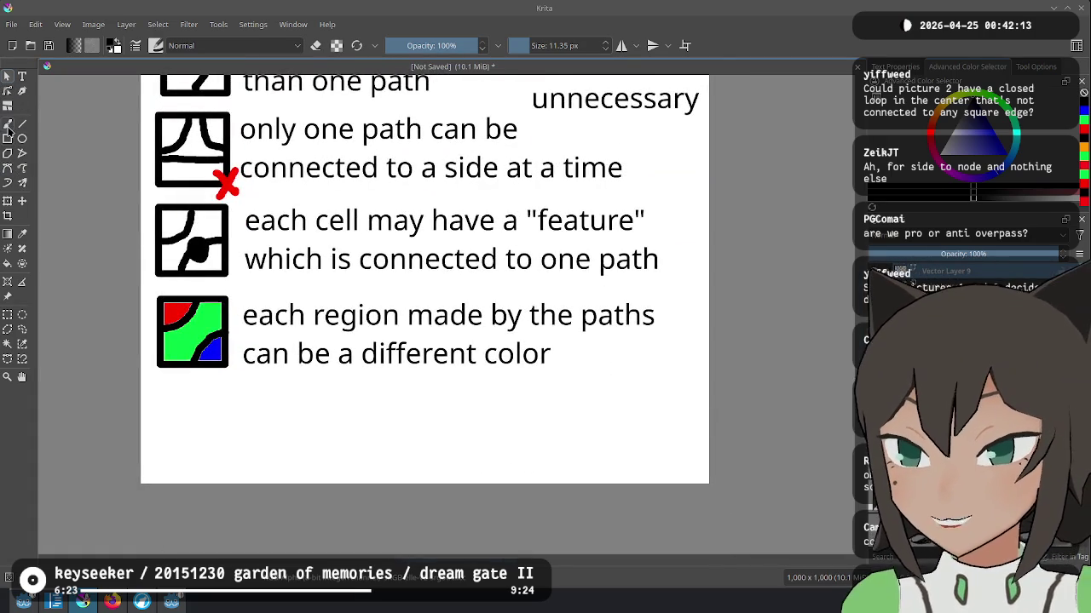
Step: Draw a curved rotation arrow below the colour tile, captioned 'rotation allowed, but no flipping'
{"action": "left_click", "coordinate": [8, 124]}
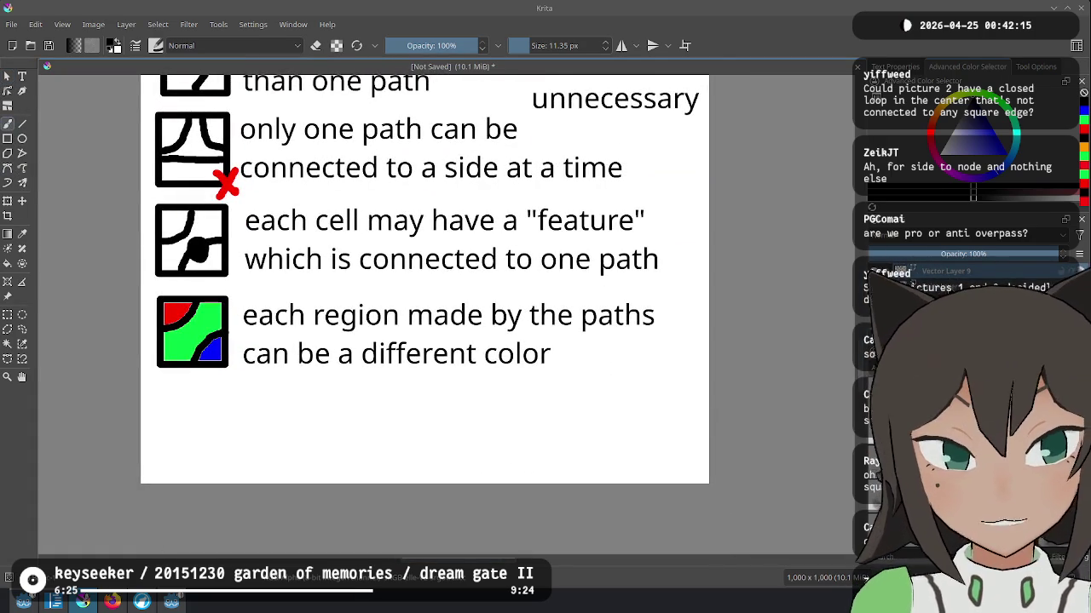
{"action": "left_click_drag", "start_coordinate": [177, 431], "coordinate": [211, 413]}
{"action": "mouse_move", "coordinate": [244, 381]}
{"action": "left_mouse_down"}
{"action": "mouse_move", "coordinate": [463, 443]}
{"action": "mouse_move", "coordinate": [511, 443]}
{"action": "left_mouse_up"}
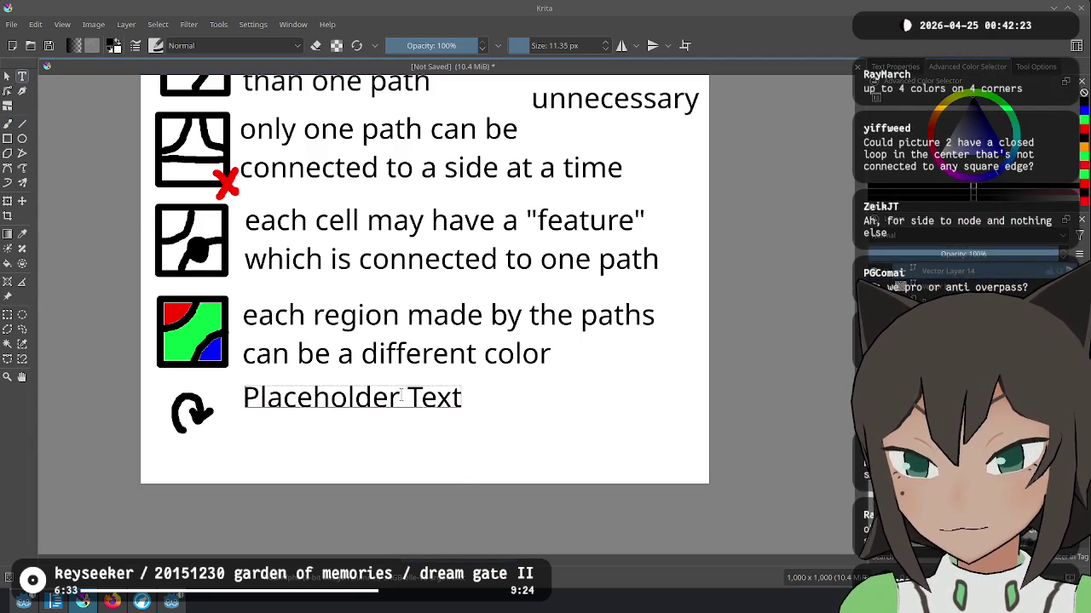
{"action": "type", "text": "rotation all"}
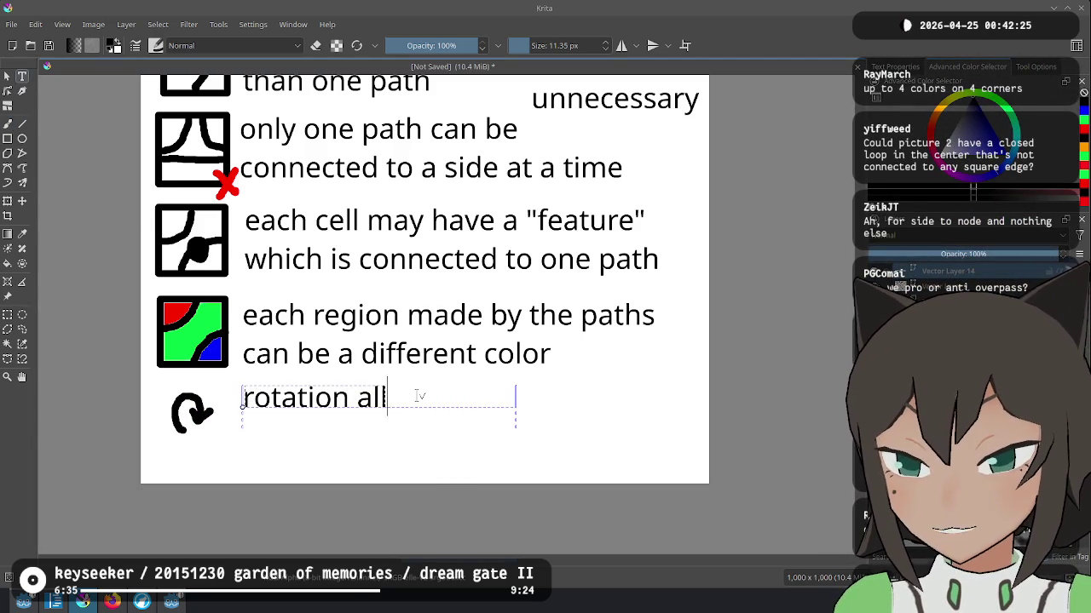
{"action": "type", "text": "owed, no flipping"}
{"action": "type", "text": "but no flipping"}
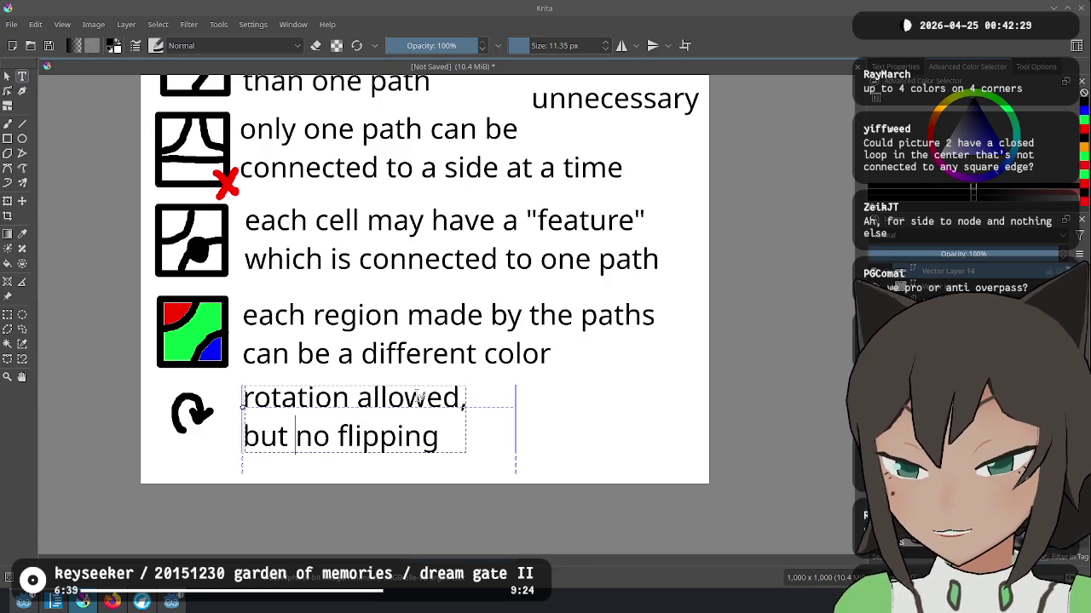
{"action": "key", "text": "Escape"}
{"action": "scroll", "coordinate": [614, 292], "scroll_direction": "down", "scroll_amount": 2}
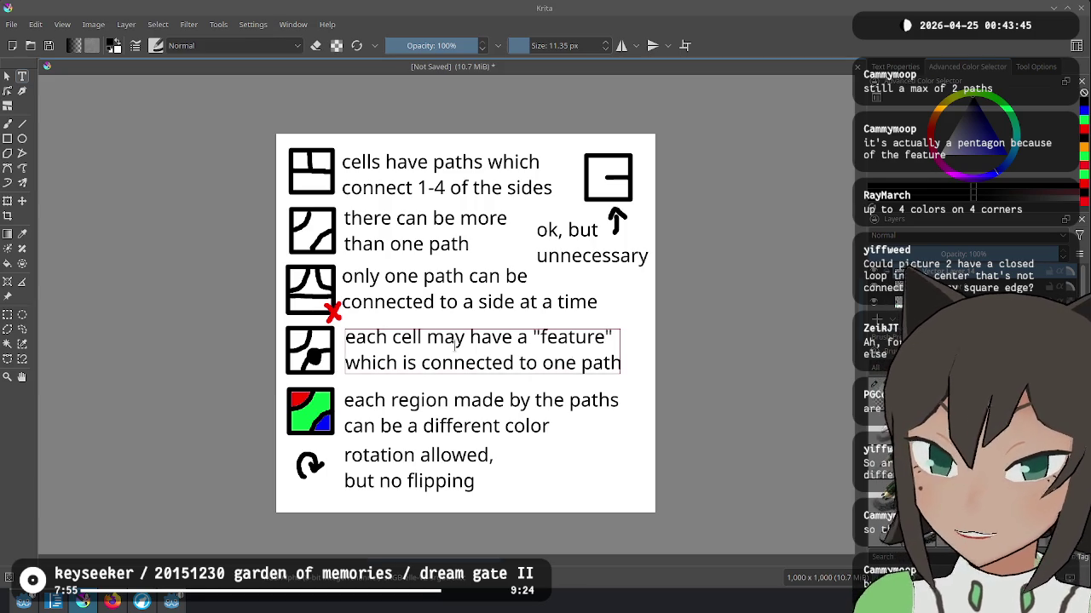
Step: Select the word "feature" in the fourth rule's caption
{"action": "left_click", "coordinate": [563, 340]}
{"action": "double_click", "coordinate": [563, 340]}
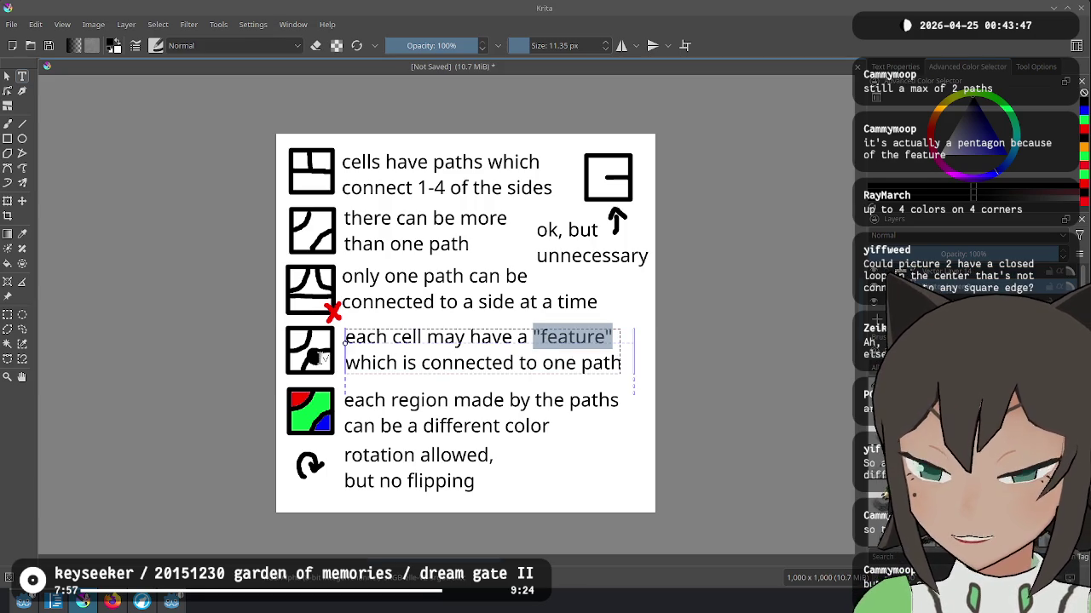
Step: Change 'a' to 'one' so the caption reads 'each cell may have one feature', widened to two lines
{"action": "left_click", "coordinate": [665, 331]}
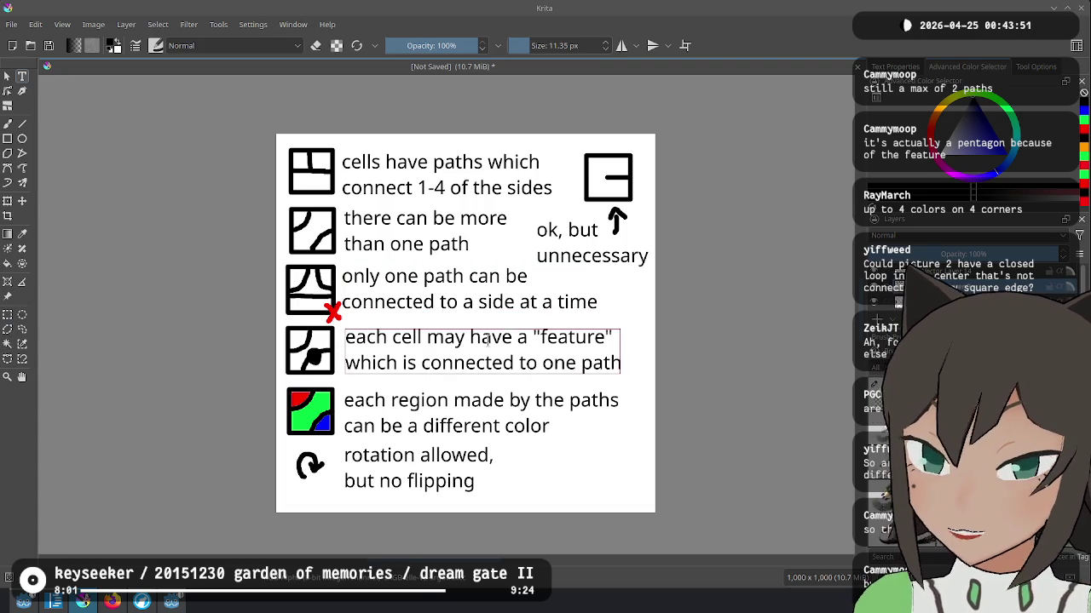
{"action": "left_click", "coordinate": [521, 339]}
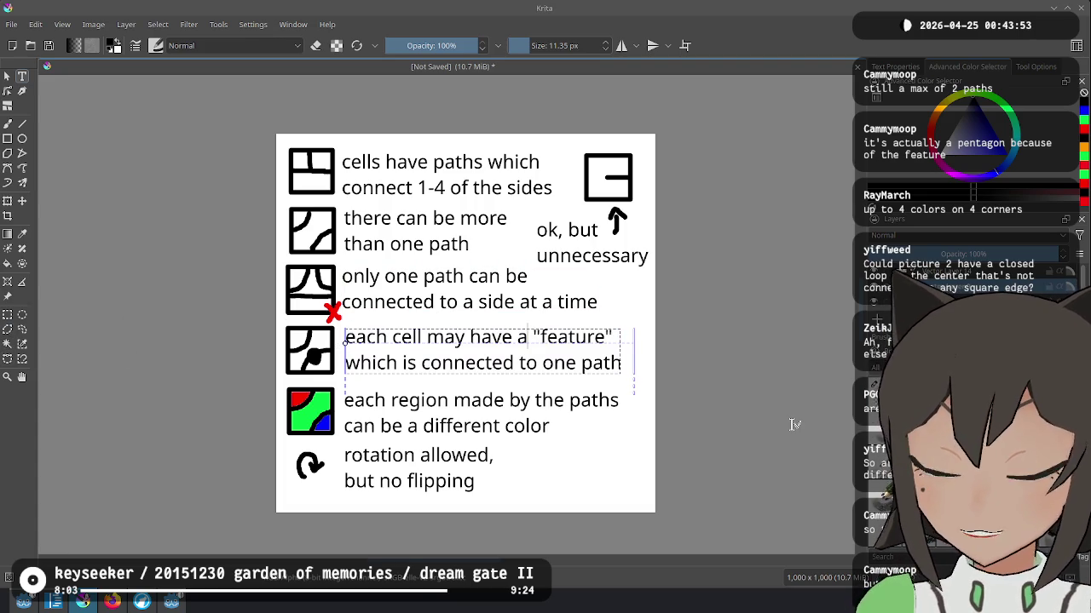
{"action": "key", "text": "BackSpace"}
{"action": "type", "text": "one"}
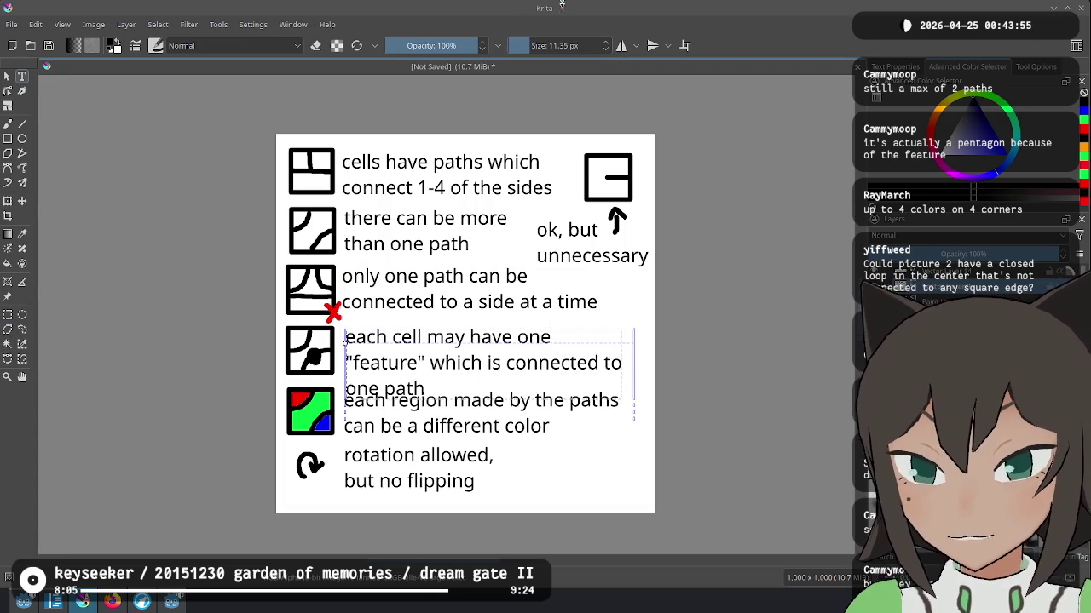
{"action": "left_click_drag", "start_coordinate": [635, 358], "coordinate": [648, 365]}
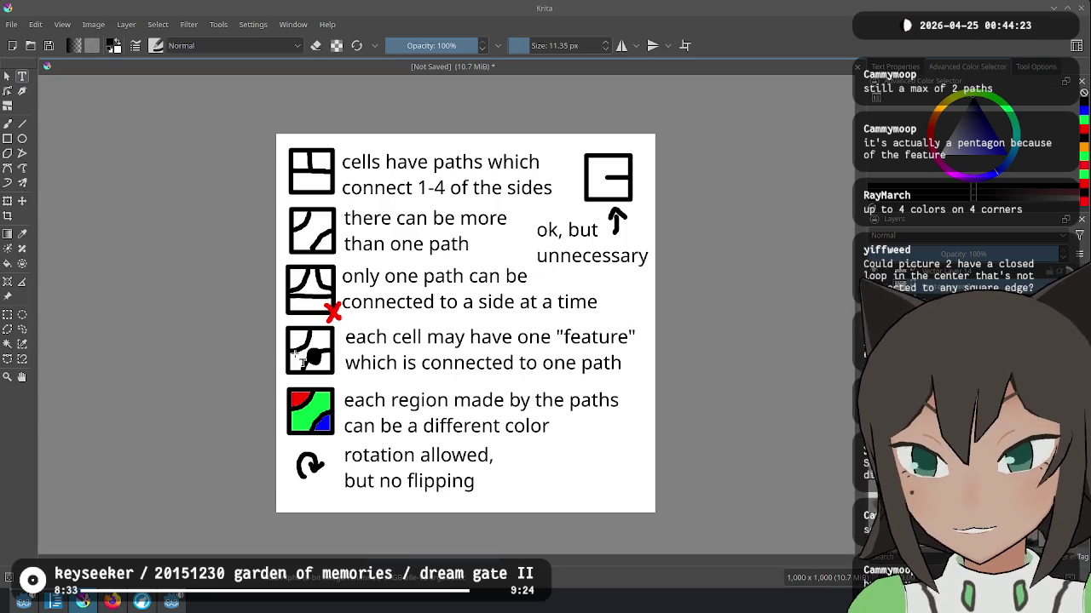
{"action": "scroll", "coordinate": [321, 362], "scroll_direction": "up", "scroll_amount": 3}
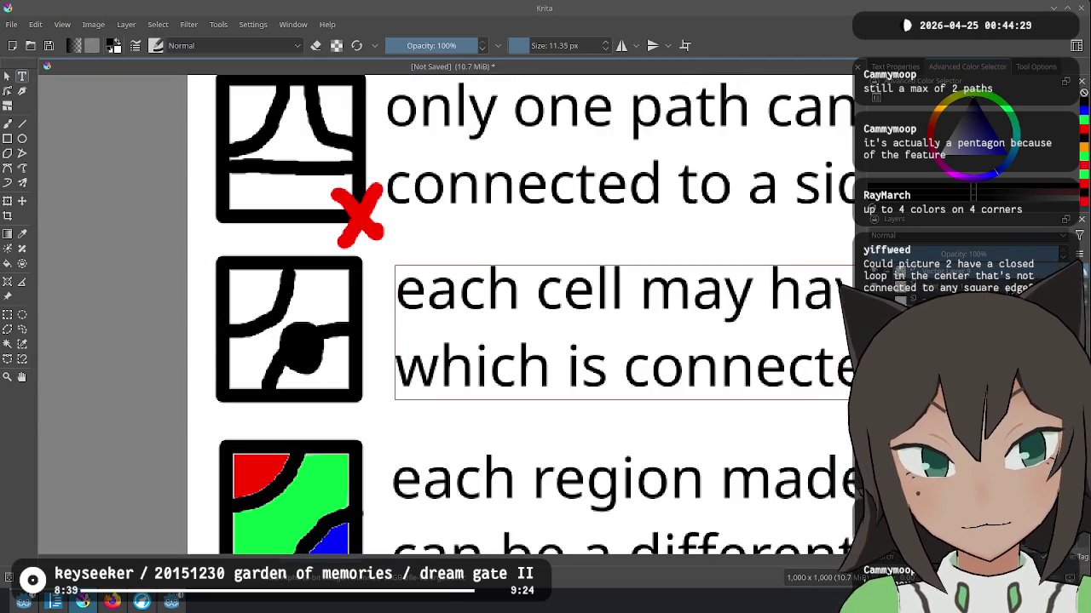
Step: Erase the old curves inside the one-feature tile using the brush's eraser mode
{"action": "key", "text": "b"}
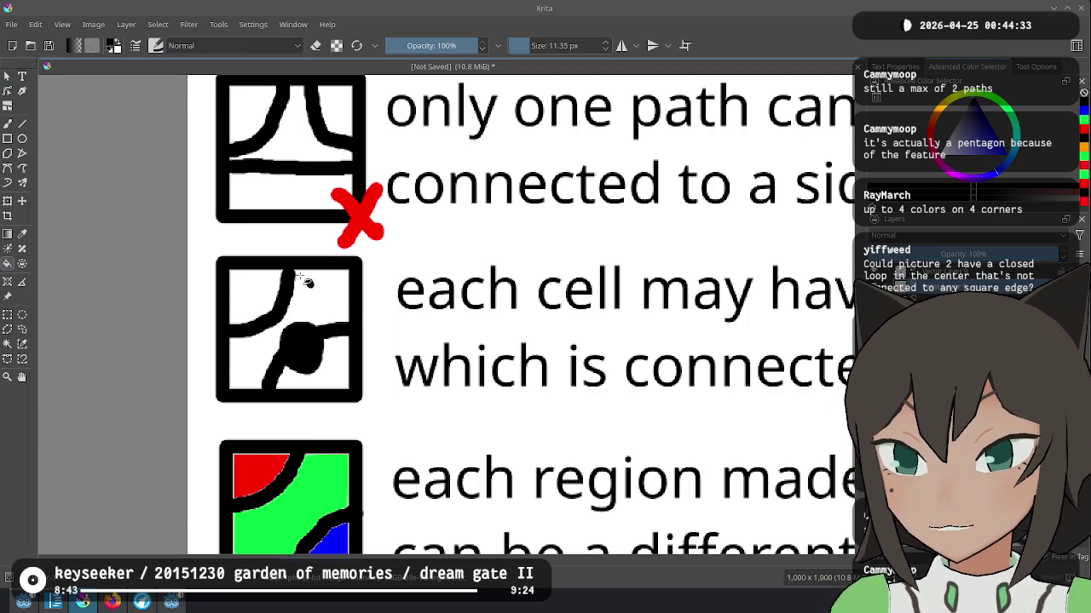
{"action": "key", "text": "e"}
{"action": "left_click_drag", "start_coordinate": [277, 255], "coordinate": [289, 324]}
{"action": "key", "text": "ctrl+z"}
{"action": "mouse_move", "coordinate": [300, 279]}
{"action": "left_mouse_down"}
{"action": "mouse_move", "coordinate": [242, 338]}
{"action": "mouse_move", "coordinate": [238, 328]}
{"action": "mouse_move", "coordinate": [269, 314]}
{"action": "mouse_move", "coordinate": [301, 356]}
{"action": "mouse_move", "coordinate": [314, 324]}
{"action": "mouse_move", "coordinate": [265, 374]}
{"action": "mouse_move", "coordinate": [288, 364]}
{"action": "left_mouse_up"}
{"action": "mouse_move", "coordinate": [329, 312]}
{"action": "left_mouse_down"}
{"action": "mouse_move", "coordinate": [329, 341]}
{"action": "mouse_move", "coordinate": [337, 317]}
{"action": "left_mouse_up"}
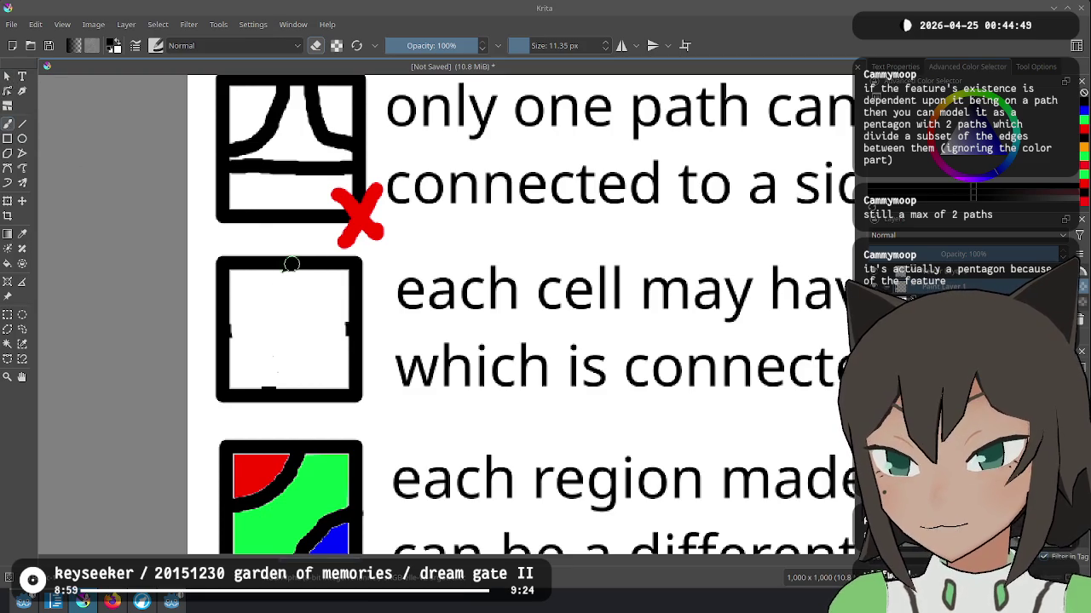
Step: Paint a vertical path and a horizontal path crossing through the tile's centre
{"action": "key", "text": "e"}
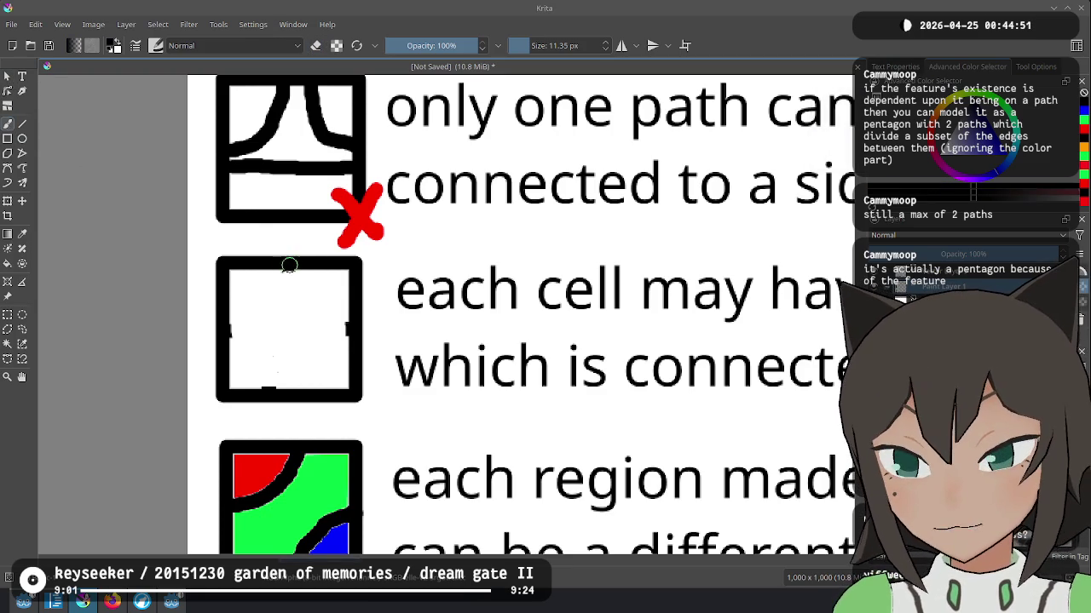
{"action": "mouse_move", "coordinate": [290, 271]}
{"action": "left_mouse_down"}
{"action": "mouse_move", "coordinate": [278, 317]}
{"action": "mouse_move", "coordinate": [286, 401]}
{"action": "left_mouse_up"}
{"action": "left_click_drag", "start_coordinate": [223, 332], "coordinate": [342, 329]}
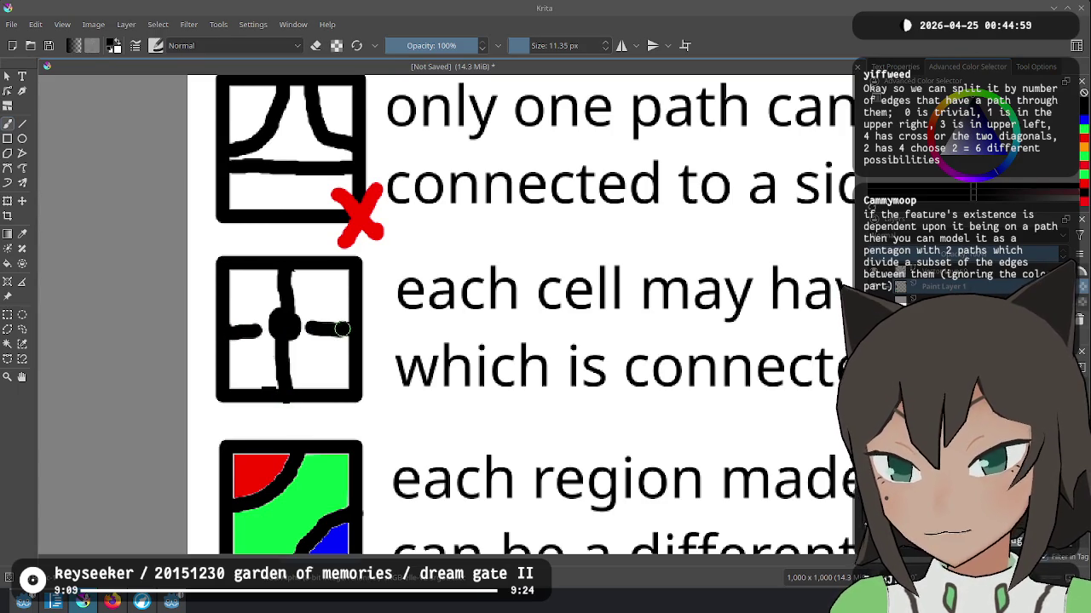
{"action": "scroll", "coordinate": [281, 294], "scroll_direction": "down", "scroll_amount": 3}
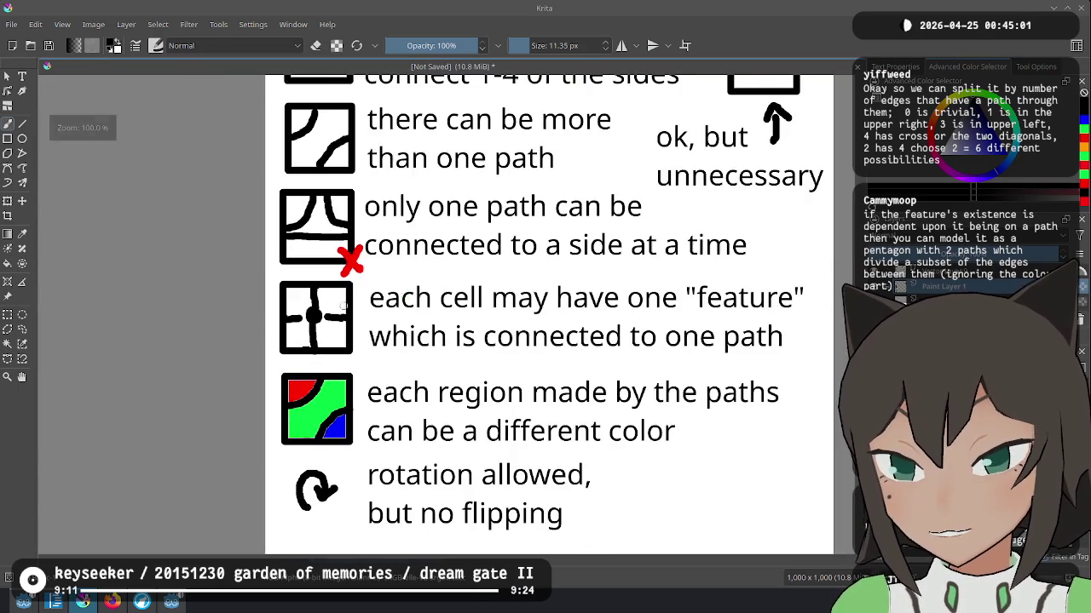
Step: Zoom in and paint over the central feature dot to make it bigger and darker
{"action": "scroll", "coordinate": [392, 322], "scroll_direction": "right", "scroll_amount": 2}
{"action": "scroll", "coordinate": [392, 322], "scroll_direction": "down", "scroll_amount": 2}
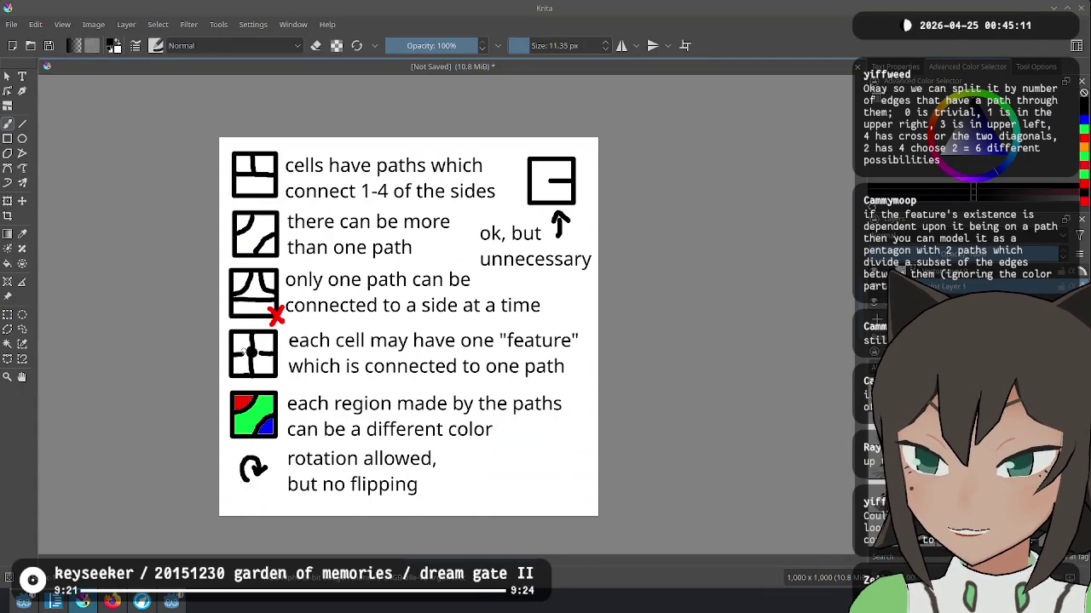
{"action": "scroll", "coordinate": [252, 351], "scroll_direction": "up", "scroll_amount": 3}
{"action": "scroll", "coordinate": [183, 337], "scroll_direction": "down", "scroll_amount": 1}
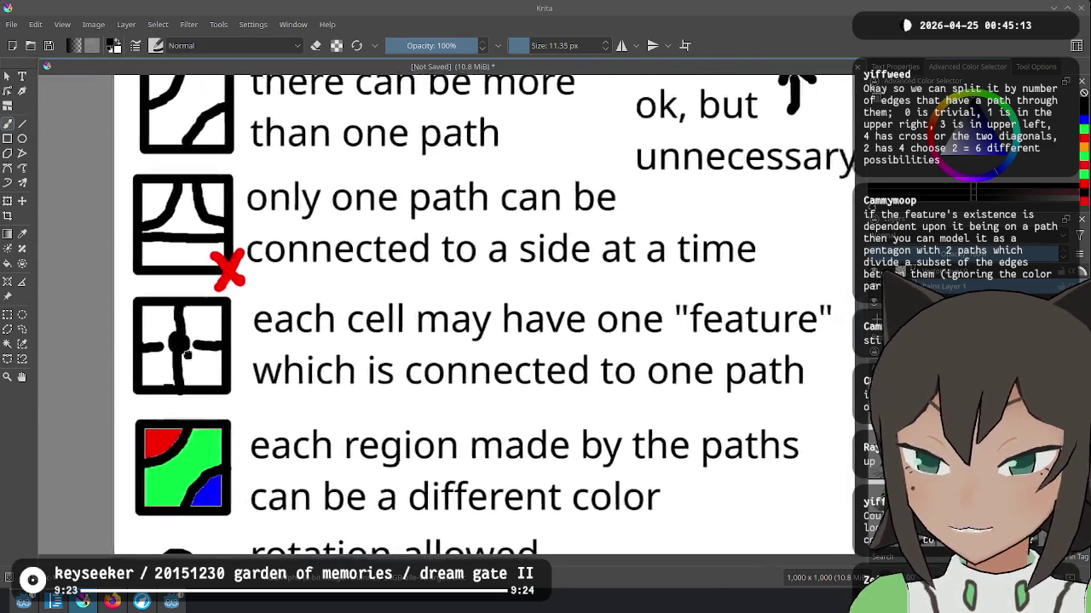
{"action": "left_click", "coordinate": [178, 341]}
{"action": "left_click_drag", "start_coordinate": [171, 343], "coordinate": [165, 333]}
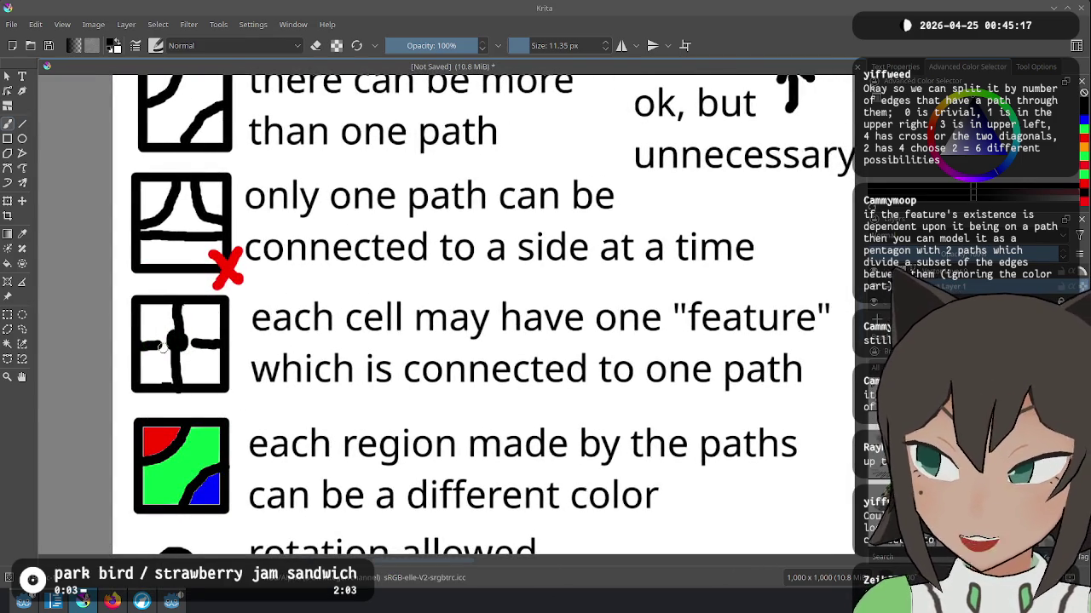
{"action": "scroll", "coordinate": [255, 358], "scroll_direction": "down", "scroll_amount": 2}
{"action": "scroll", "coordinate": [238, 375], "scroll_direction": "down", "scroll_amount": 1}
{"action": "scroll", "coordinate": [230, 377], "scroll_direction": "down", "scroll_amount": 1}
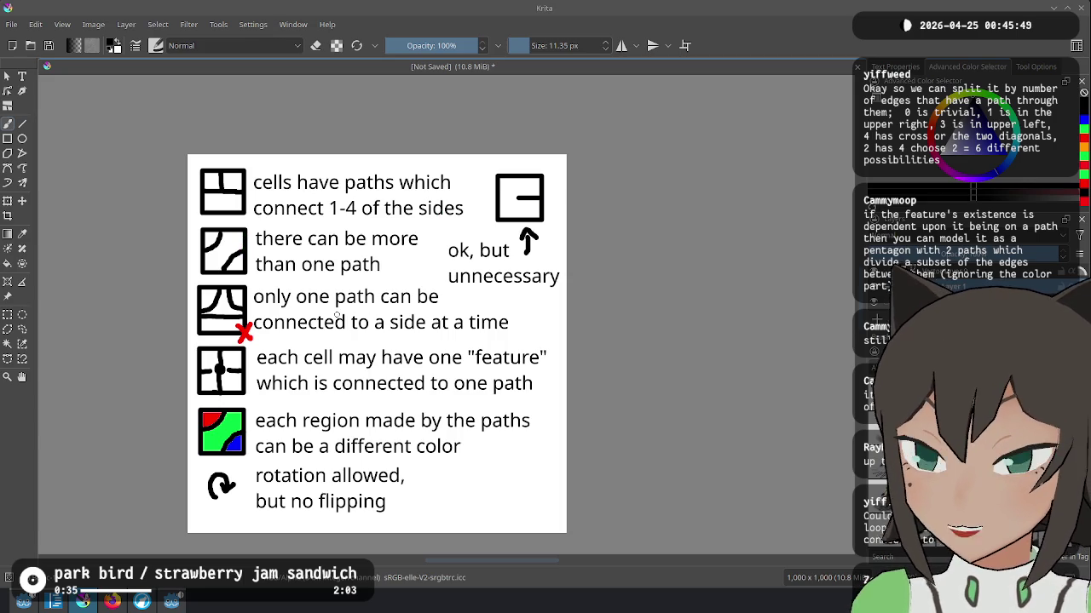
Step: Sketch a square tile with a looping path and a small x beside the rotation rule, undoing strokes to retry
{"action": "mouse_move", "coordinate": [467, 479]}
{"action": "left_mouse_down"}
{"action": "mouse_move", "coordinate": [489, 517]}
{"action": "mouse_move", "coordinate": [535, 454]}
{"action": "mouse_move", "coordinate": [457, 466]}
{"action": "left_mouse_up"}
{"action": "mouse_move", "coordinate": [523, 474]}
{"action": "left_mouse_down"}
{"action": "mouse_move", "coordinate": [492, 479]}
{"action": "mouse_move", "coordinate": [518, 500]}
{"action": "left_mouse_up"}
{"action": "left_click_drag", "start_coordinate": [556, 467], "coordinate": [546, 482]}
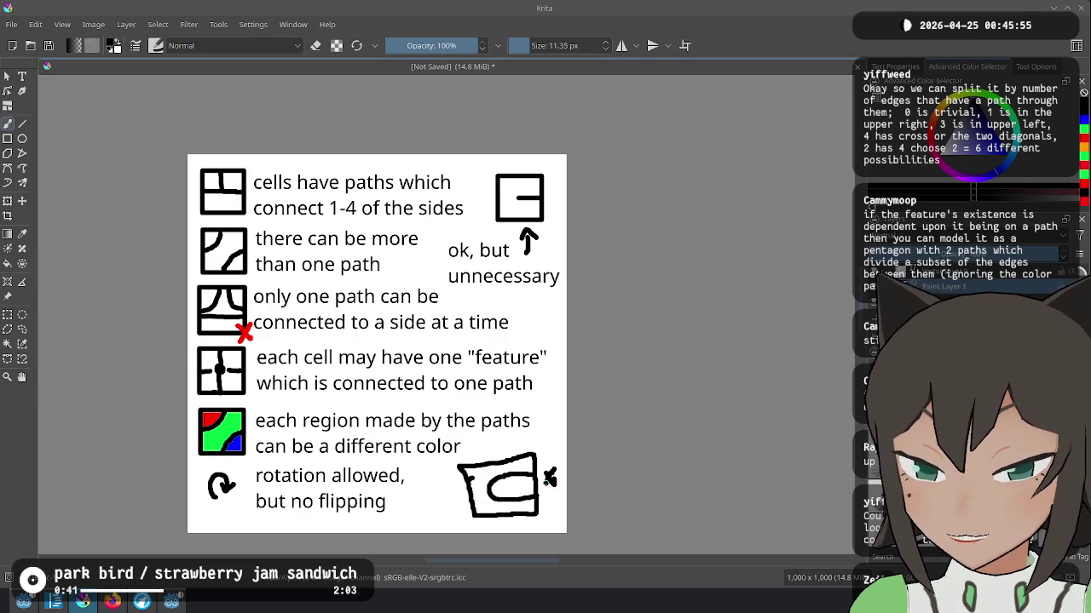
{"action": "key", "text": "ctrl+z"}
{"action": "key", "text": "ctrl+z"}
{"action": "key", "text": "ctrl+z"}
{"action": "mouse_move", "coordinate": [474, 463]}
{"action": "left_mouse_down"}
{"action": "mouse_move", "coordinate": [469, 520]}
{"action": "mouse_move", "coordinate": [530, 481]}
{"action": "mouse_move", "coordinate": [474, 464]}
{"action": "left_mouse_up"}
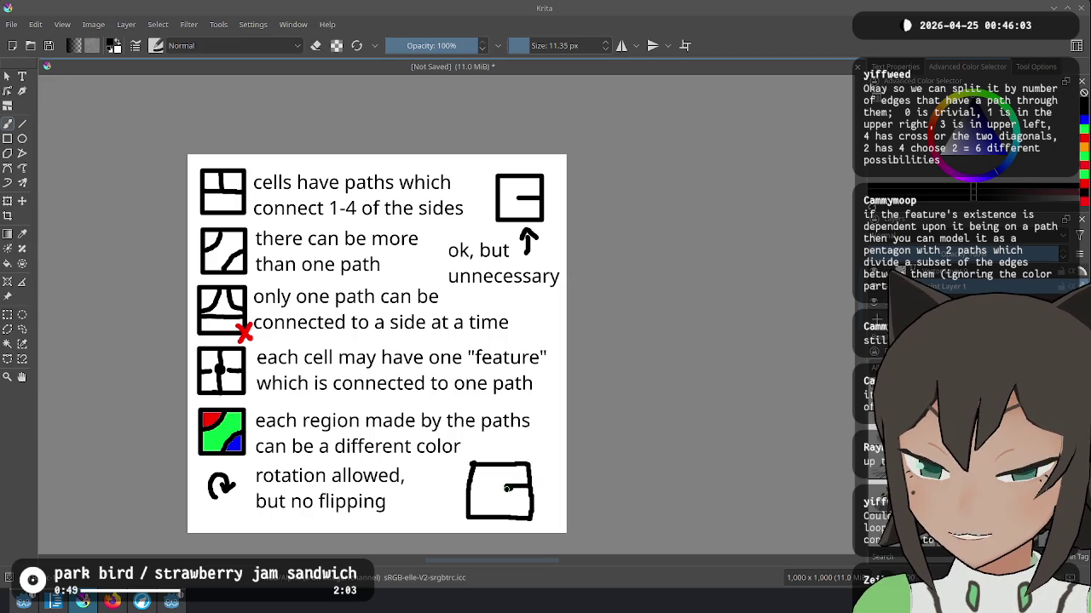
{"action": "key", "text": "ctrl+z"}
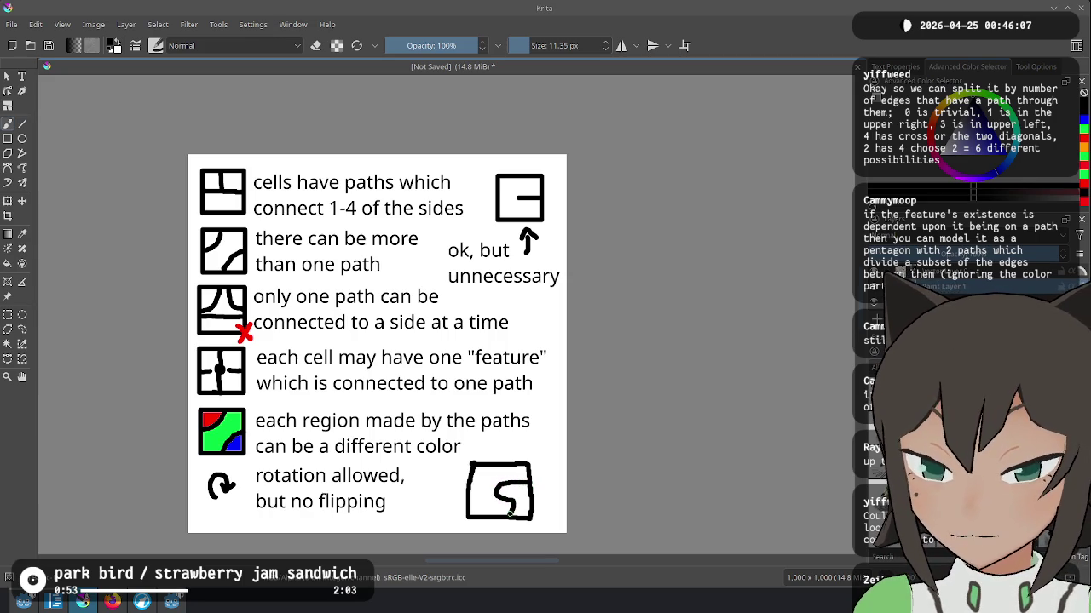
{"action": "key", "text": "ctrl+z"}
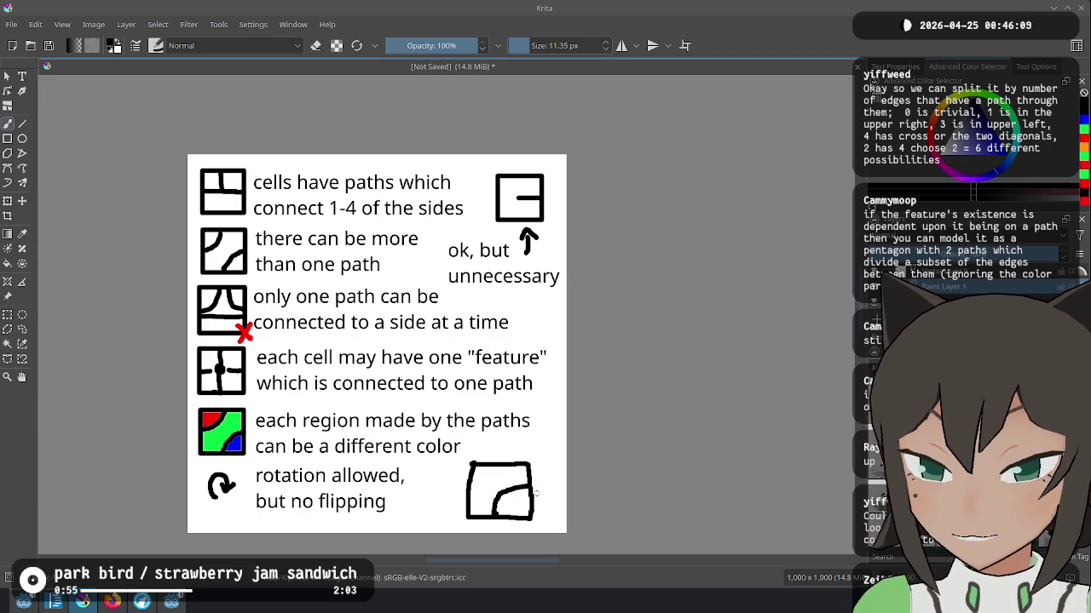
{"action": "key", "text": "ctrl+z"}
{"action": "key", "text": "ctrl+z"}
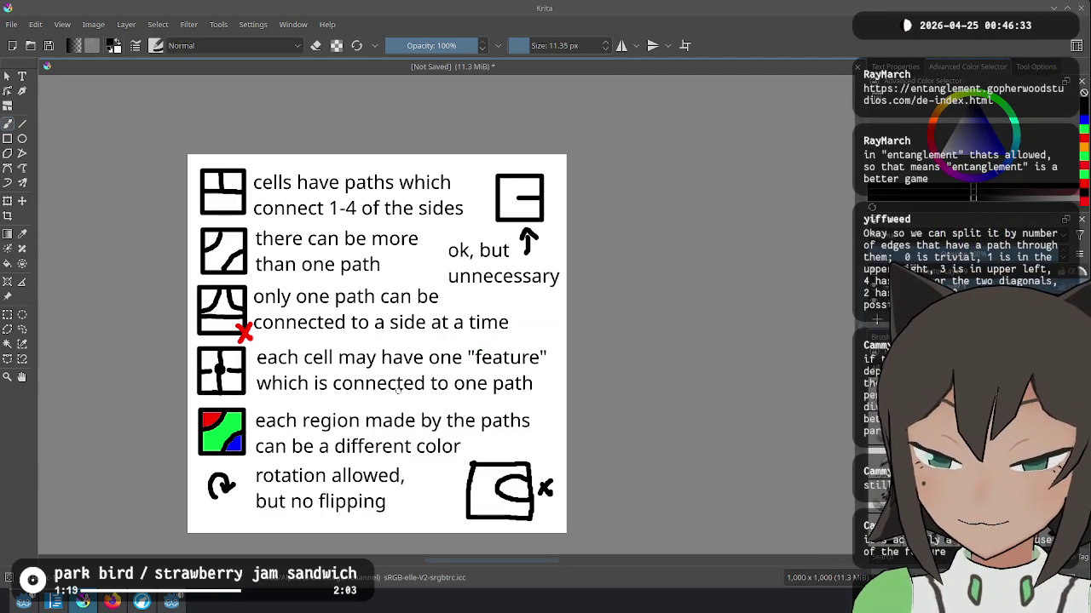
{"action": "scroll", "coordinate": [397, 389], "scroll_direction": "down", "scroll_amount": 3}
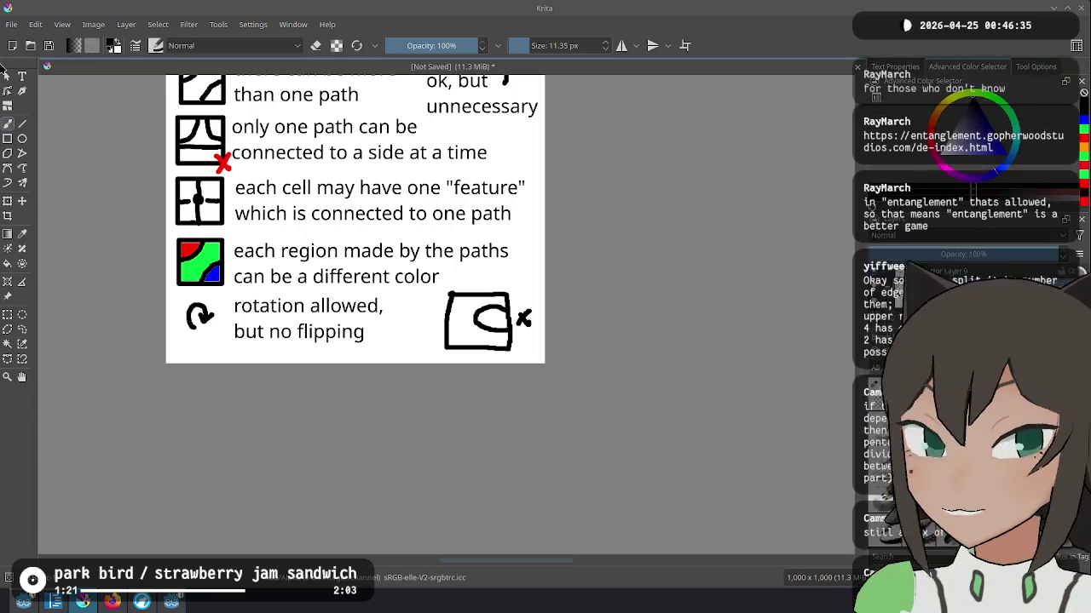
Step: Replace 'is' with 'may be' in the feature rule's caption and widen its text box
{"action": "left_click", "coordinate": [7, 76]}
{"action": "left_click", "coordinate": [358, 210]}
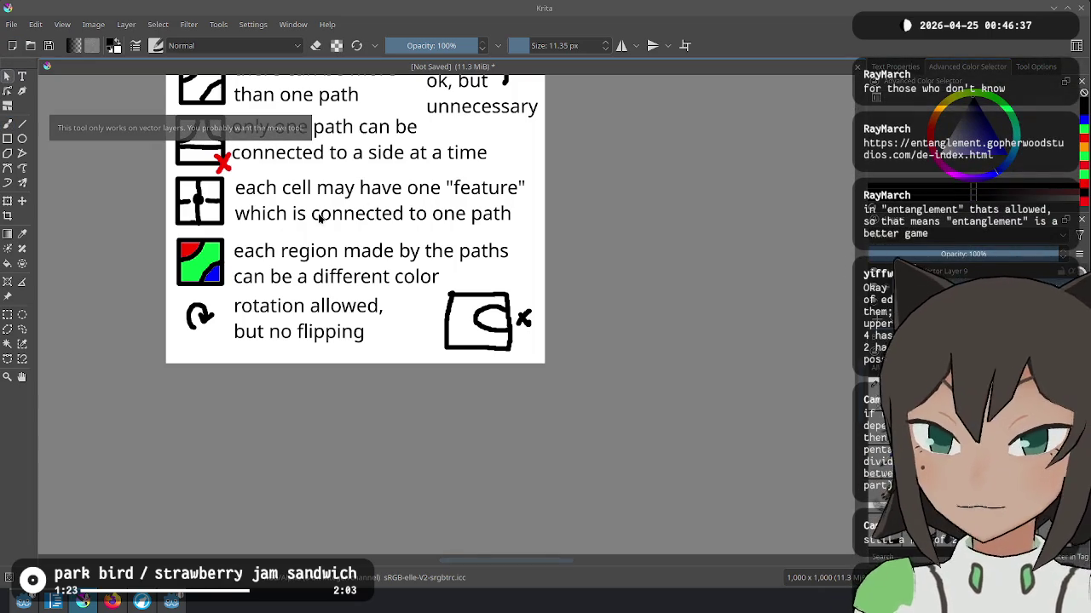
{"action": "left_click", "coordinate": [311, 218]}
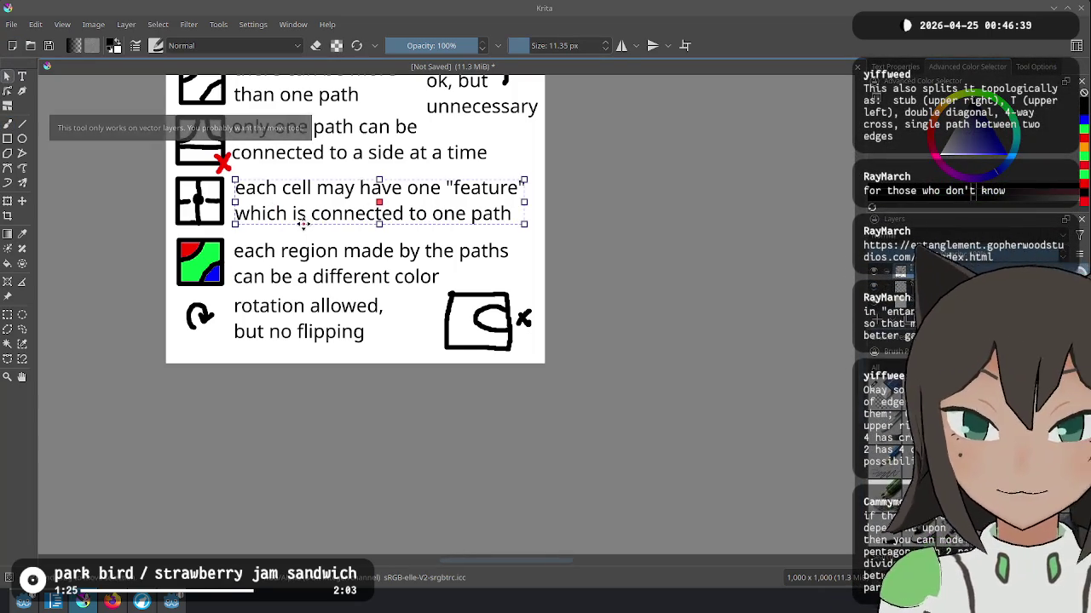
{"action": "double_click", "coordinate": [379, 212]}
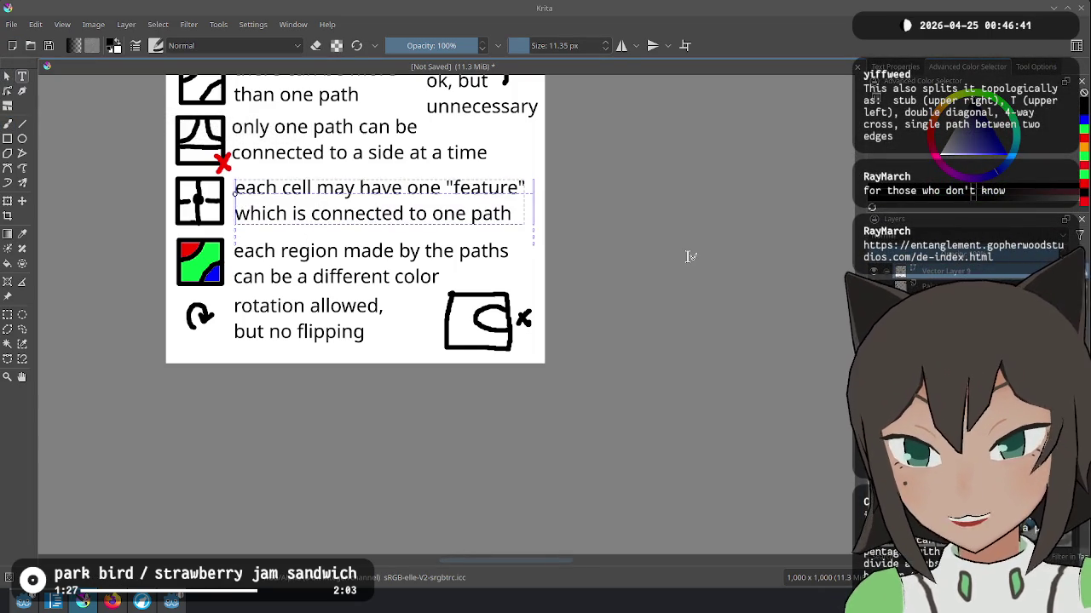
{"action": "key", "text": "BackSpace"}
{"action": "key", "text": "BackSpace"}
{"action": "type", "text": "may be"}
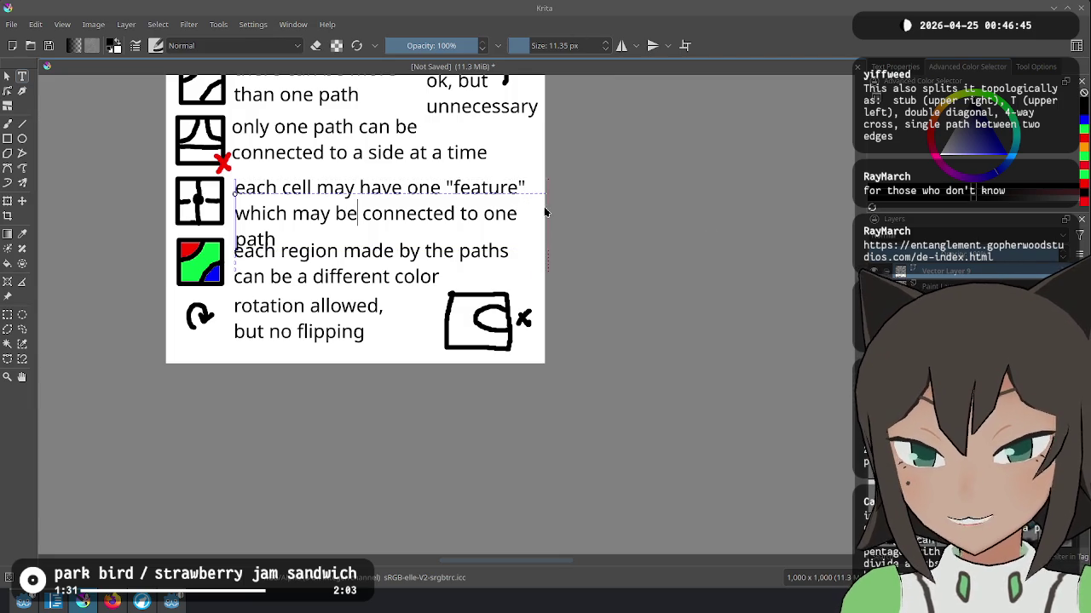
{"action": "left_click_drag", "start_coordinate": [545, 212], "coordinate": [564, 213]}
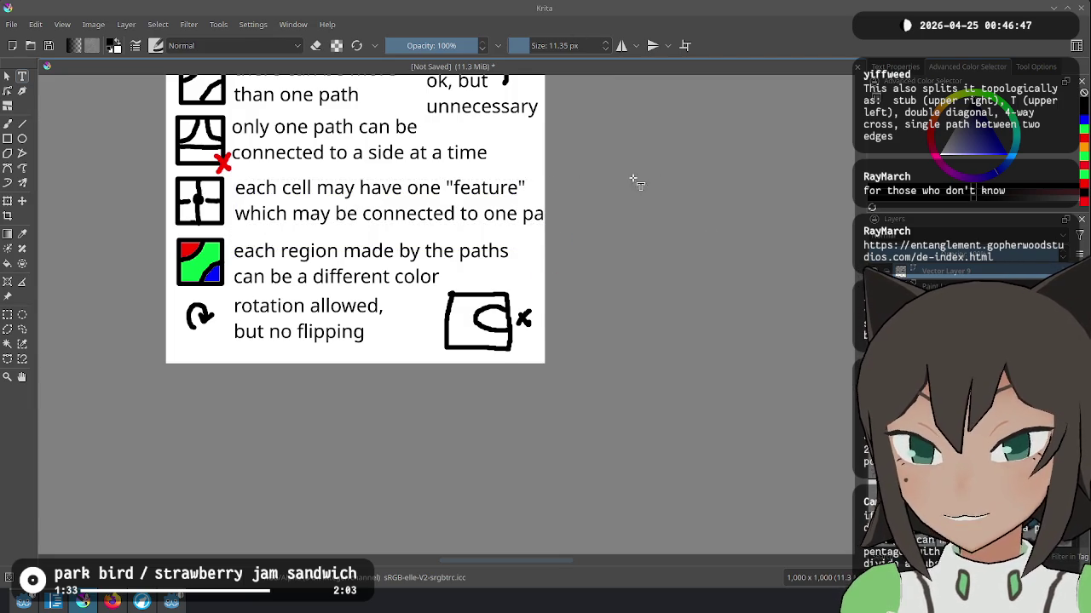
Step: Replace 'connected to' with 'on' so the line reads 'which may be on one path'
{"action": "scroll", "coordinate": [654, 223], "scroll_direction": "up", "scroll_amount": 3}
{"action": "left_click", "coordinate": [489, 284]}
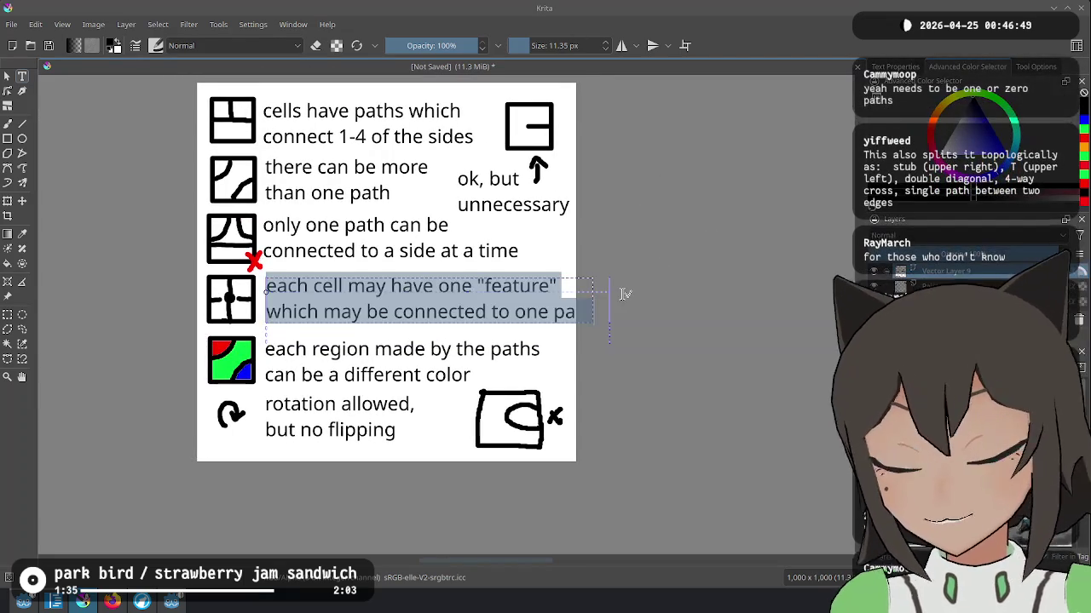
{"action": "key", "text": "ctrl+Left"}
{"action": "key", "text": "ctrl+BackSpace"}
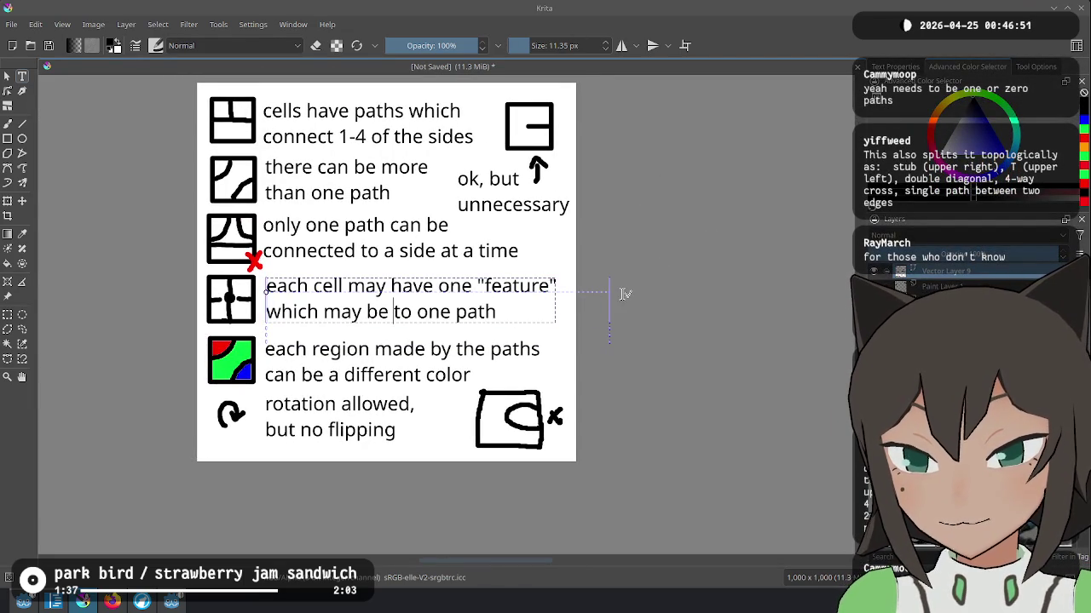
{"action": "key", "text": "Delete"}
{"action": "key", "text": "Delete"}
{"action": "type", "text": "on"}
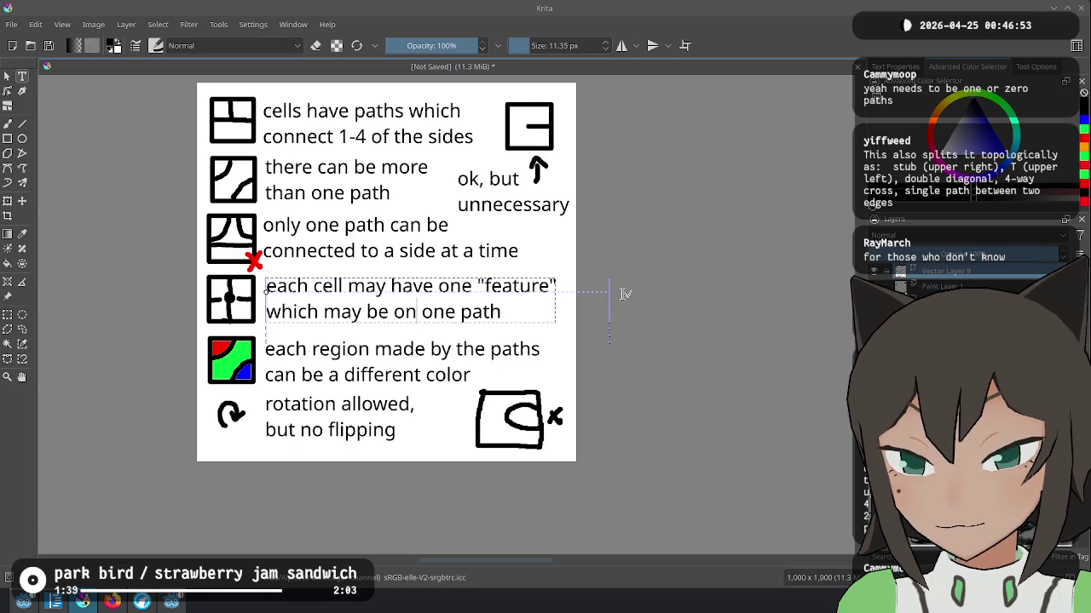
{"action": "key", "text": "Escape"}
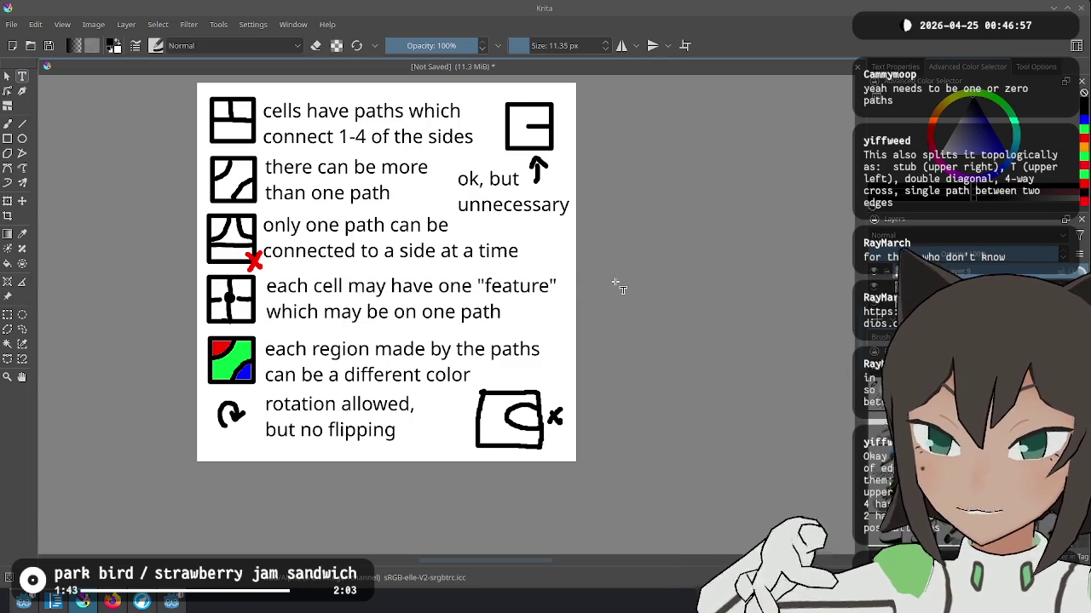
{"action": "left_click", "coordinate": [430, 309]}
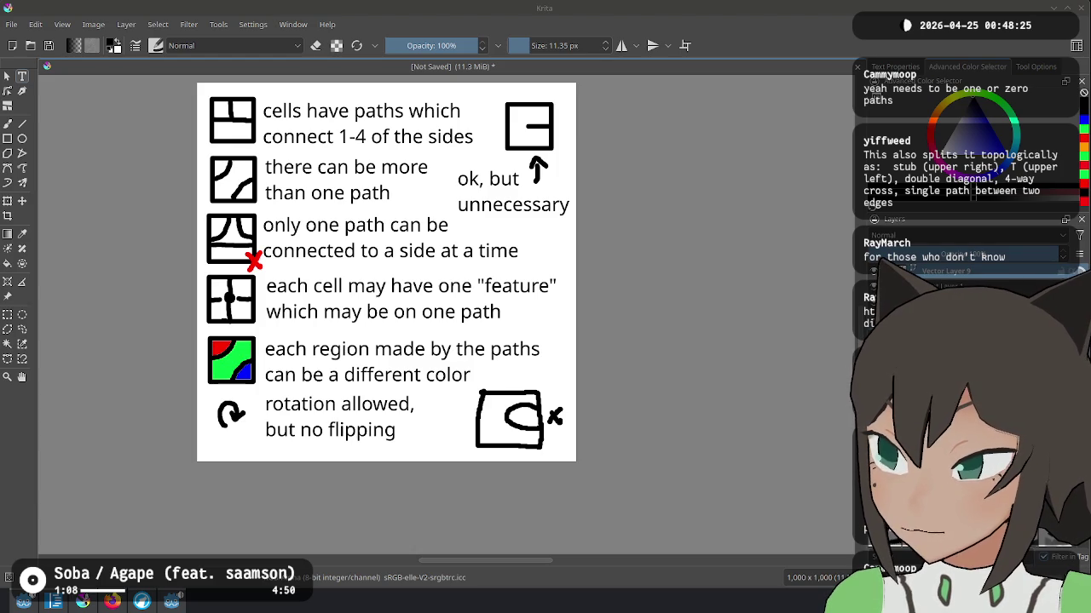
{"action": "key", "text": "alt+Tab"}
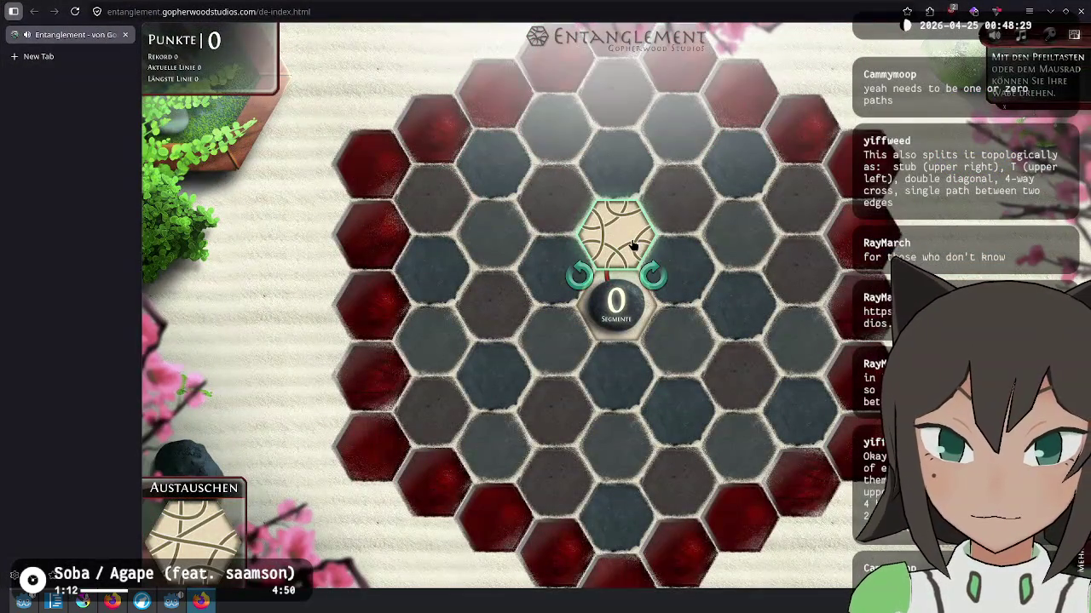
Step: Rotate the current Entanglement tile clockwise, place it on the board, and return to Krita
{"action": "left_click", "coordinate": [649, 271]}
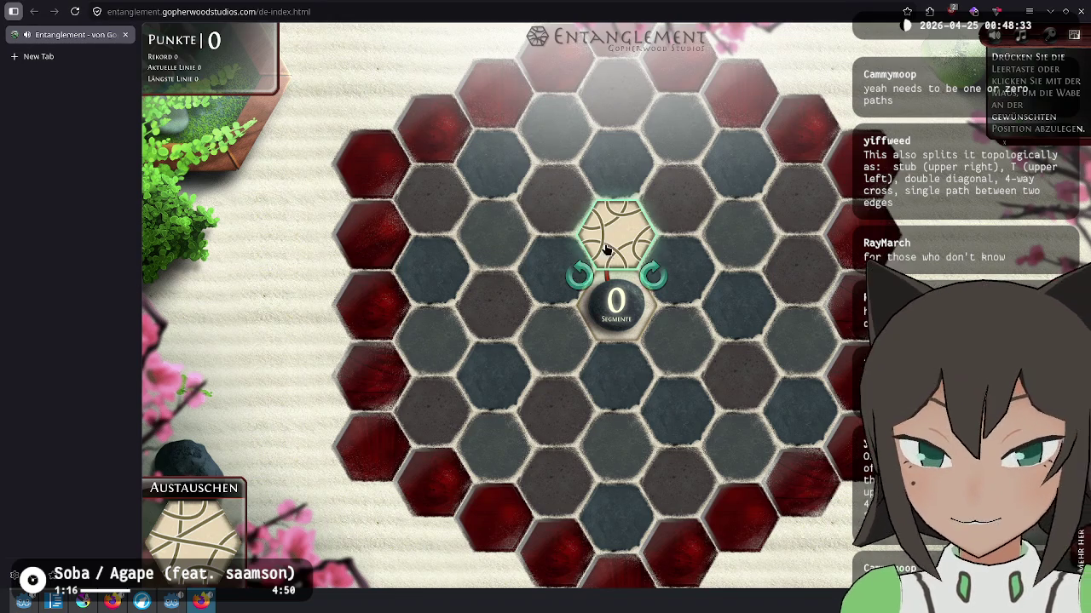
{"action": "key", "text": "space"}
{"action": "key", "text": "alt+Tab"}
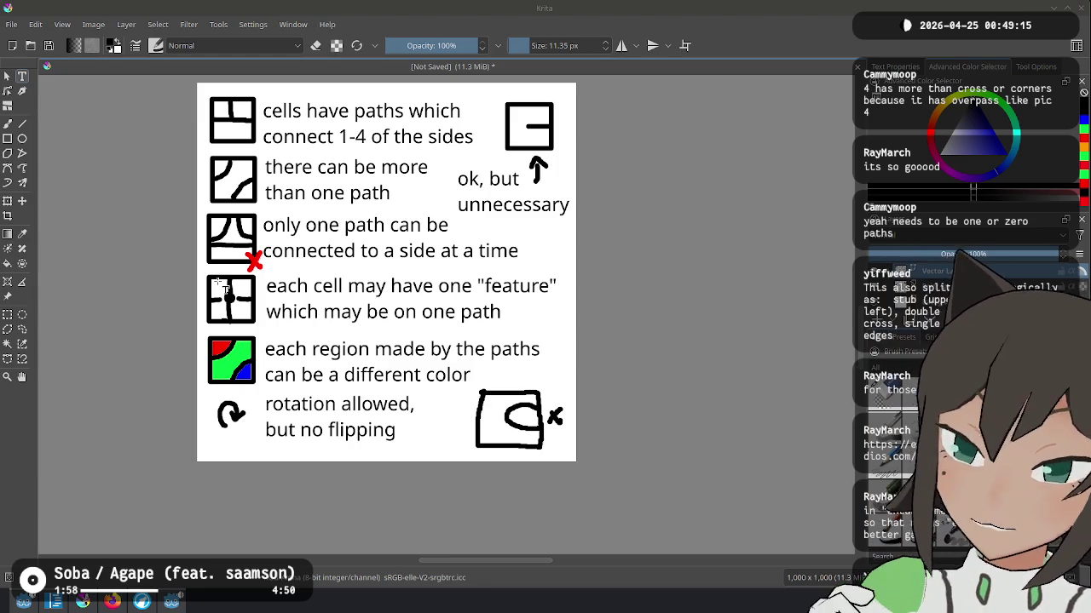
Step: Add a black dot in the feature tile, then open Krita's Create new document dialog (1000 × 1000 px, 300 ppi)
{"action": "left_click", "coordinate": [230, 299]}
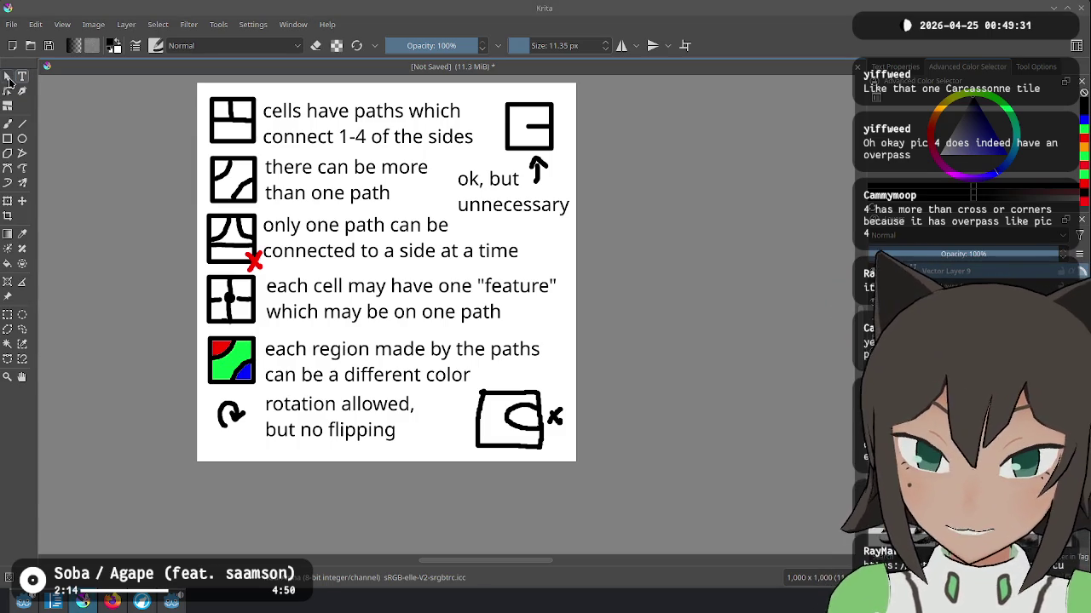
{"action": "left_click_drag", "start_coordinate": [530, 192], "coordinate": [549, 224]}
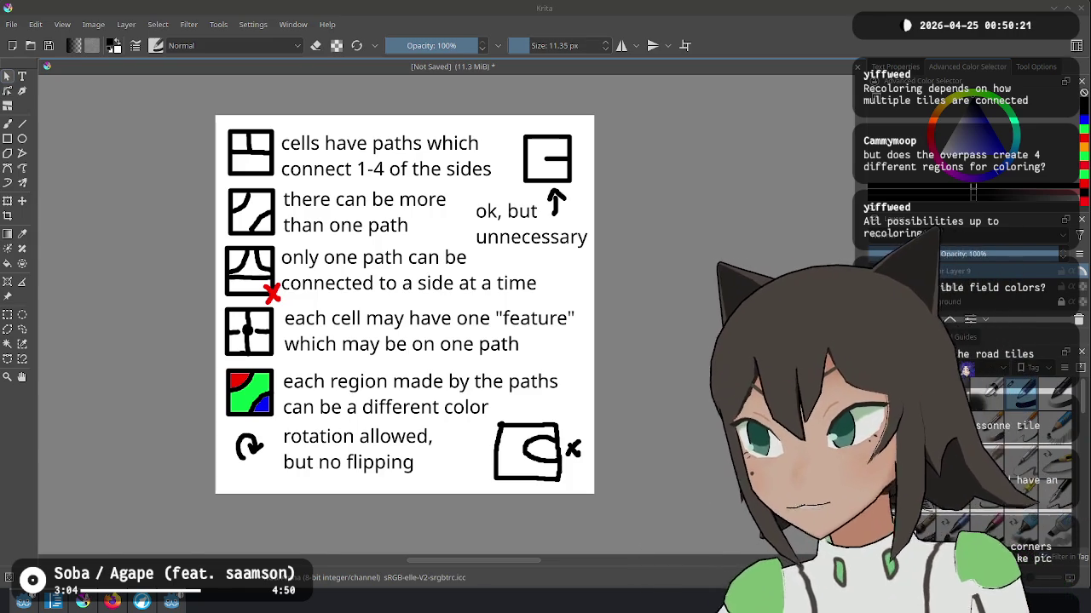
{"action": "key", "text": "super+w"}
{"action": "left_click", "coordinate": [357, 439]}
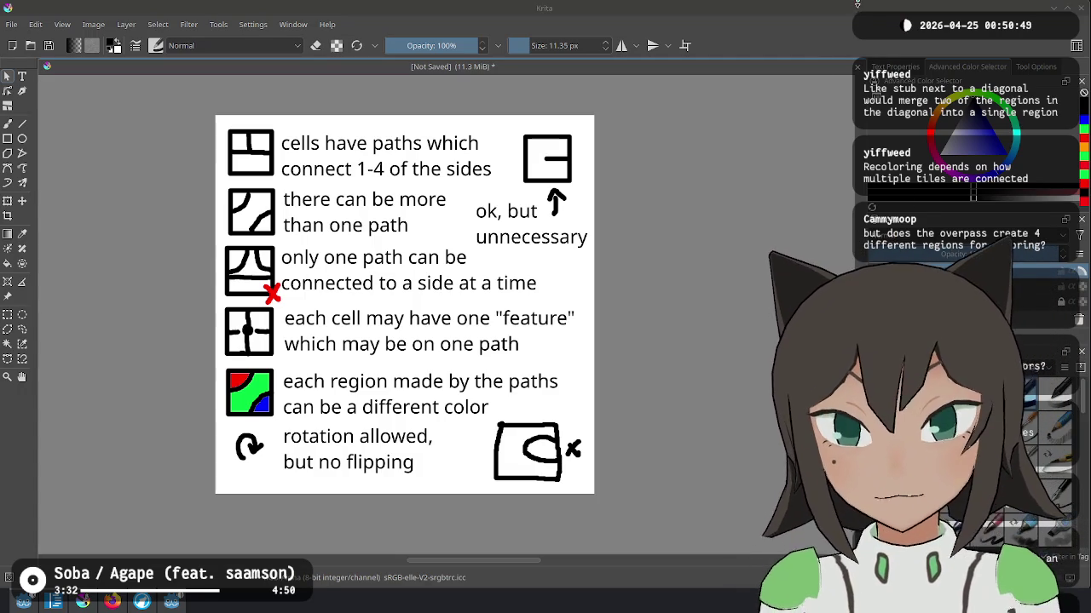
{"action": "key", "text": "ctrl+n"}
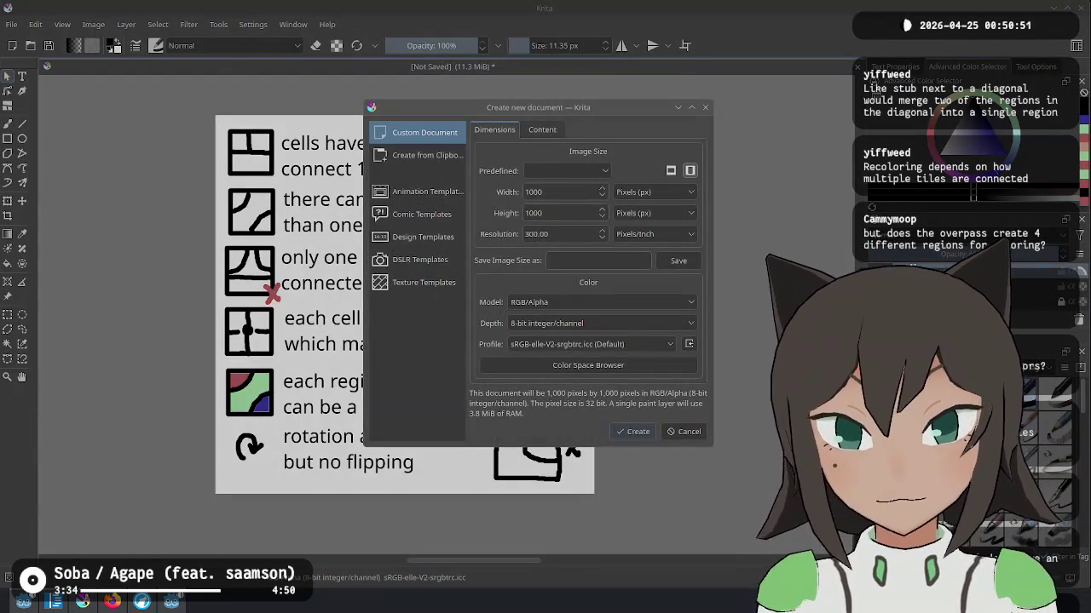